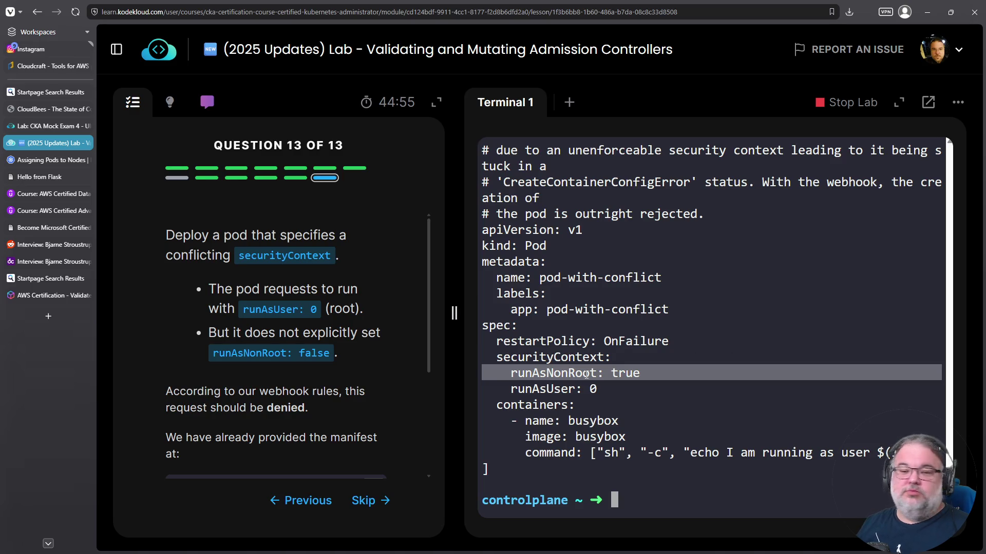
- Rerun the last command as 'k create -f pod-with-conflict.yaml'; the admission webhook denies it
key(Up)
key(ctrl+a)
key(alt+d)
text(k create -f)
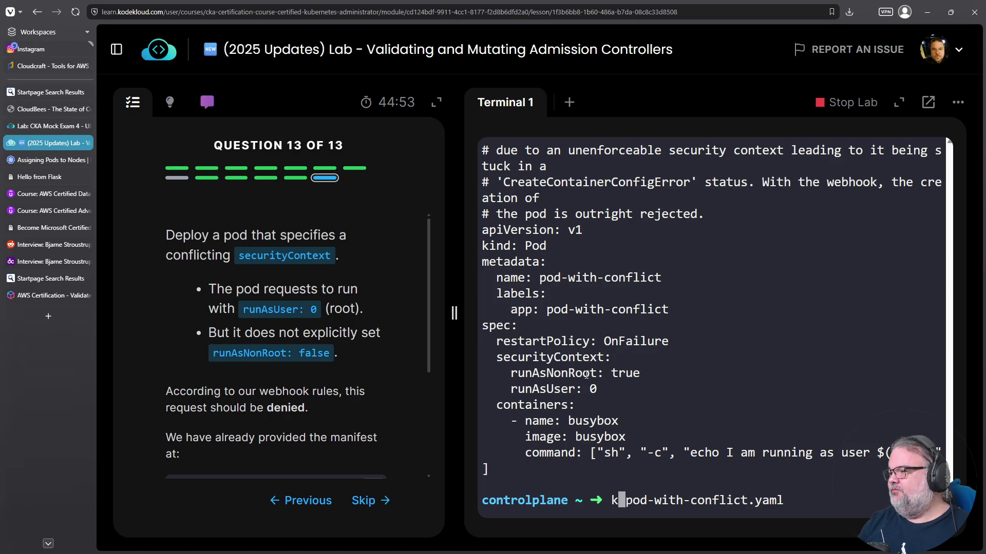
key(Return)
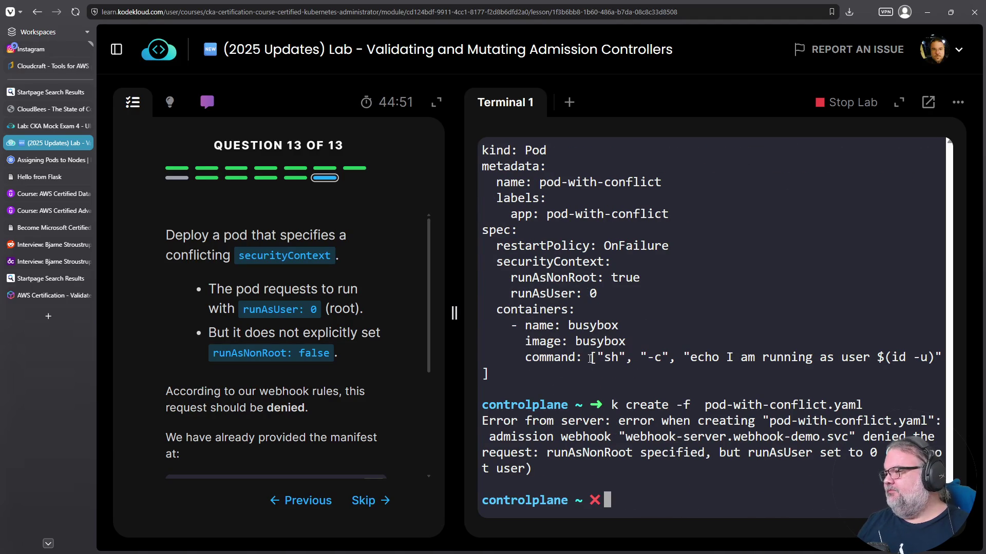
- Highlight the webhook denial message and the conflicting runAsNonRoot: true and runAsUser: 0 settings
triple_click(729, 437)
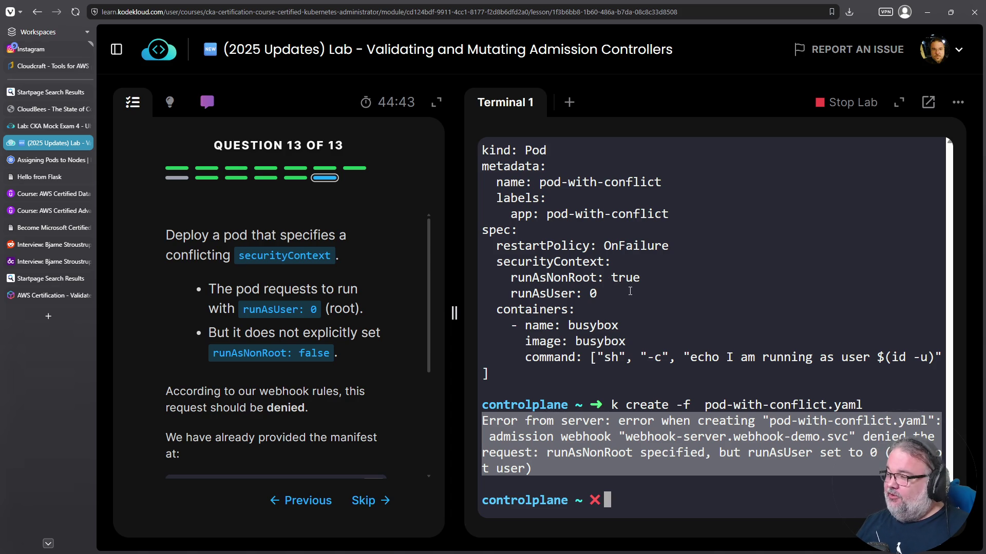
triple_click(544, 282)
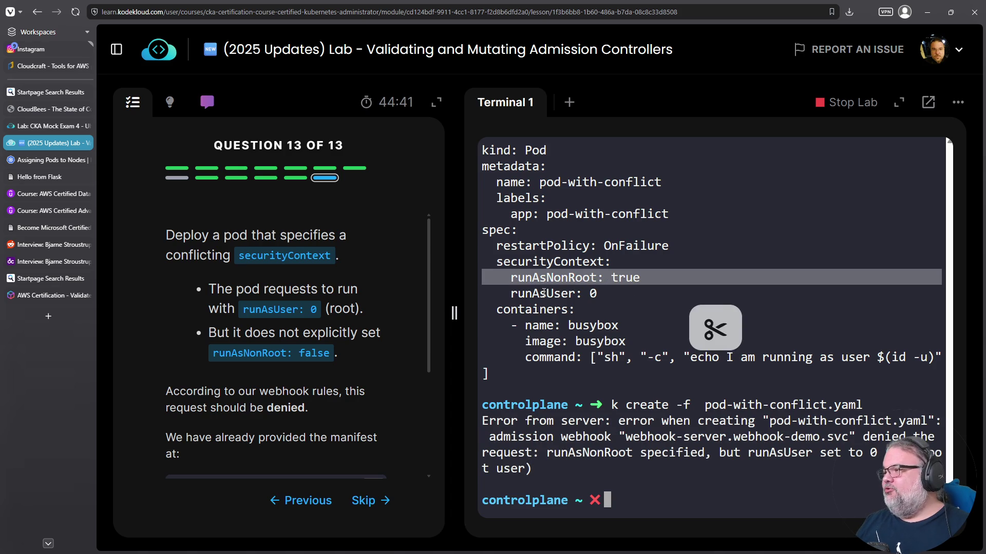
double_click(543, 293)
triple_click(543, 298)
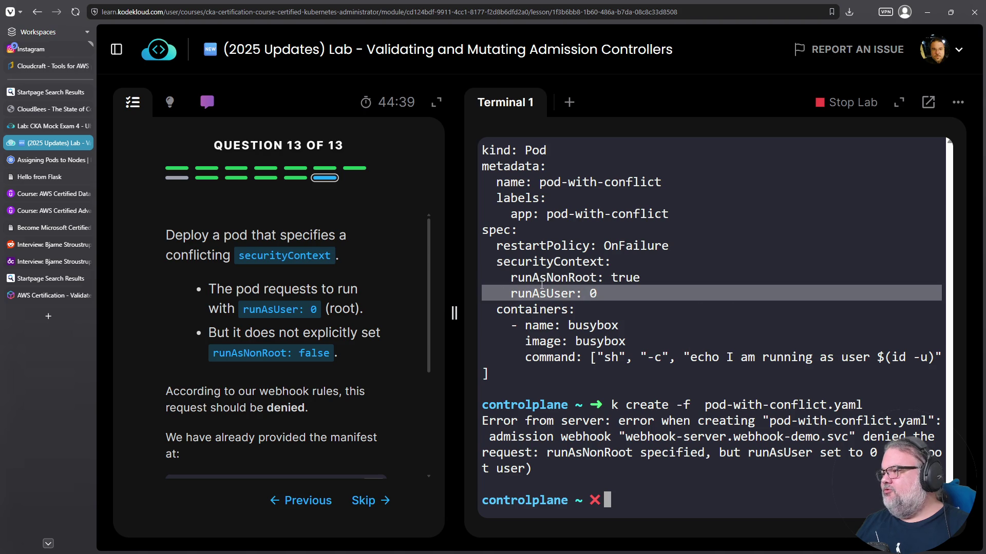
double_click(554, 278)
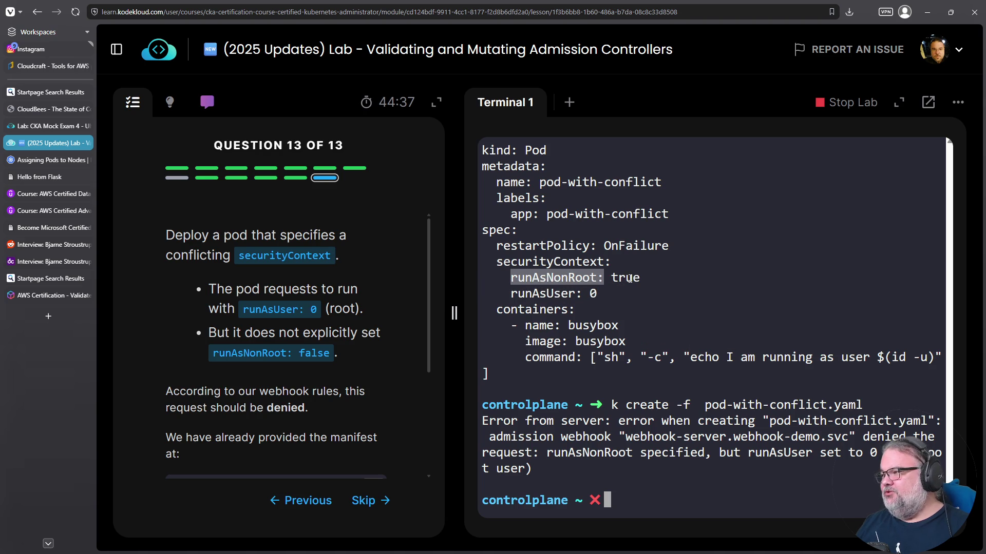
double_click(630, 278)
double_click(578, 294)
double_click(591, 294)
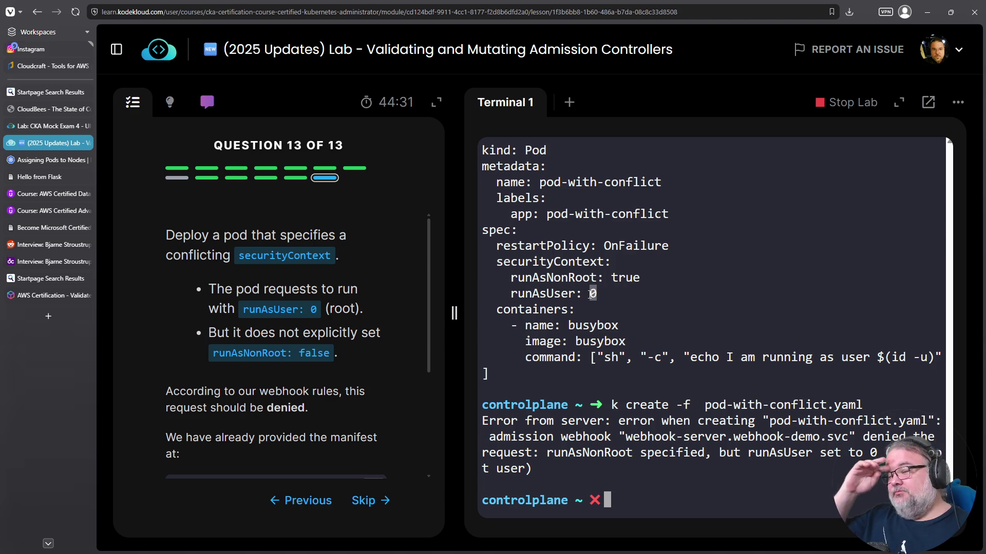
- Check question 13, advance past the final question, and end the lab session
click(717, 396)
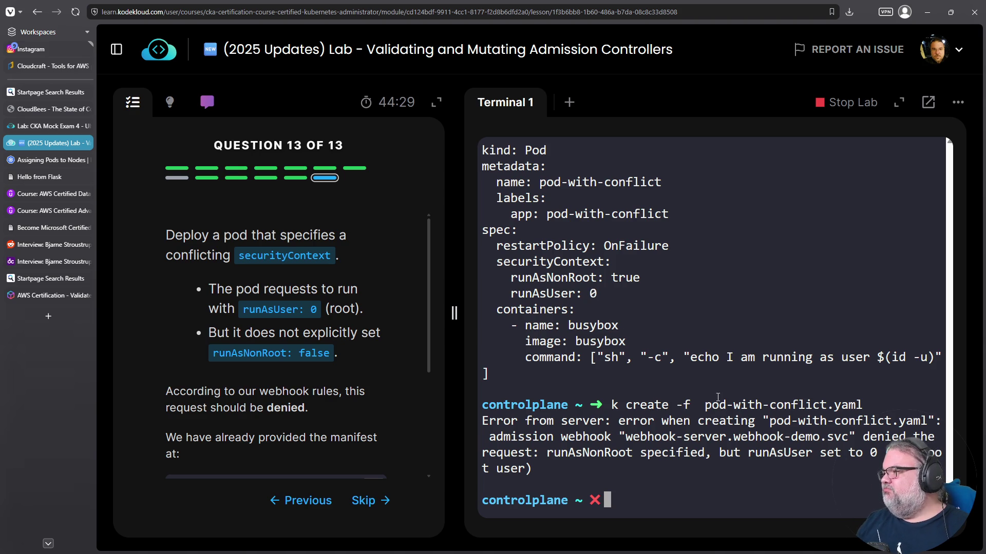
scroll(402, 416, down, 3)
click(306, 373)
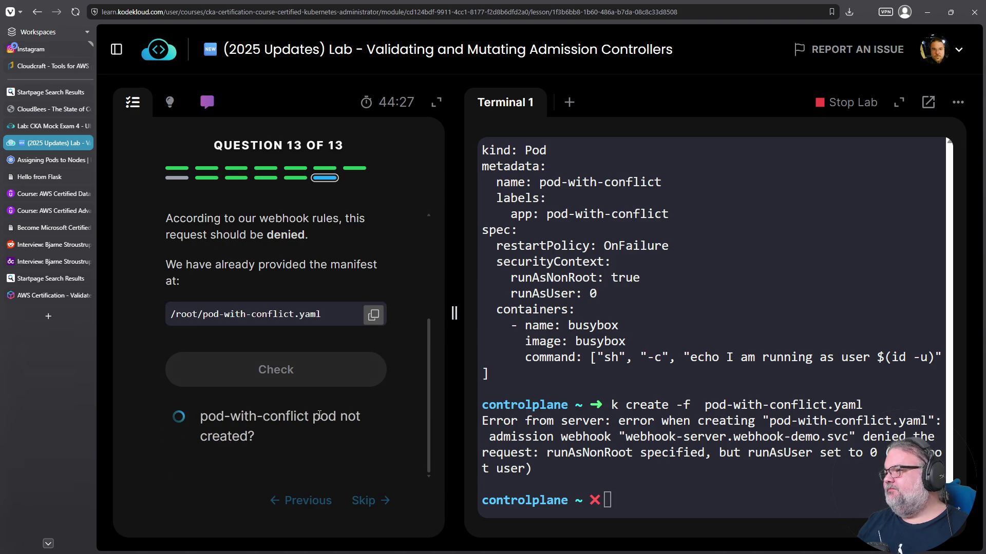
click(271, 426)
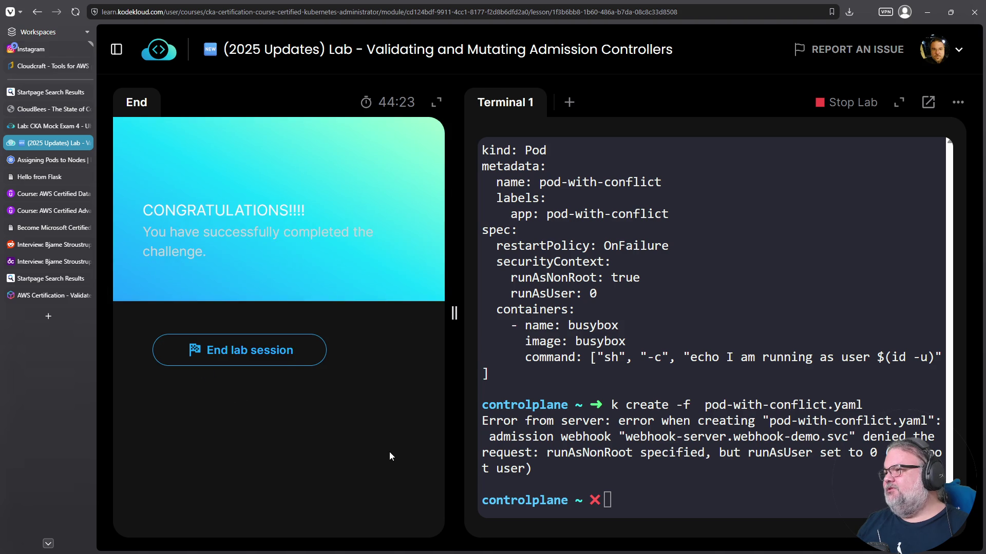
click(233, 343)
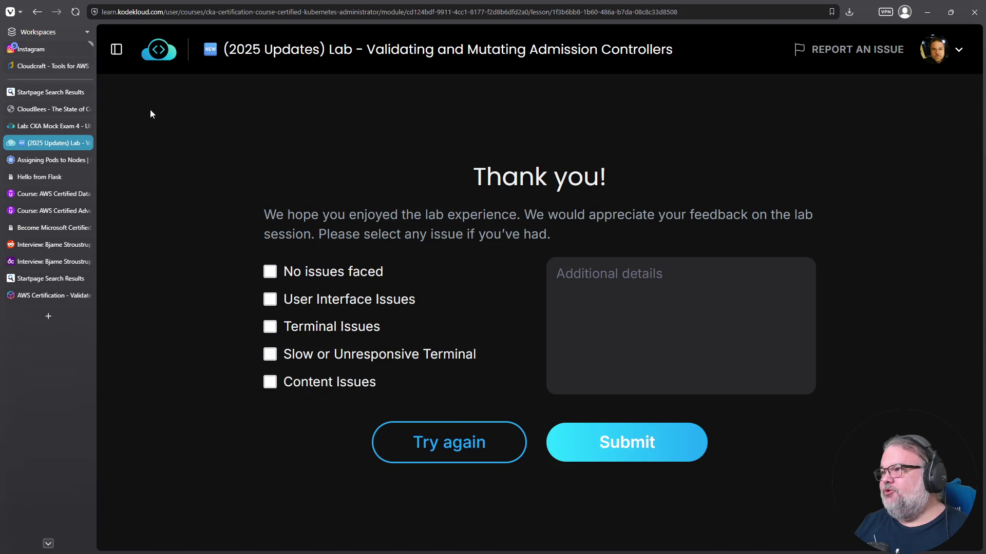
- Open the course contents and expand the Logging & Monitoring and Application Lifecycle Management modules
click(125, 50)
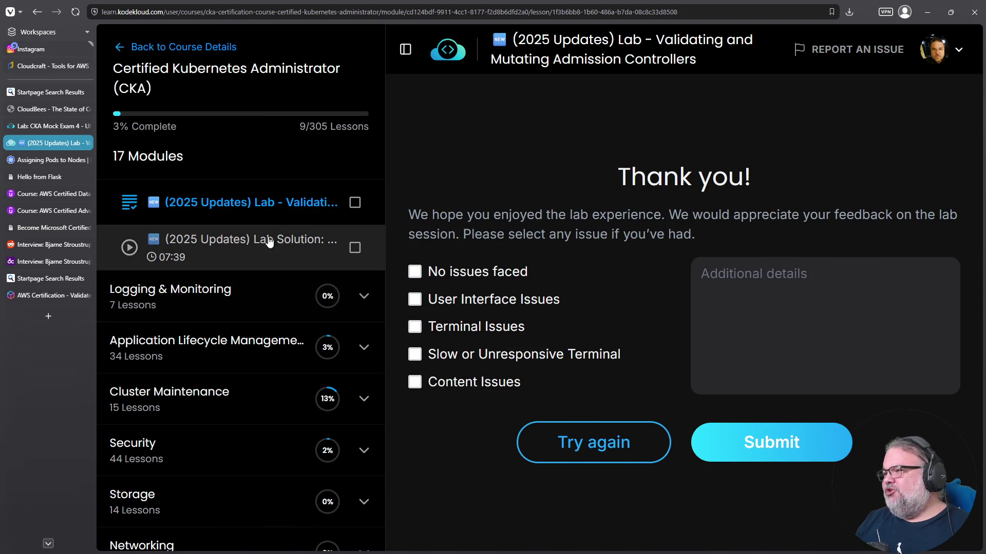
scroll(329, 198, up, 1)
scroll(330, 206, up, 1)
scroll(308, 267, down, 2)
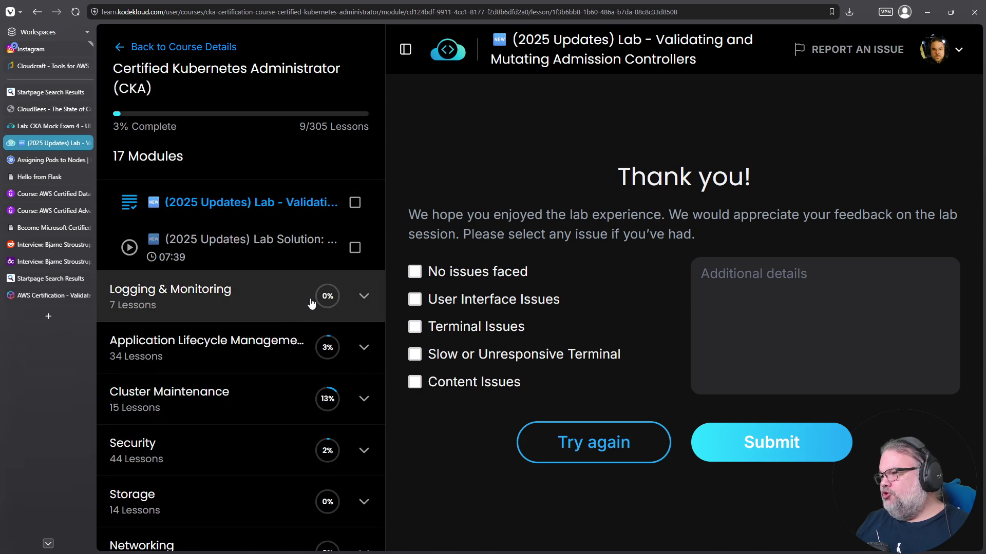
click(362, 298)
scroll(328, 295, down, 3)
scroll(330, 300, up, 2)
scroll(330, 300, down, 2)
scroll(329, 302, down, 3)
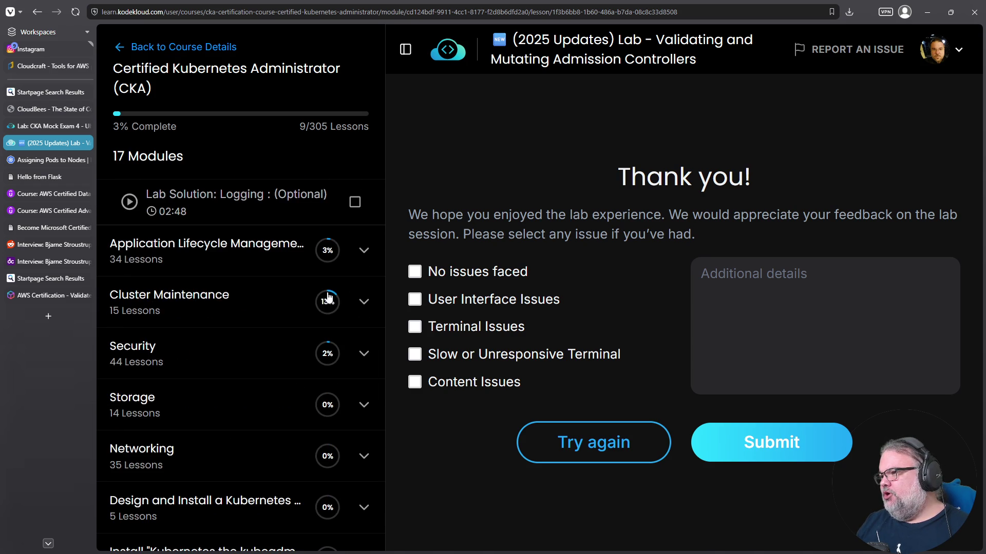
click(363, 255)
- Open and start 'Lab - Modifying CPU resources in VPA', bringing up the Cloudcraft blueprint
scroll(307, 281, down, 1)
scroll(307, 281, up, 4)
scroll(301, 281, down, 8)
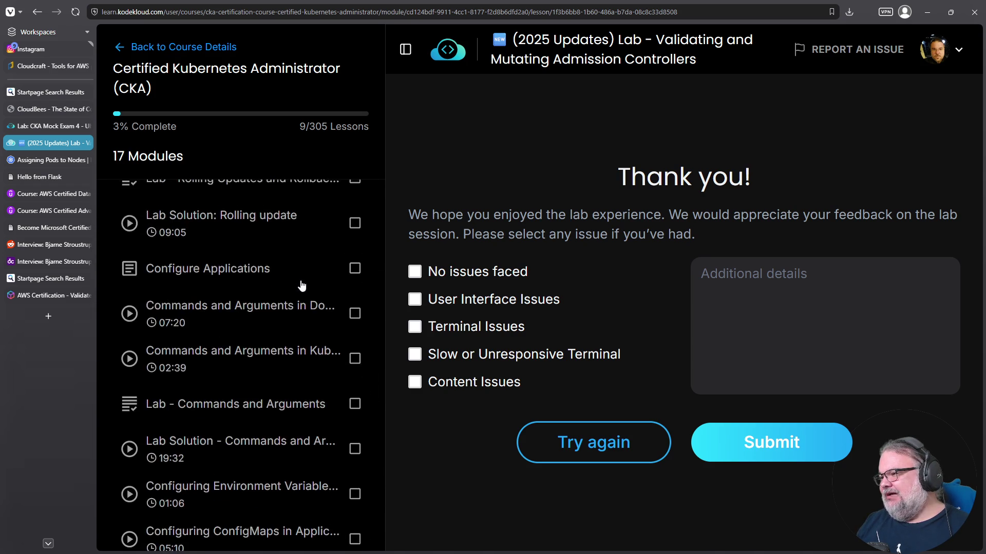
scroll(301, 286, down, 10)
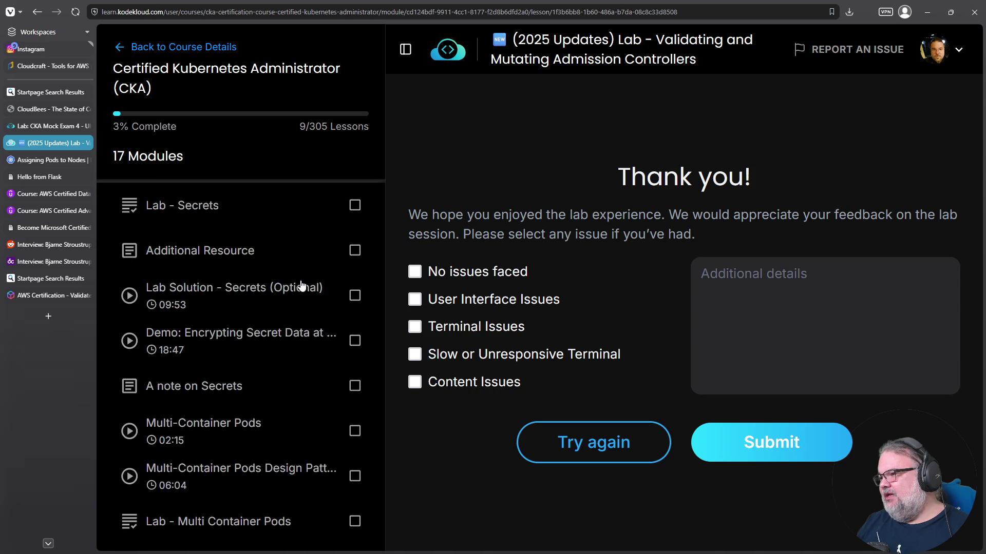
scroll(302, 286, down, 7)
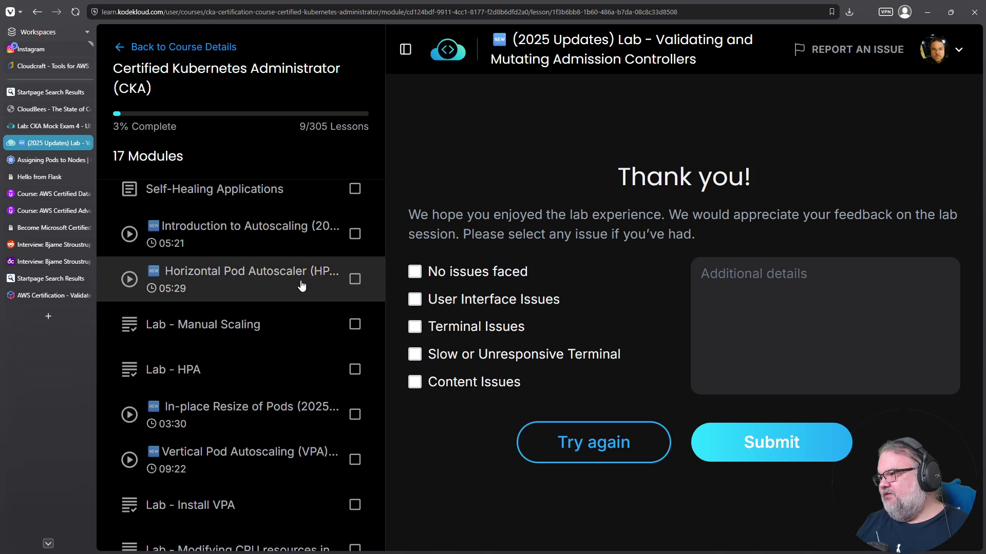
scroll(303, 286, down, 3)
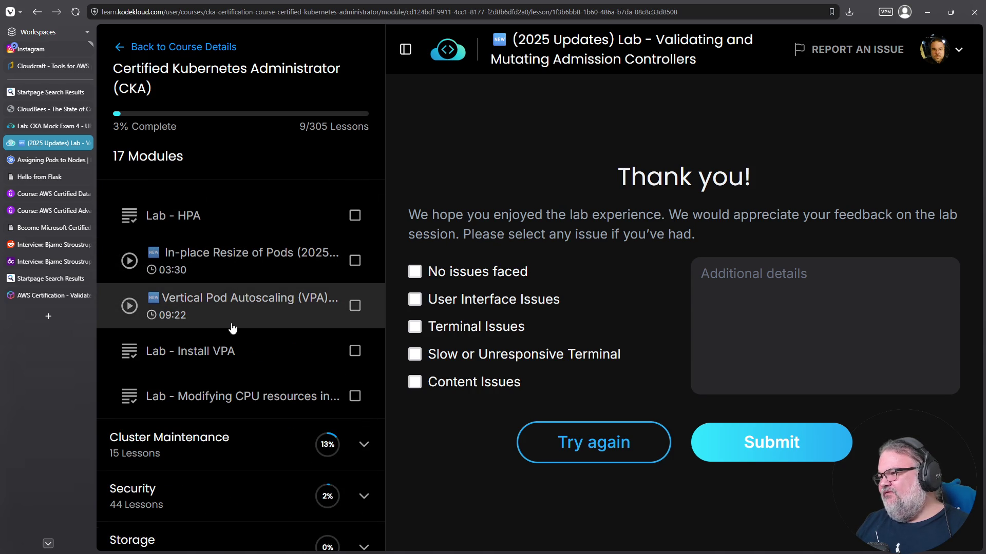
click(257, 397)
click(537, 290)
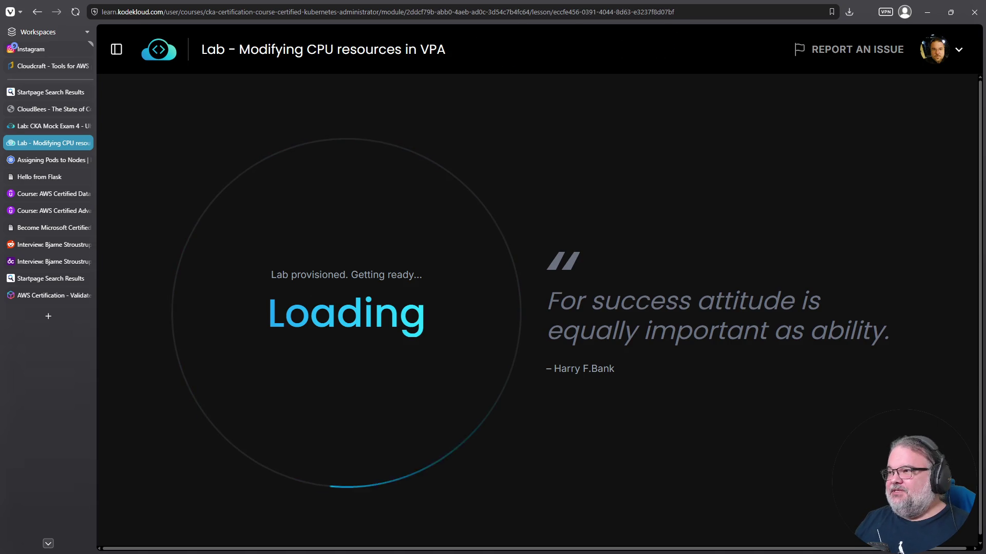
click(52, 66)
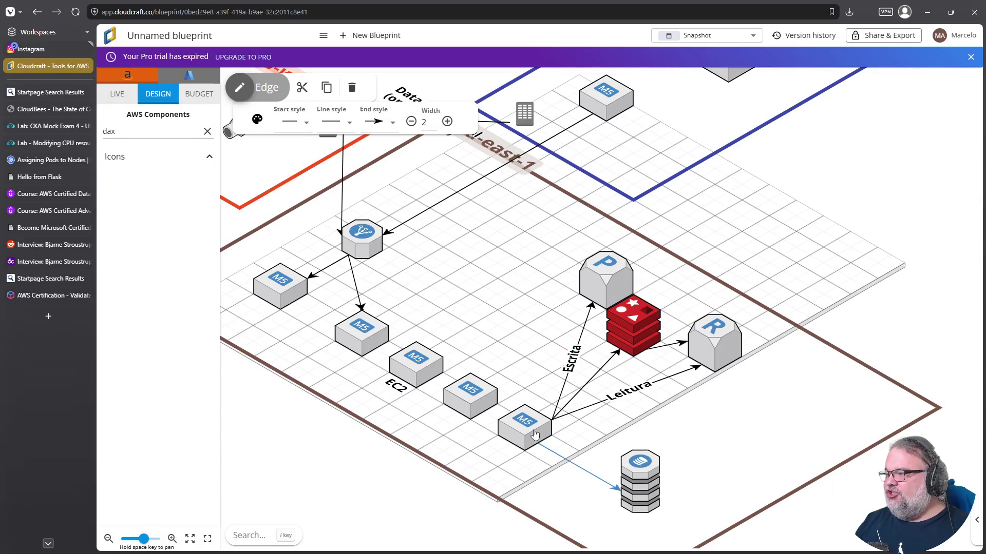
- Select each of the five M5 instances in the Cloudcraft blueprint, then return to the VPA CPU lab
click(534, 431)
click(480, 407)
click(415, 362)
click(362, 331)
click(272, 300)
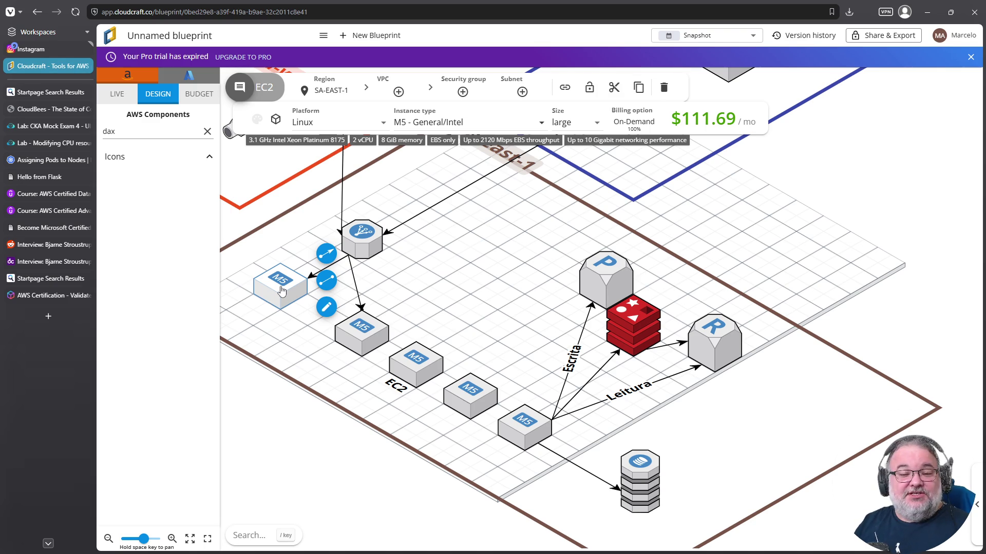
click(66, 142)
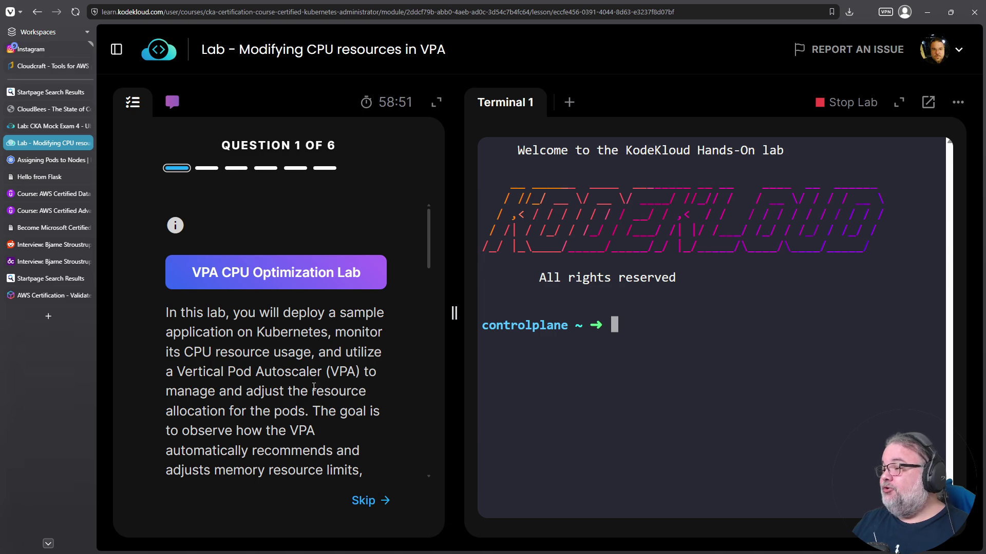
- Scroll through the VPA lab introduction and acknowledge it with Ok
scroll(313, 387, down, 7)
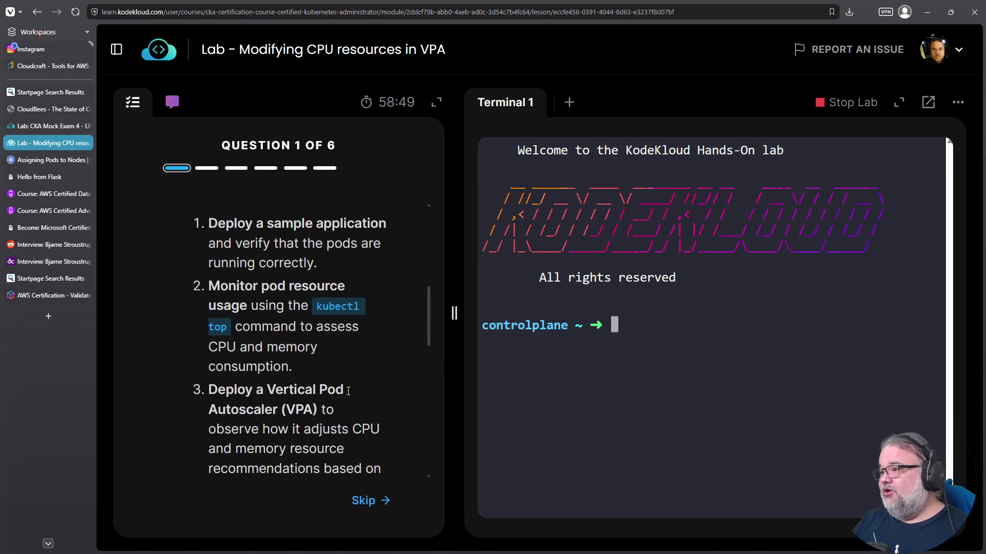
scroll(367, 329, down, 10)
scroll(318, 359, down, 1)
click(285, 389)
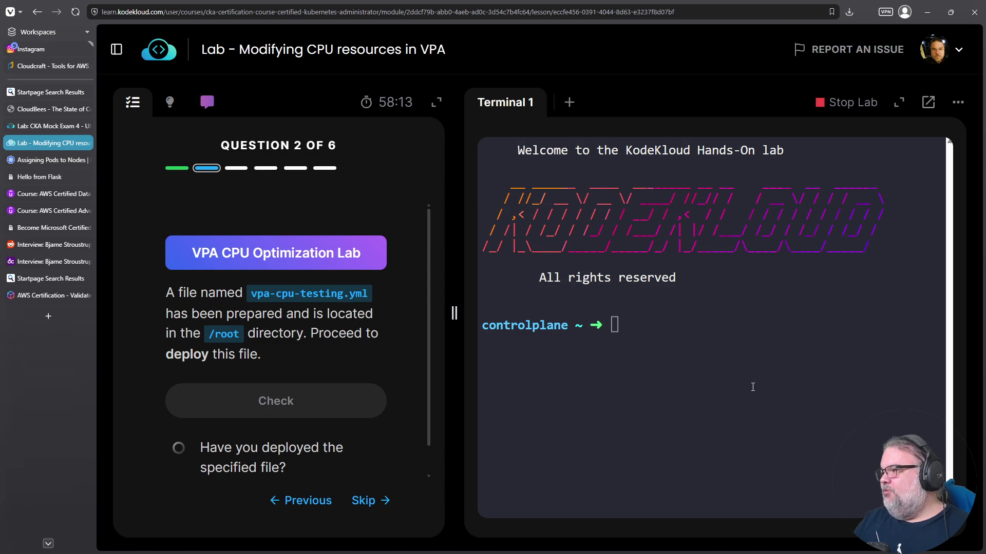
- Print vpa-cpu-testing.yml with cat and review its contents
text(cat vpa)
key(Tab)
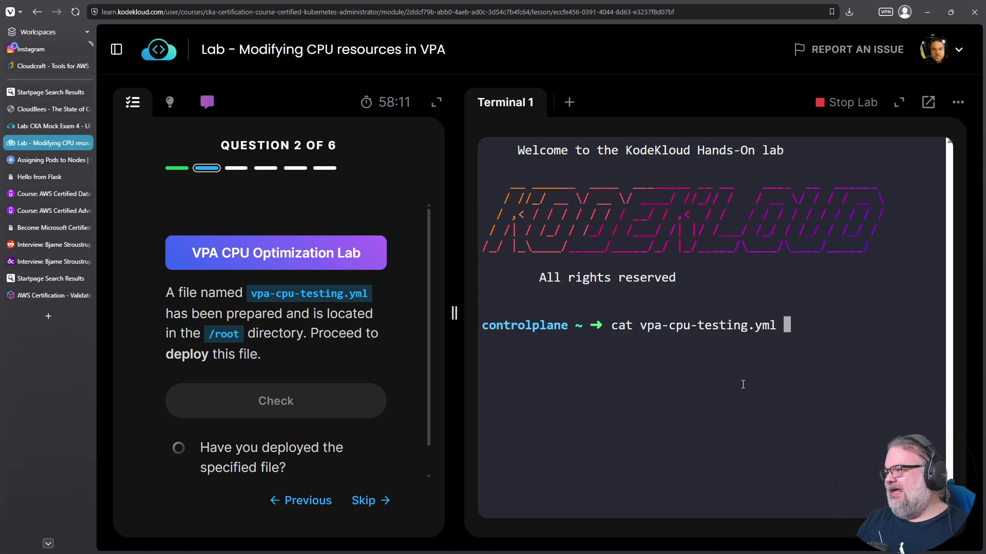
key(Return)
scroll(607, 449, up, 10)
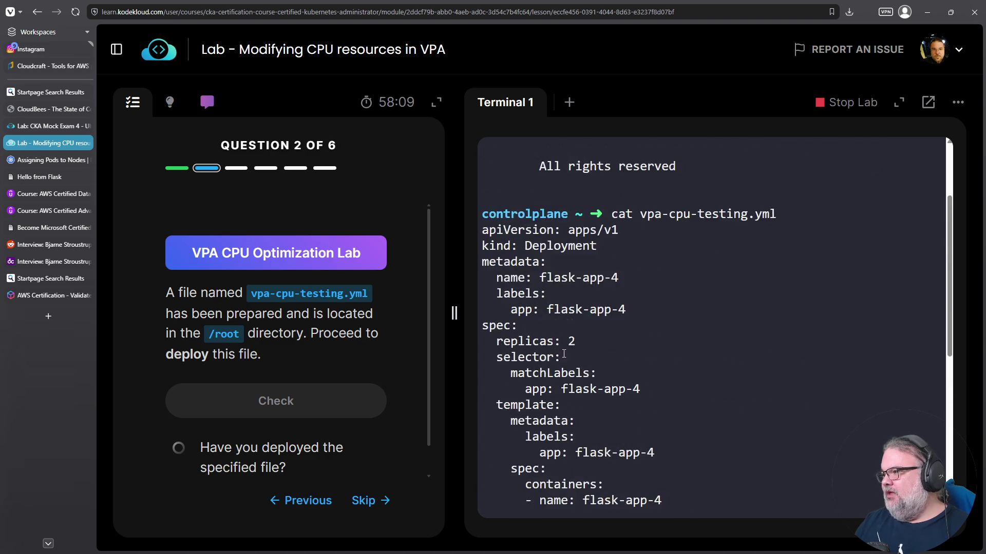
drag(519, 341, 631, 351)
scroll(631, 350, down, 3)
drag(531, 277, 595, 278)
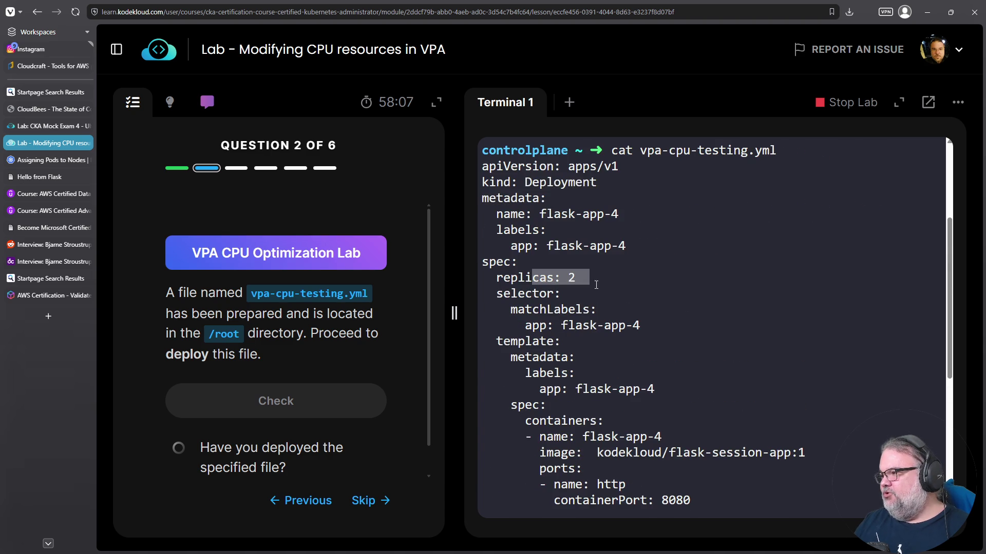
scroll(674, 279, down, 5)
scroll(569, 246, up, 6)
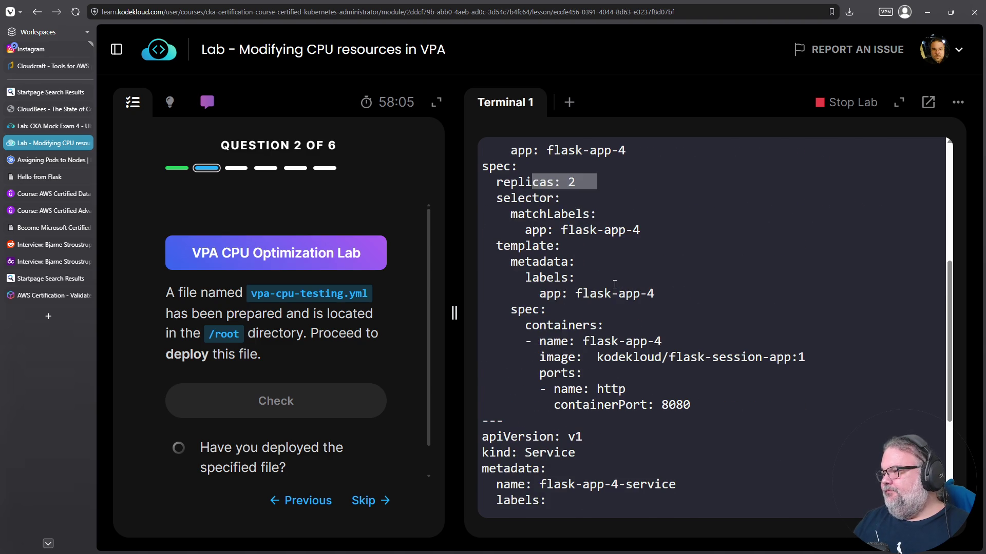
scroll(548, 296, down, 10)
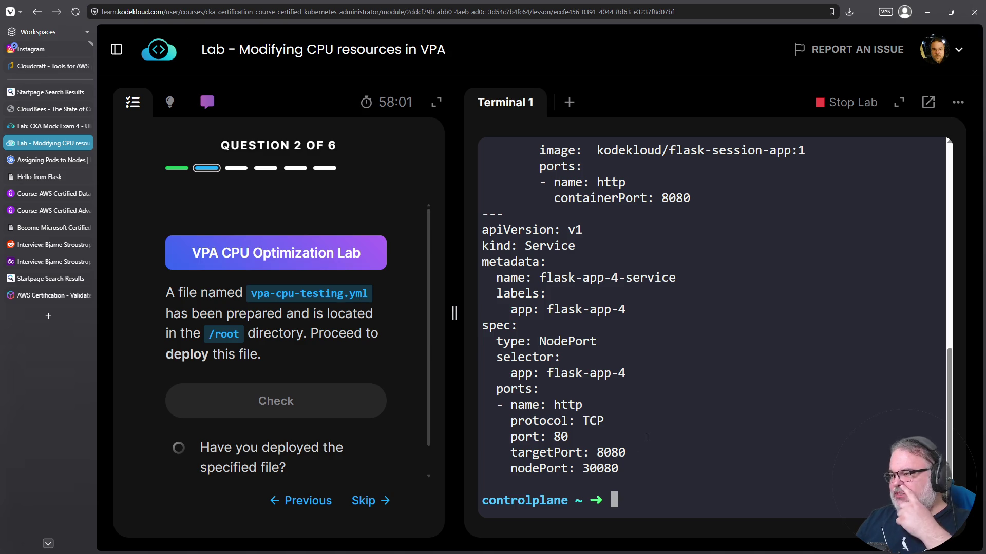
- Deploy it with 'k create -f vpa-cpu-testing.yml', pass the check, and go to question 3
text(k crea)
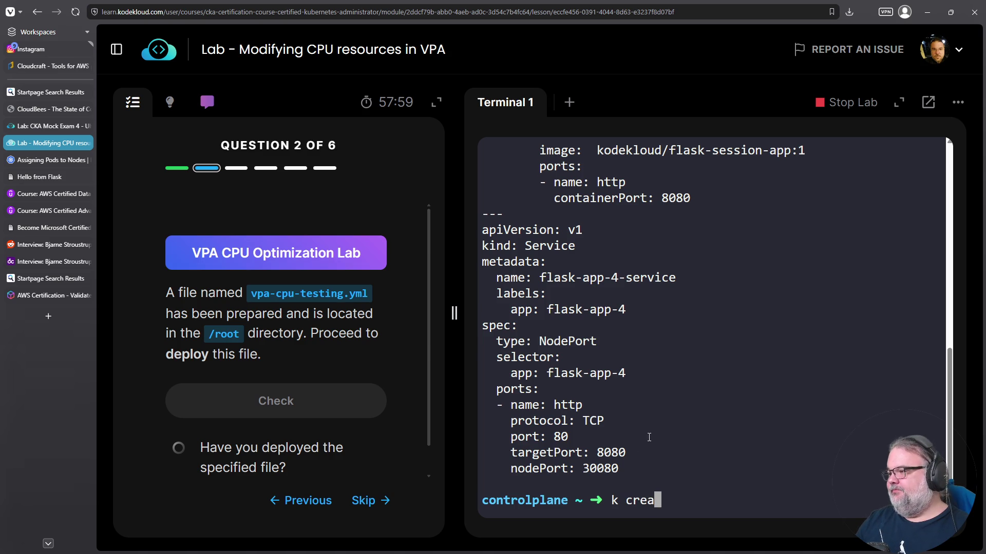
text(te -f vpa-cpu-testing.yml)
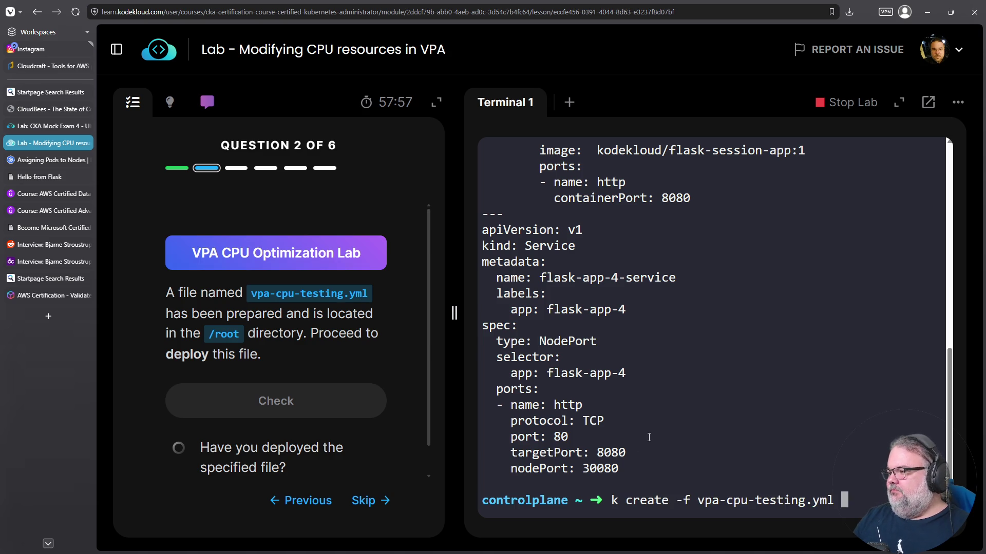
key(Return)
click(307, 393)
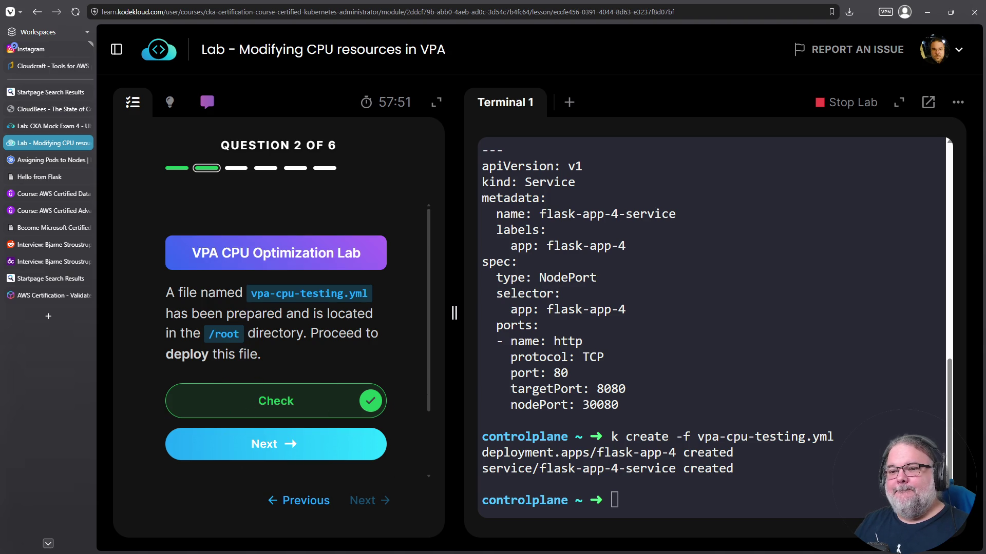
click(261, 452)
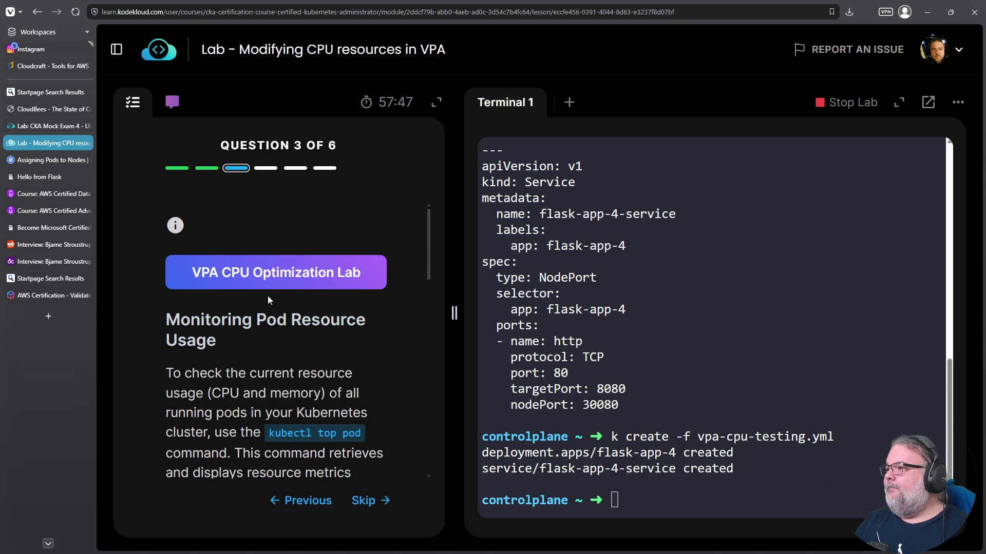
- Run 'k top pods' until metrics appear: both flask-app-4 pods at 11m CPU and 19Mi memory
scroll(268, 300, down, 2)
click(763, 396)
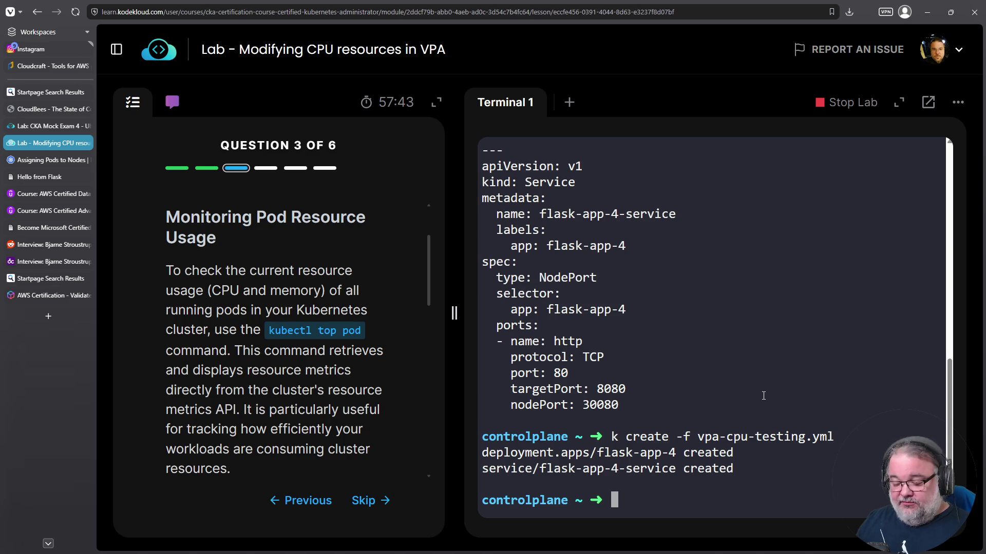
text(k top pods)
key(Return)
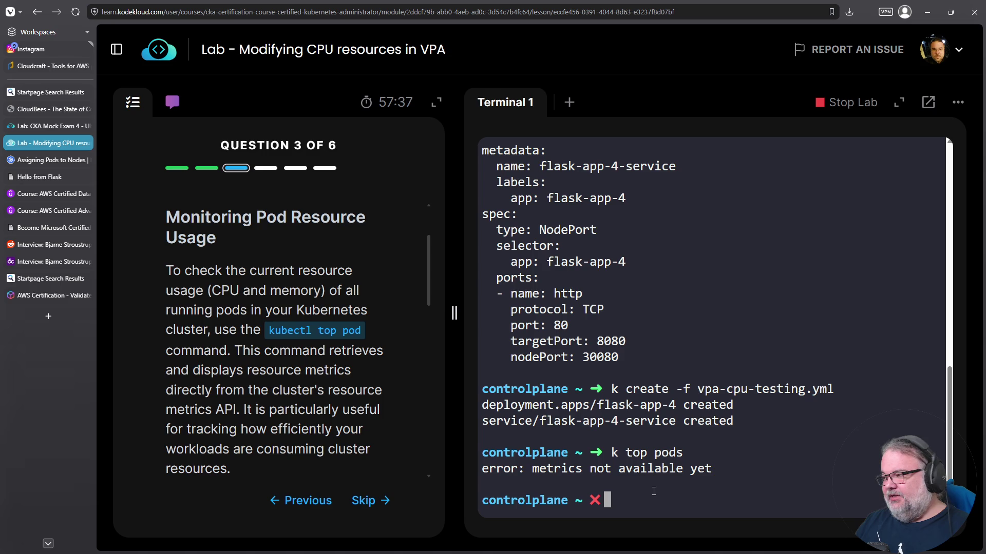
scroll(698, 364, up, 10)
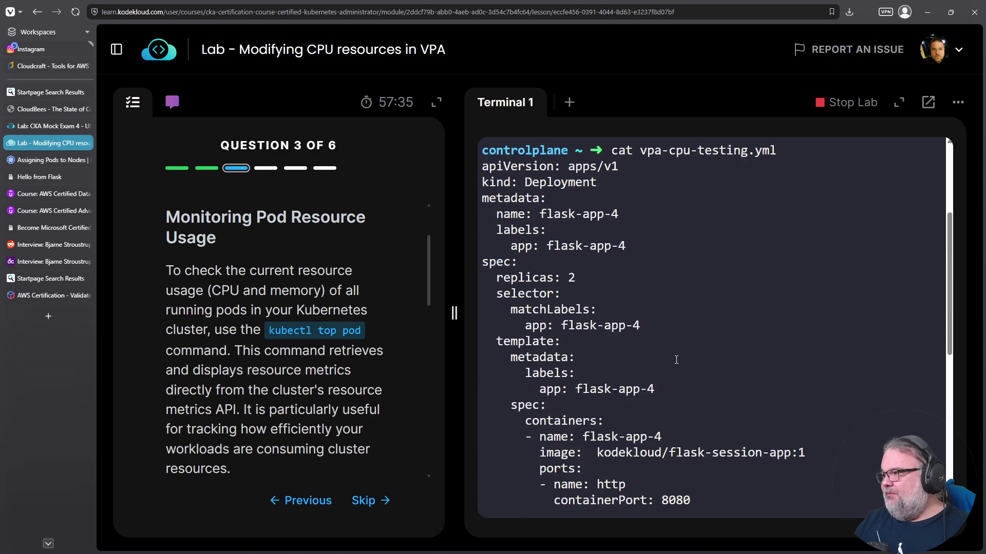
scroll(581, 353, down, 2)
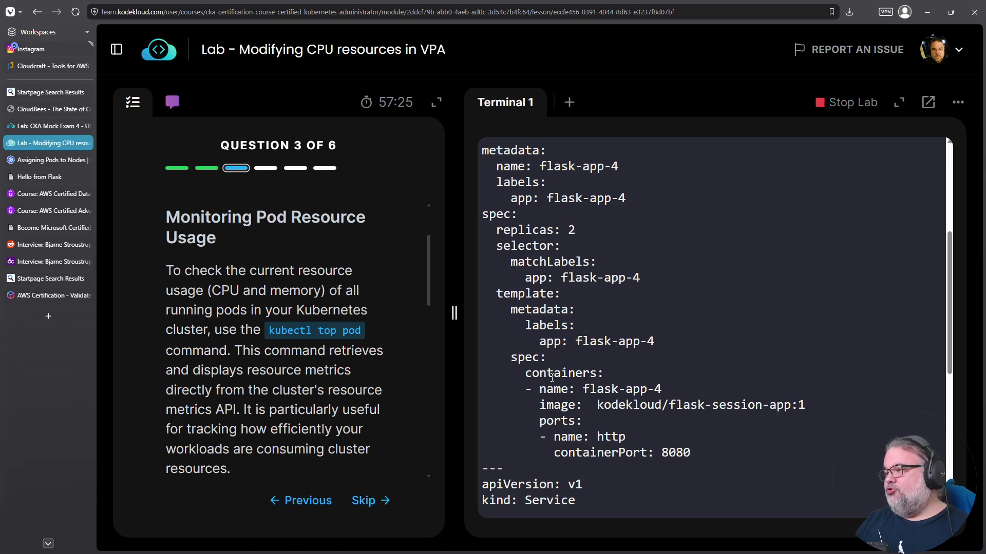
text(k top pods)
key(Return)
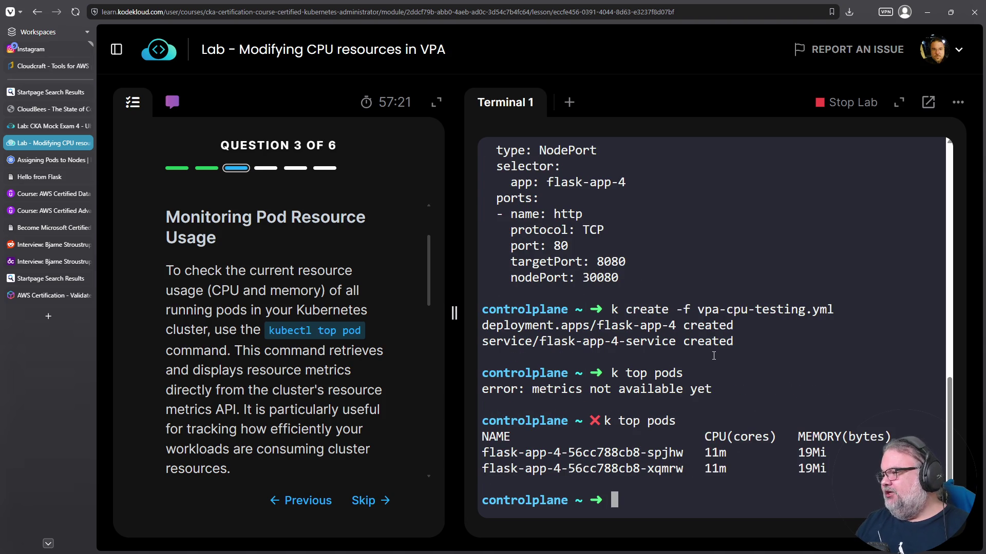
- Read through the question explanation and acknowledge it to move to question 4
scroll(713, 356, up, 10)
scroll(713, 356, down, 4)
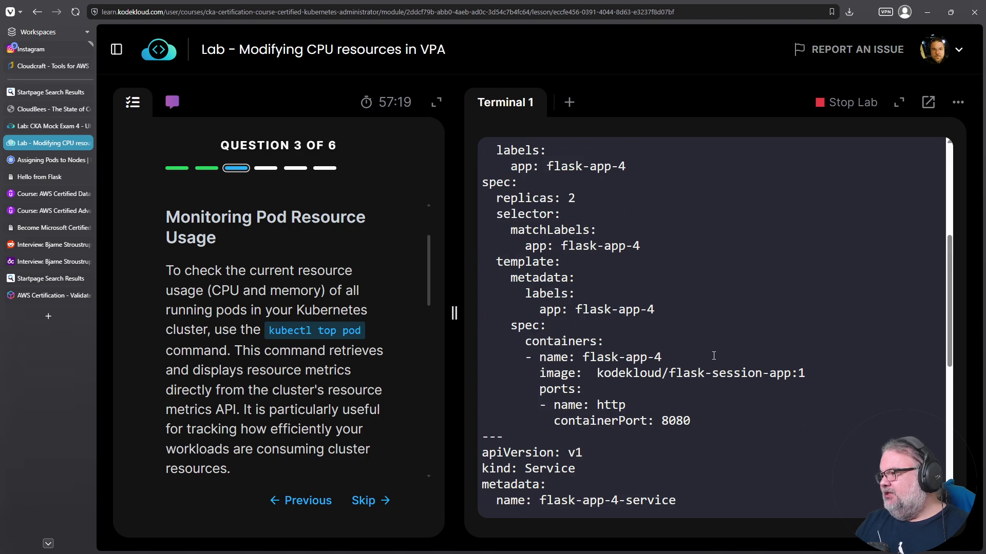
scroll(713, 355, down, 9)
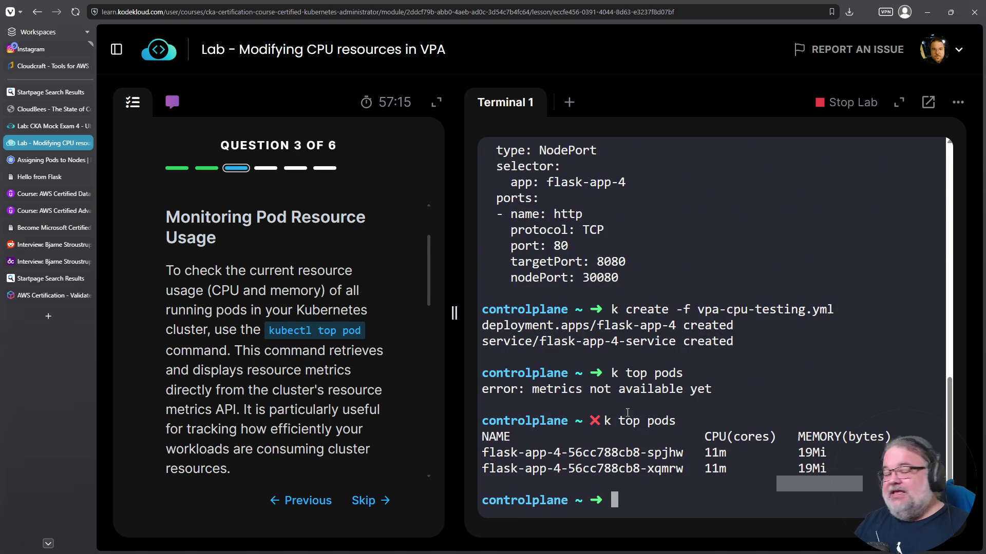
scroll(627, 412, up, 9)
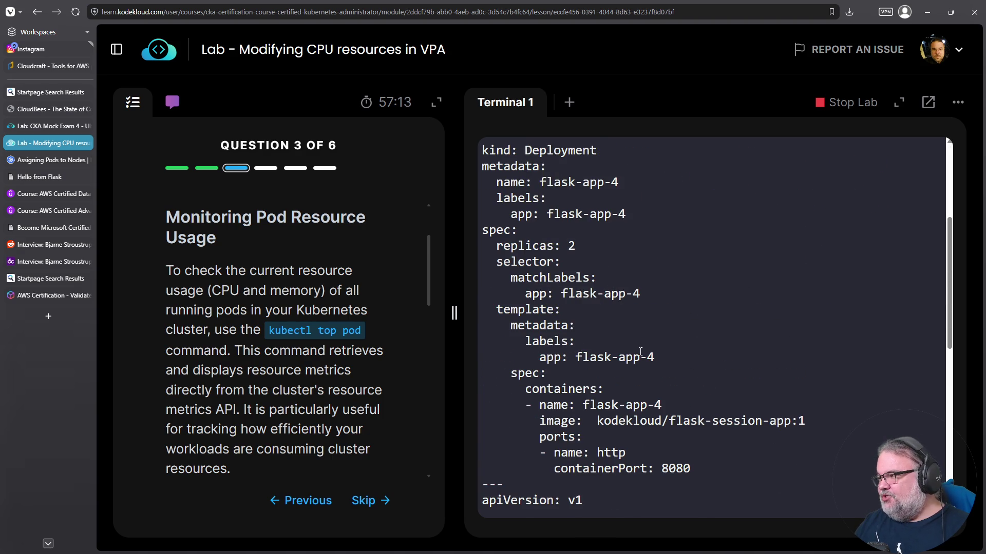
scroll(662, 405, up, 2)
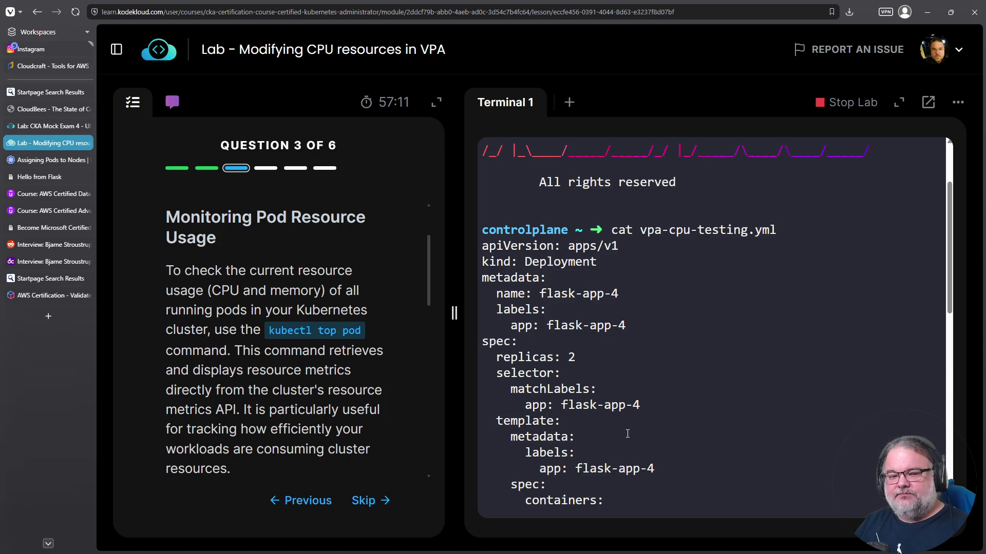
scroll(627, 434, down, 10)
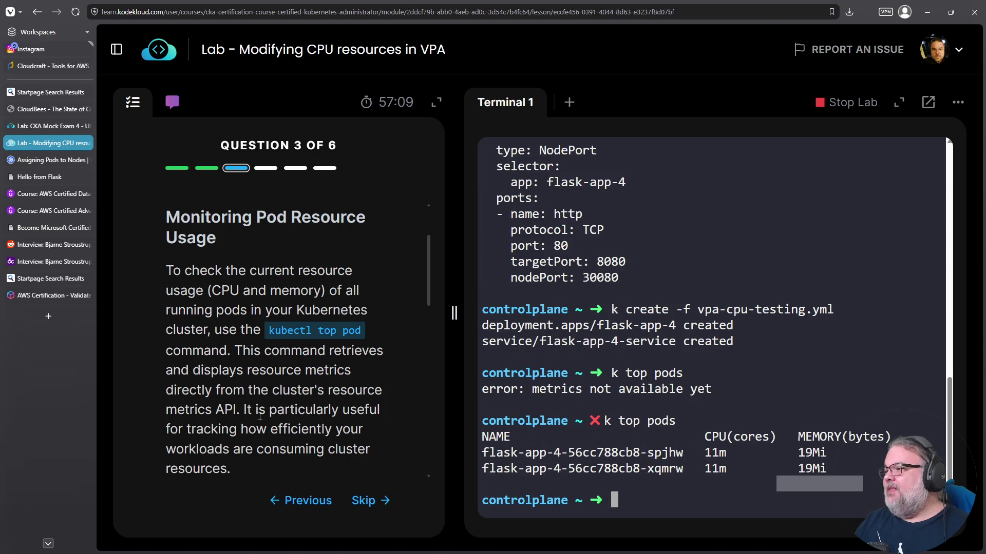
scroll(295, 375, down, 10)
scroll(296, 376, down, 5)
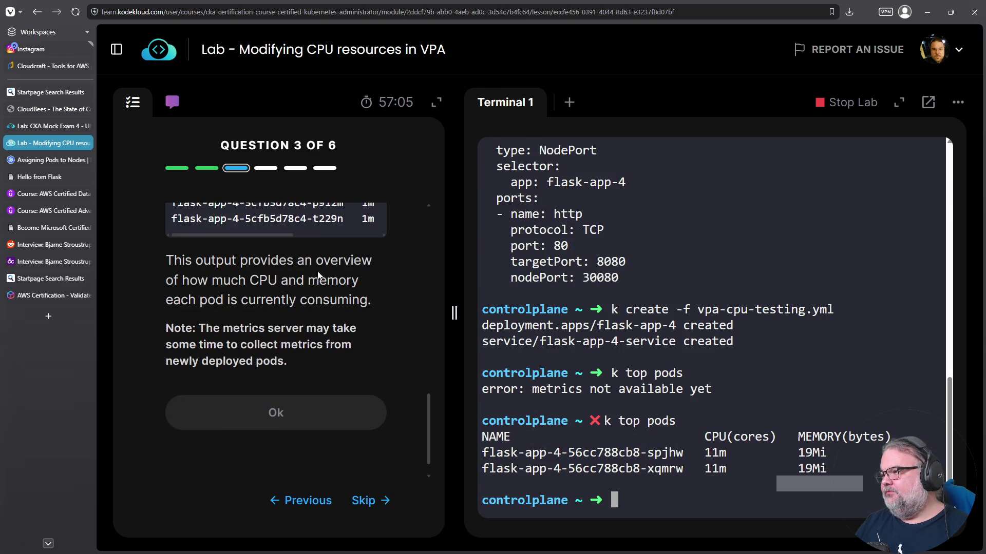
click(275, 424)
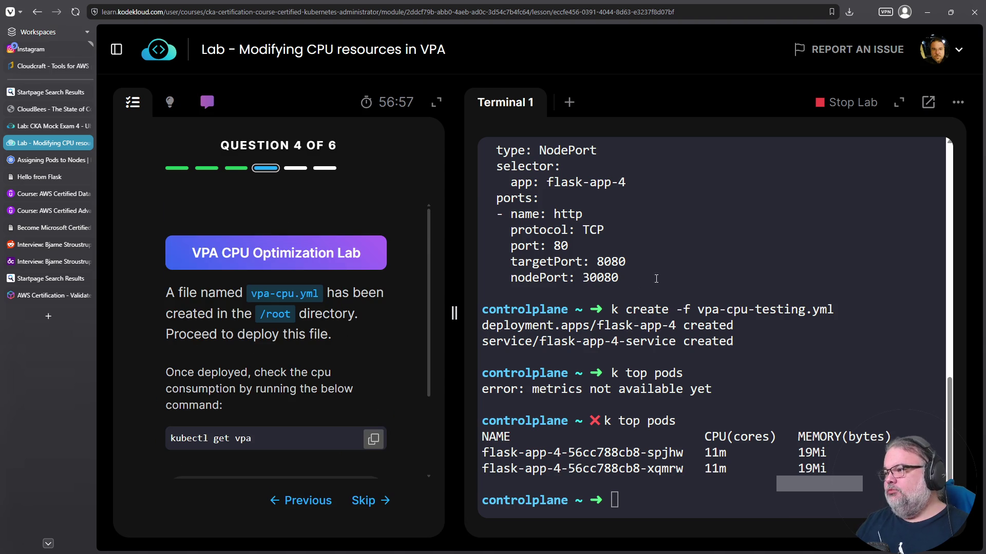
- Copy vpa-cpu.yml from the question and print it with cat in the terminal
drag(251, 295, 319, 295)
key(ctrl+c)
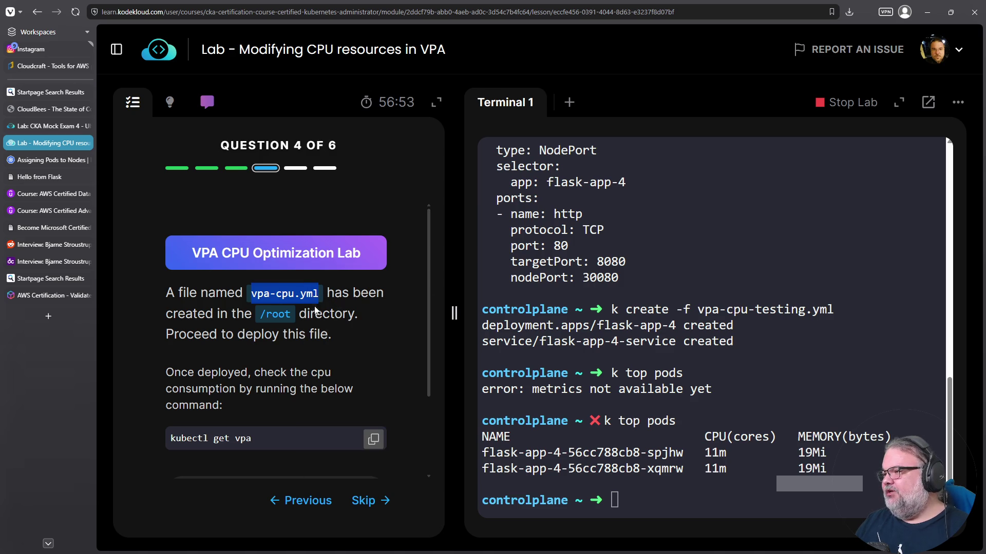
right_click(759, 372)
click(793, 230)
key(ctrl+v)
key(Home)
text(cat)
key(Return)
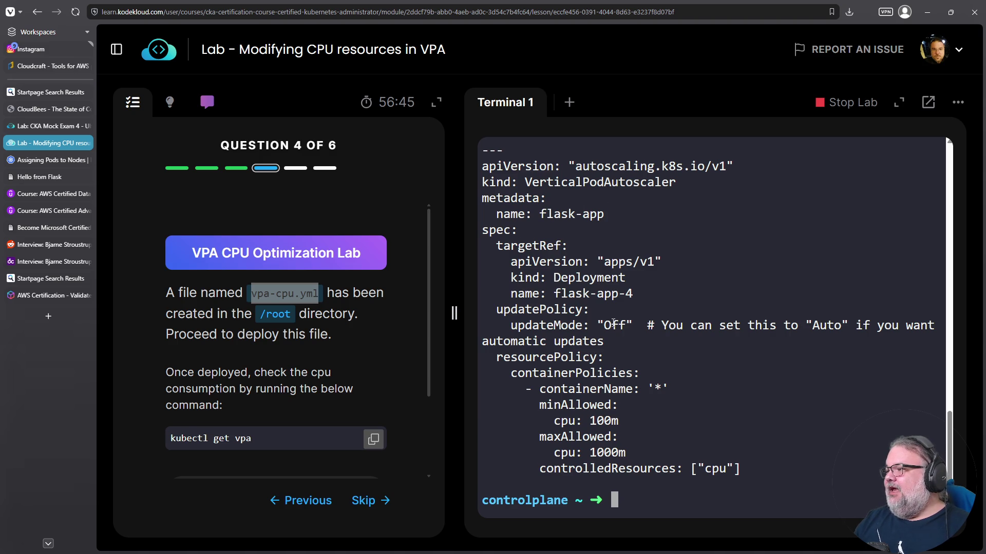
- Highlight the manifest's targetRef Deployment flask-app-4, wildcard container, 100m–1000m CPU bounds and controlledResources
mouse_move(624, 342)
mouse_down()
mouse_move(521, 324)
mouse_move(476, 232)
mouse_up()
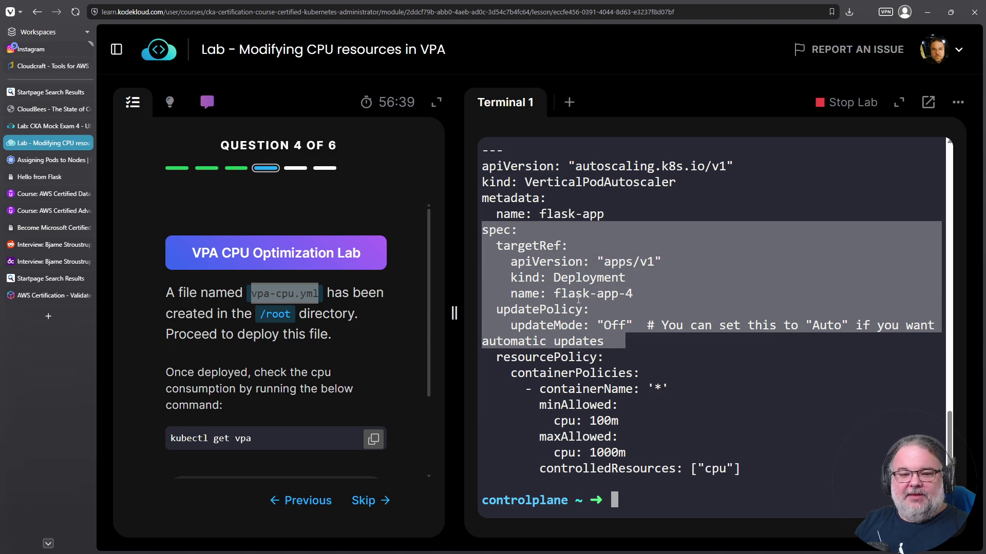
click(550, 277)
drag(508, 246, 561, 248)
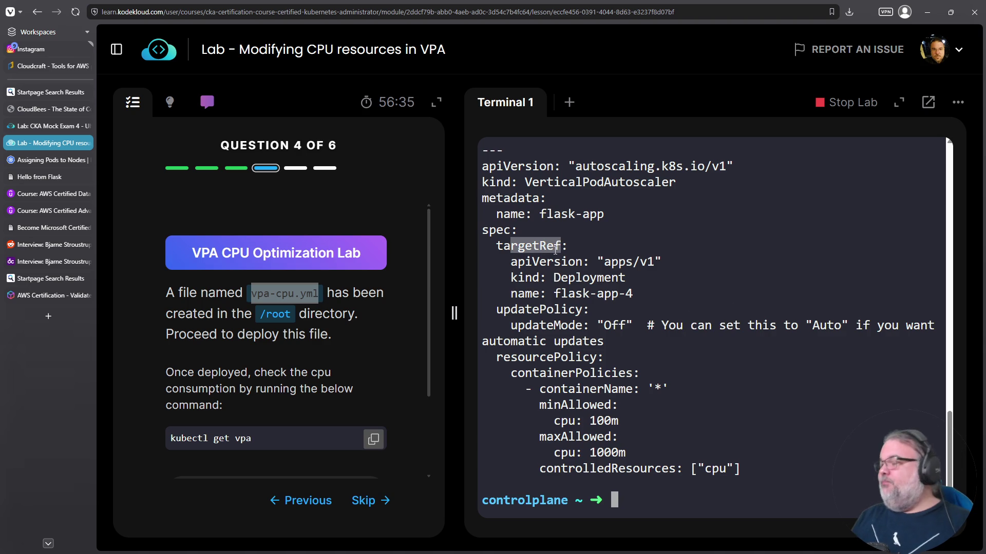
drag(552, 278, 641, 278)
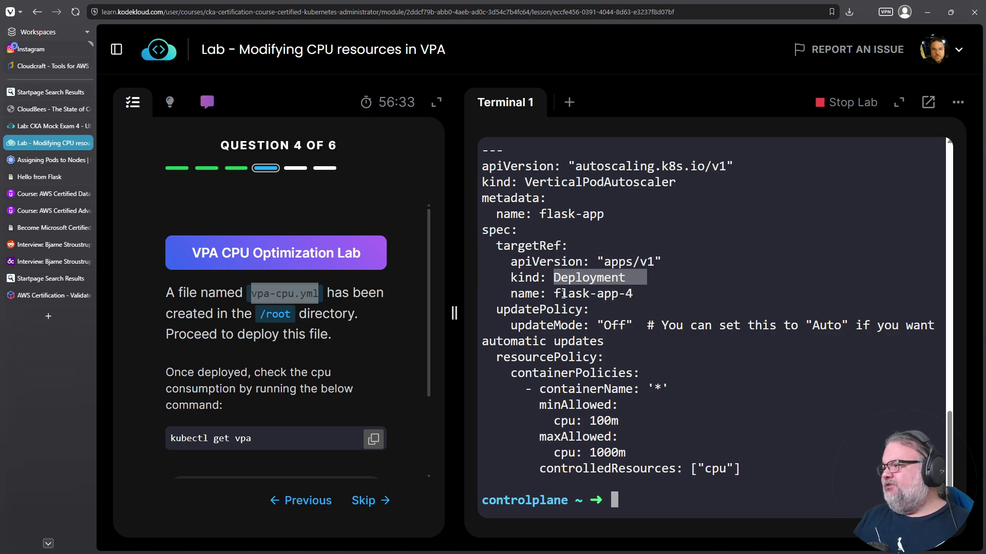
drag(560, 293, 643, 295)
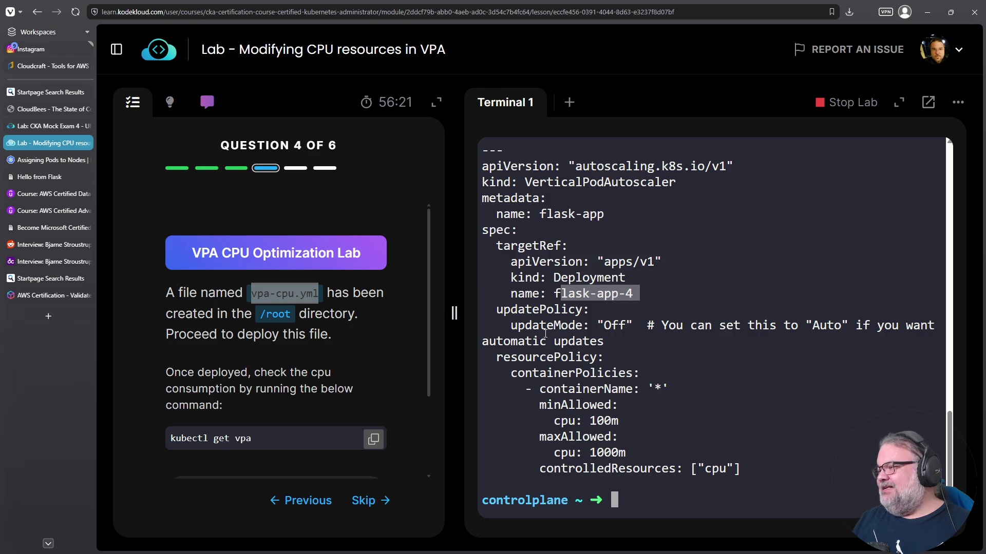
drag(648, 389, 687, 390)
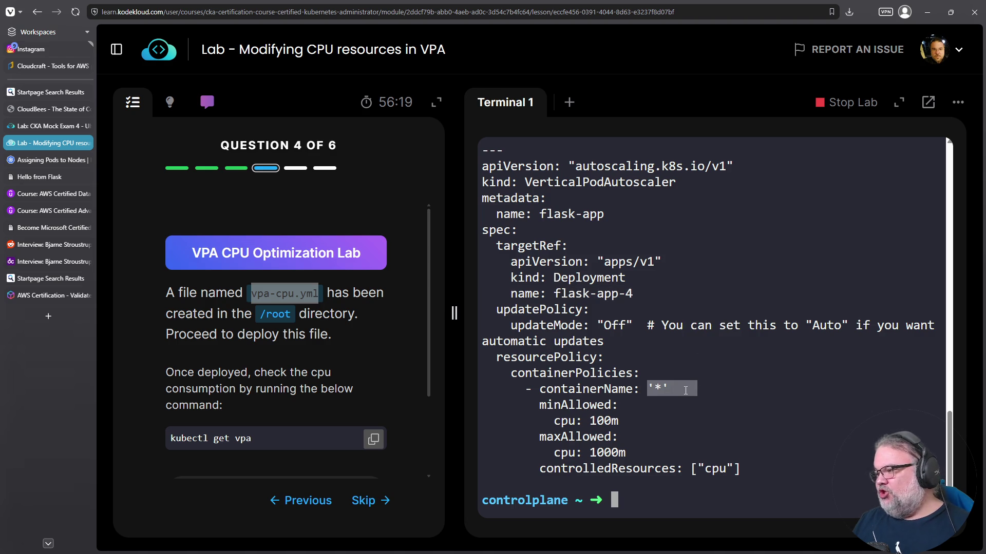
drag(635, 422, 478, 406)
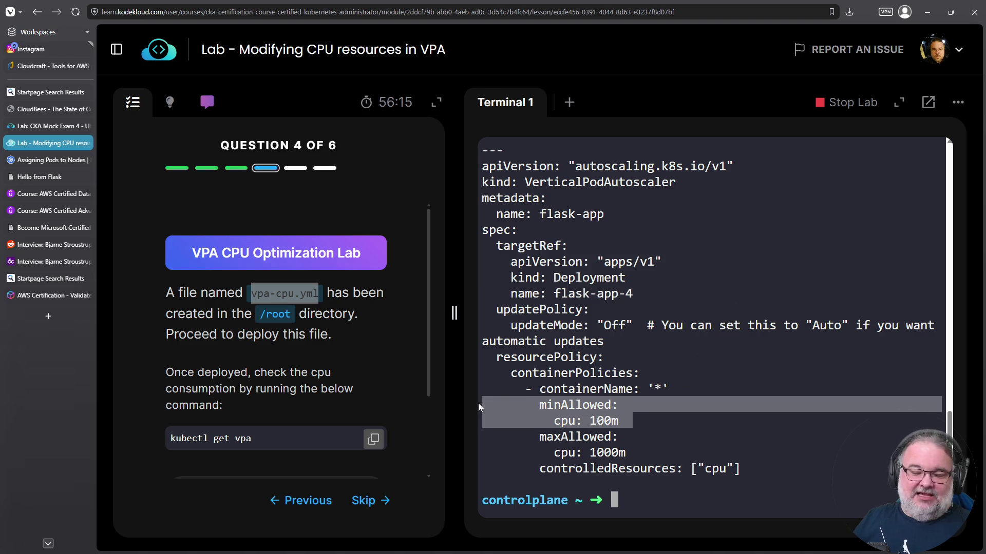
drag(632, 453, 463, 434)
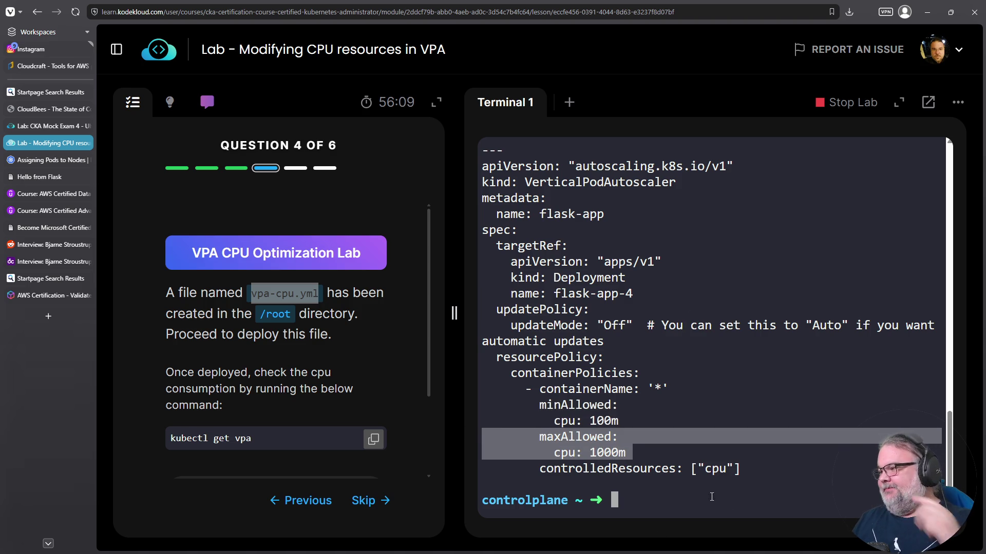
triple_click(687, 468)
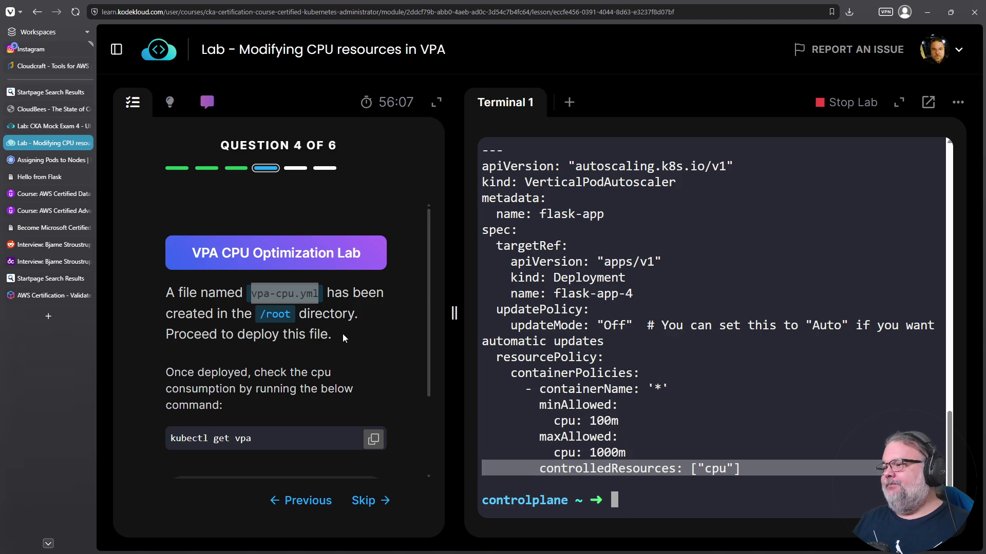
scroll(343, 338, down, 1)
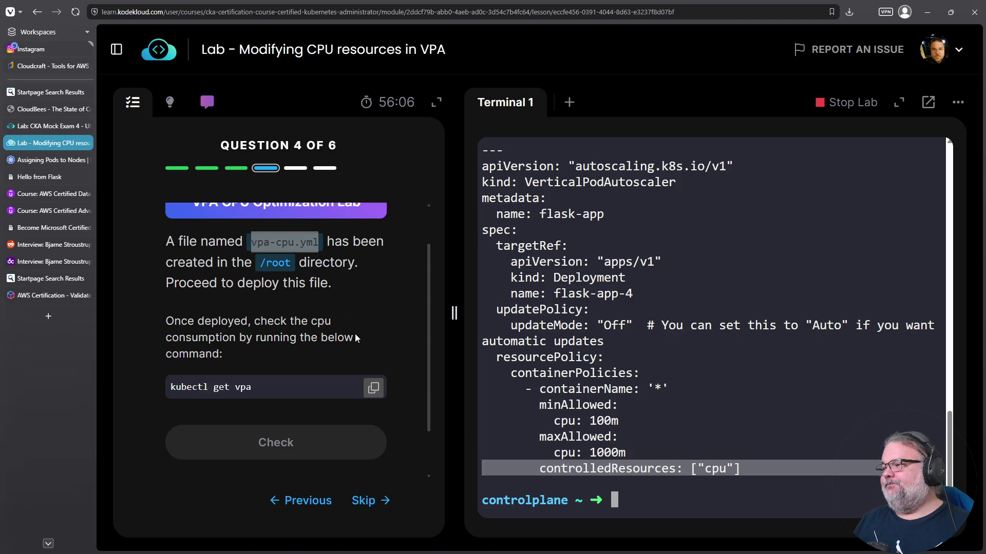
- Recheck pod usage with 'k top pods' and dump the pods with 'k get pods -o yaml'
click(694, 379)
text(k top pods)
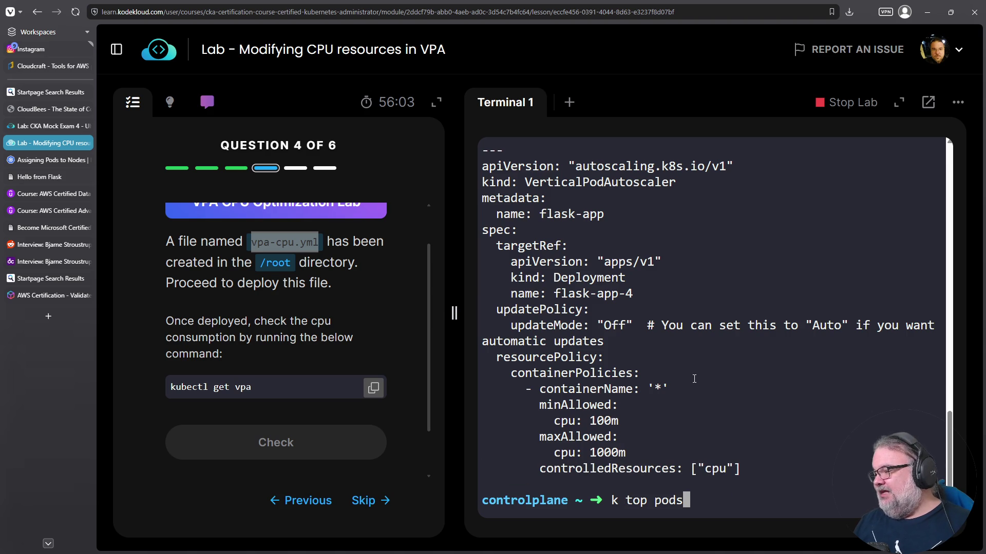
key(Up)
key(Down)
key(Return)
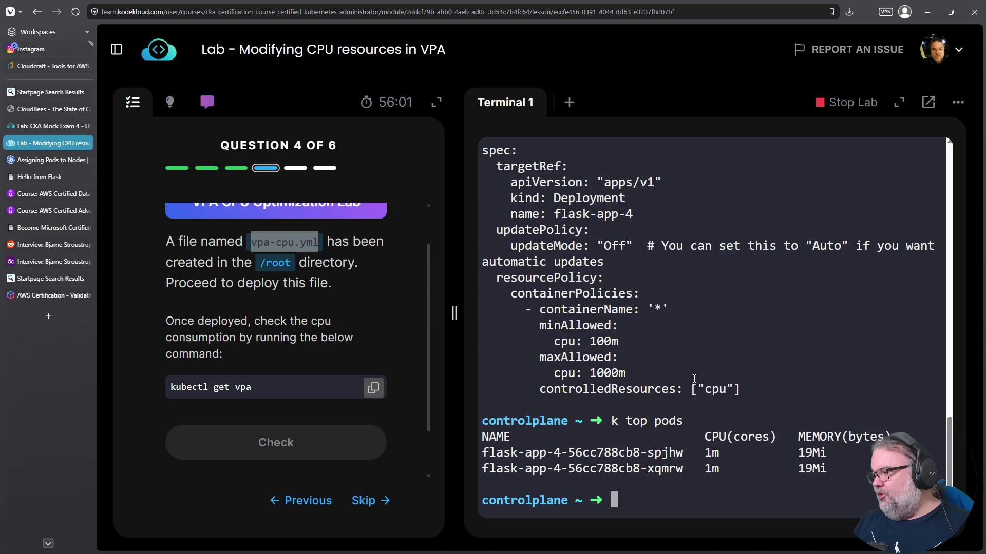
text(k get pods -o yaml)
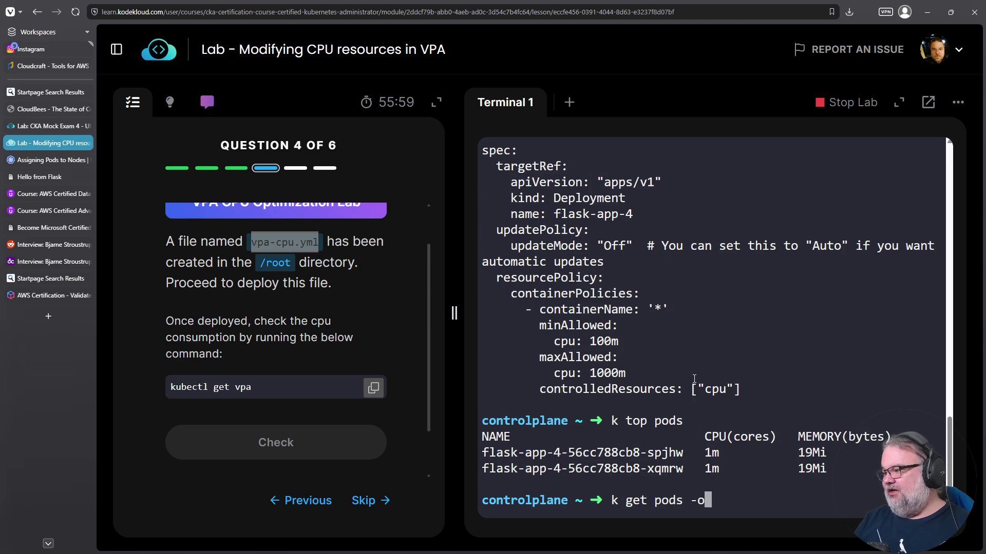
key(Return)
scroll(696, 380, up, 20)
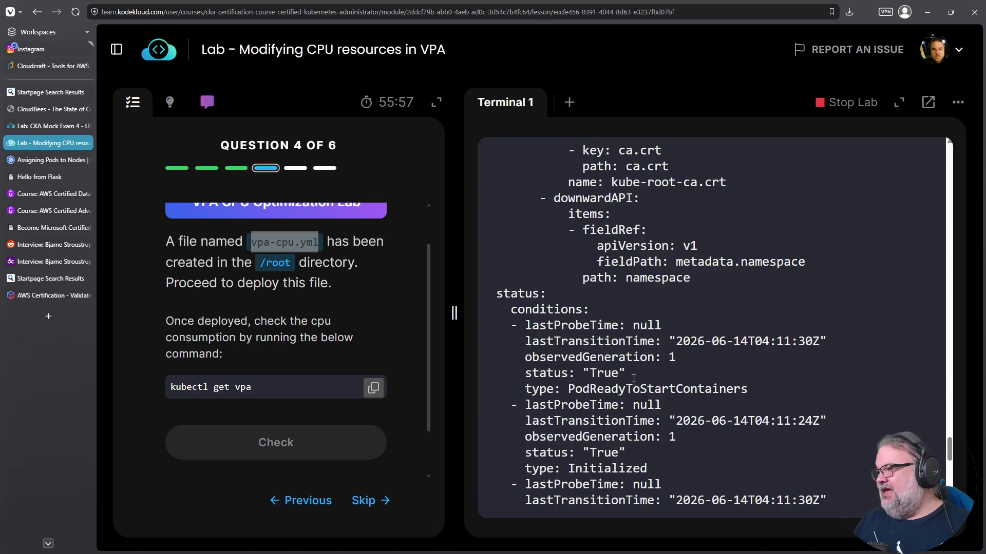
scroll(633, 352, up, 8)
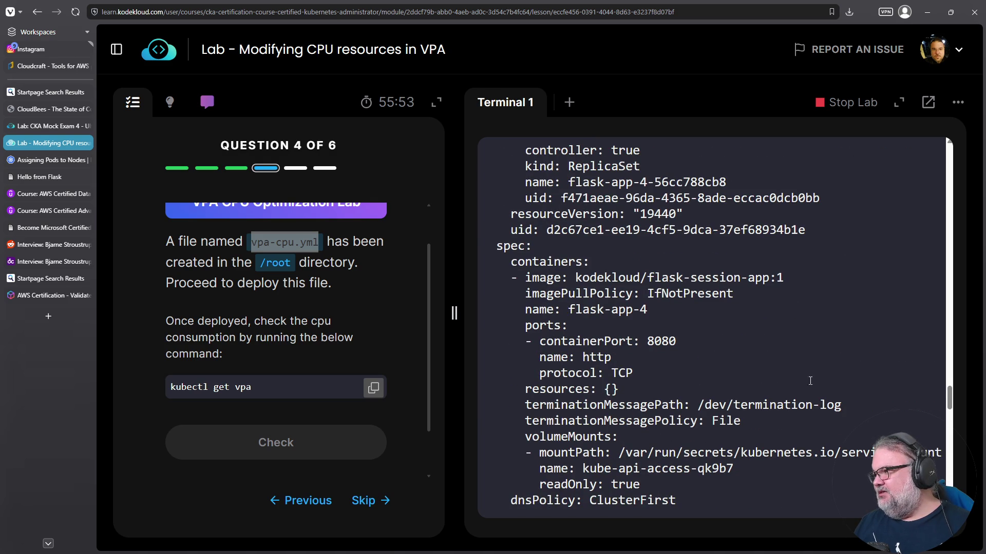
scroll(614, 457, down, 20)
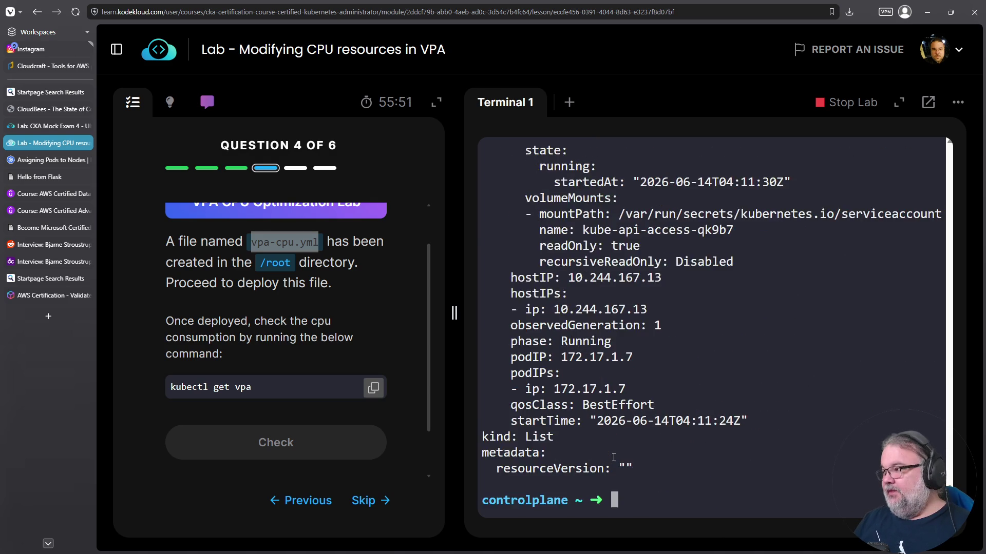
- Clear the screen, list the files, and print the vpa-cpu.yml manifest
key(ctrl+l)
text(ls)
key(Return)
text(cat vp)
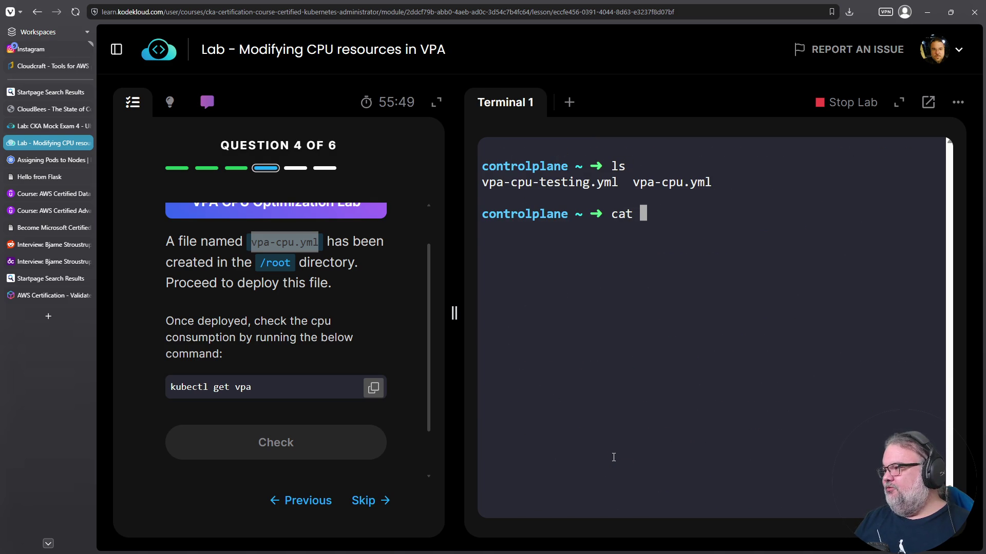
key(Tab)
key(Return)
key(Up)
text(.)
key(Tab)
key(Return)
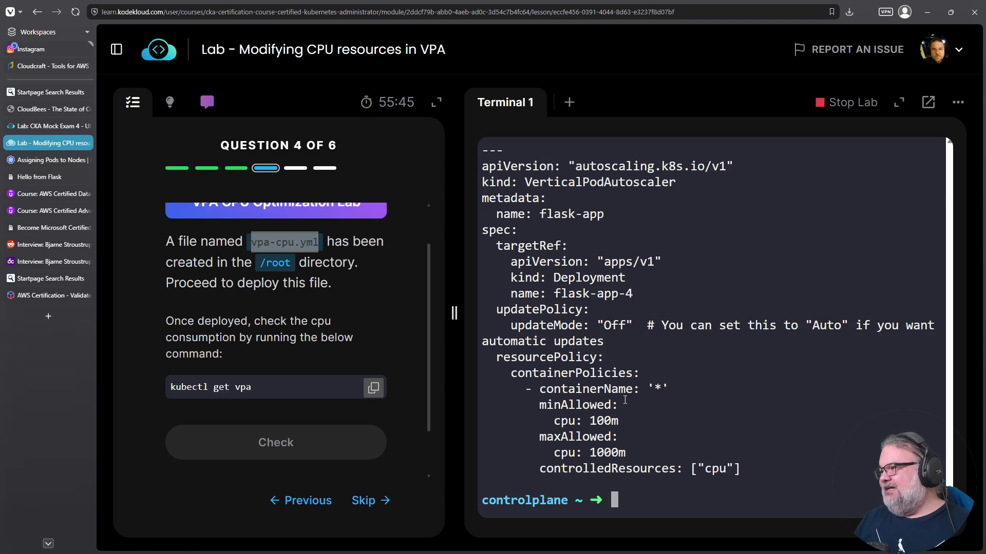
- Copy the full vpa-cpu.yml manifest text and go to the Kubernetes documentation
mouse_move(754, 469)
mouse_down()
mouse_move(478, 216)
mouse_move(472, 165)
mouse_up()
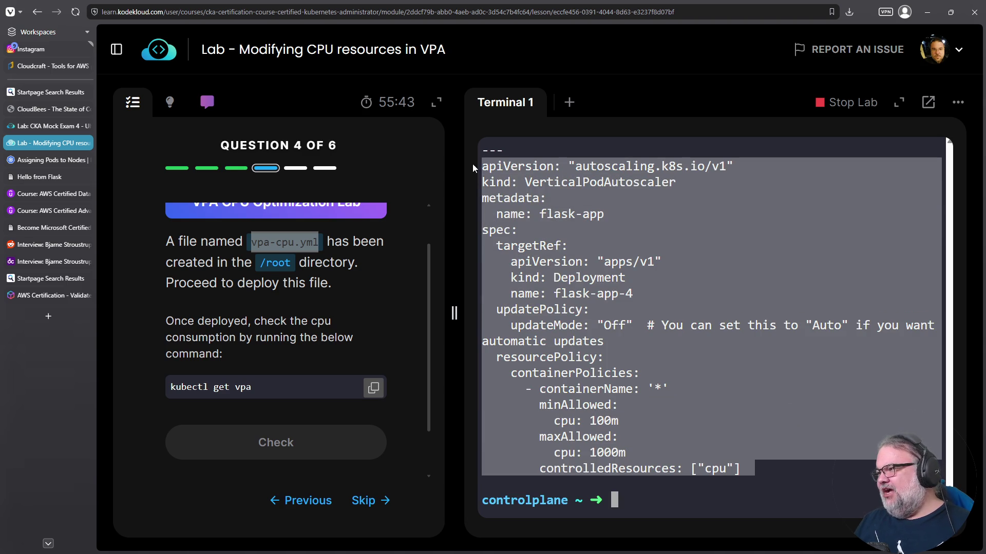
right_click(492, 165)
click(525, 254)
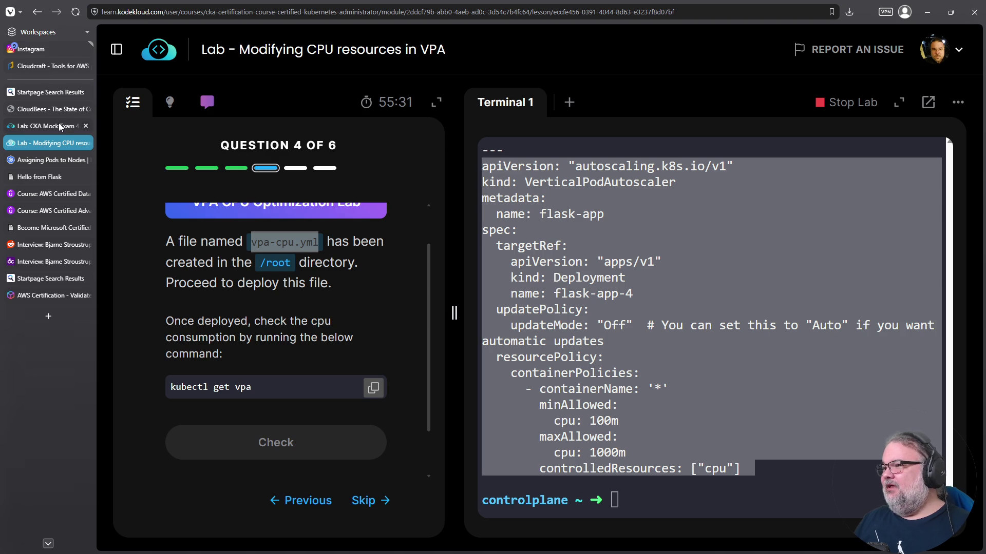
click(48, 160)
- Search the Kubernetes docs for 'verticalpodautoscaling' and open the Vertical Pod Autoscaling page
scroll(170, 169, up, 7)
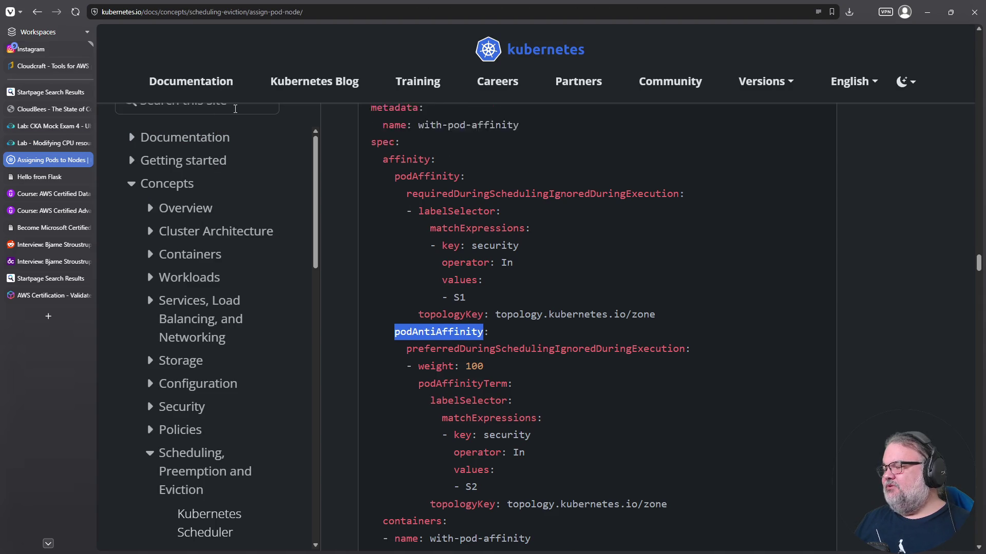
click(287, 161)
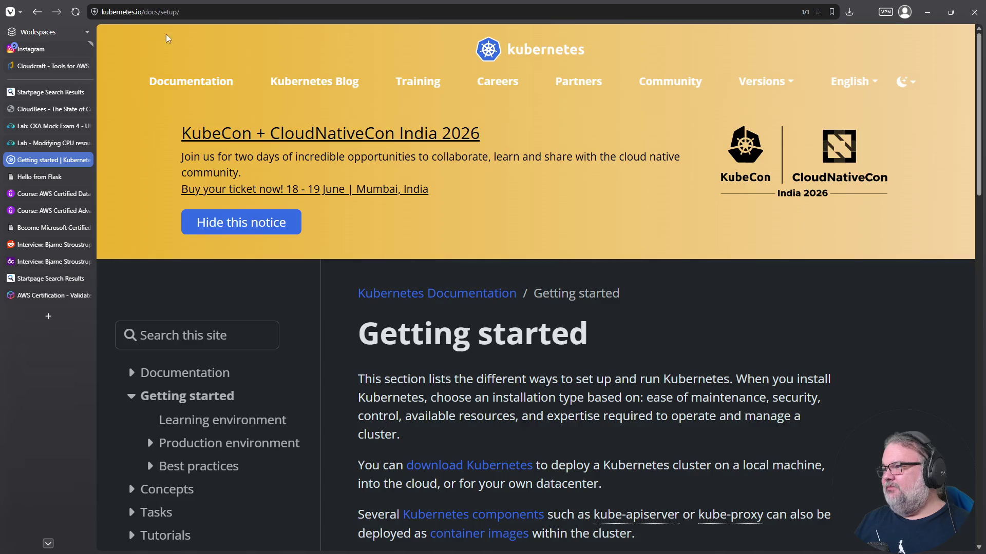
click(151, 331)
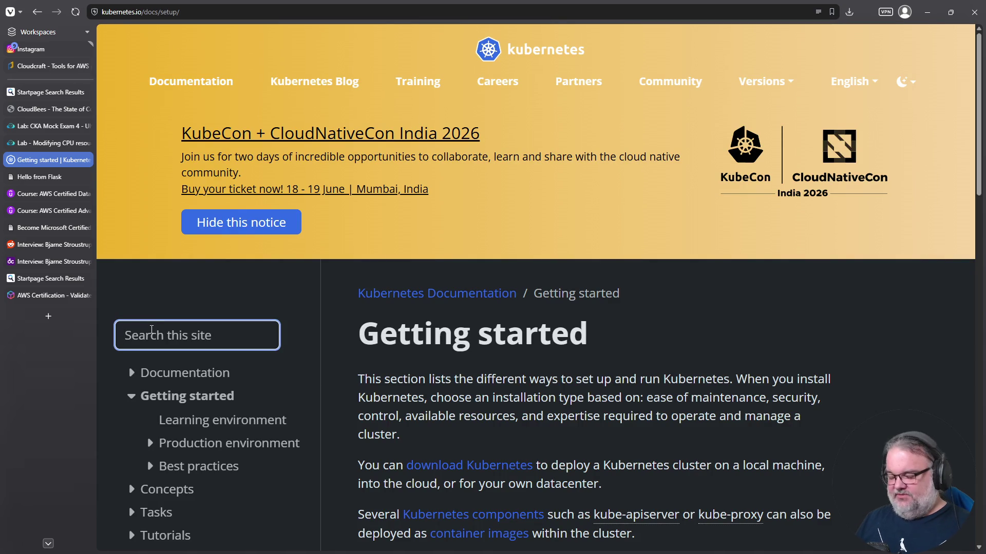
text(verticalpodautoscaling)
key(Return)
scroll(385, 418, down, 3)
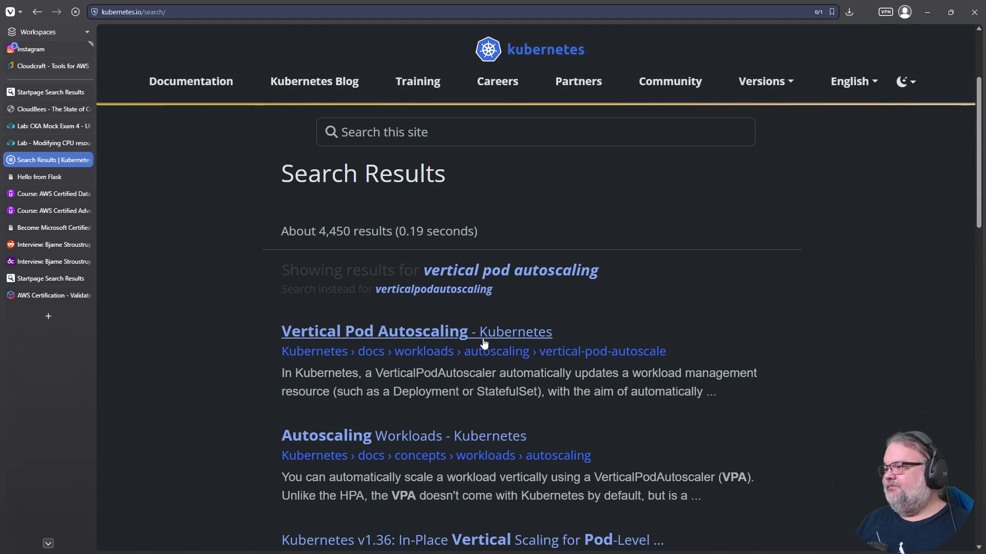
click(483, 341)
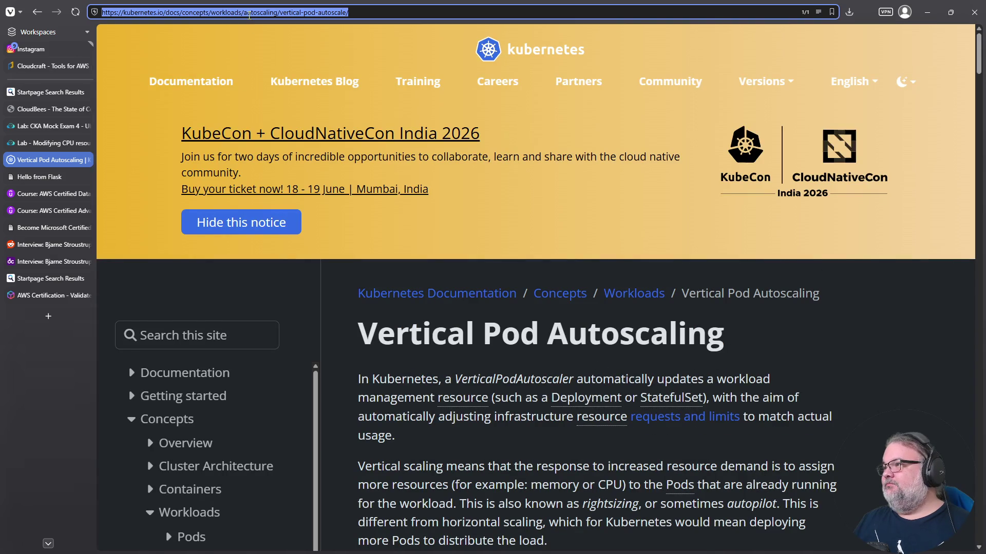
- Read the VPA page's resource policies section, then go back to the KodeKloud lab tab
scroll(574, 505, down, 10)
scroll(574, 505, down, 20)
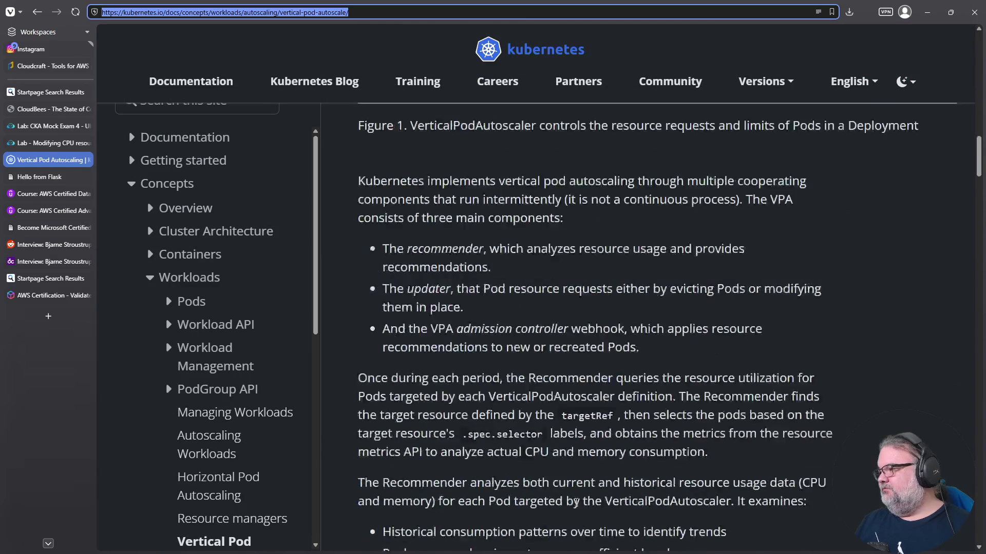
scroll(549, 492, down, 4)
scroll(550, 493, up, 1)
scroll(548, 490, down, 5)
scroll(548, 489, up, 5)
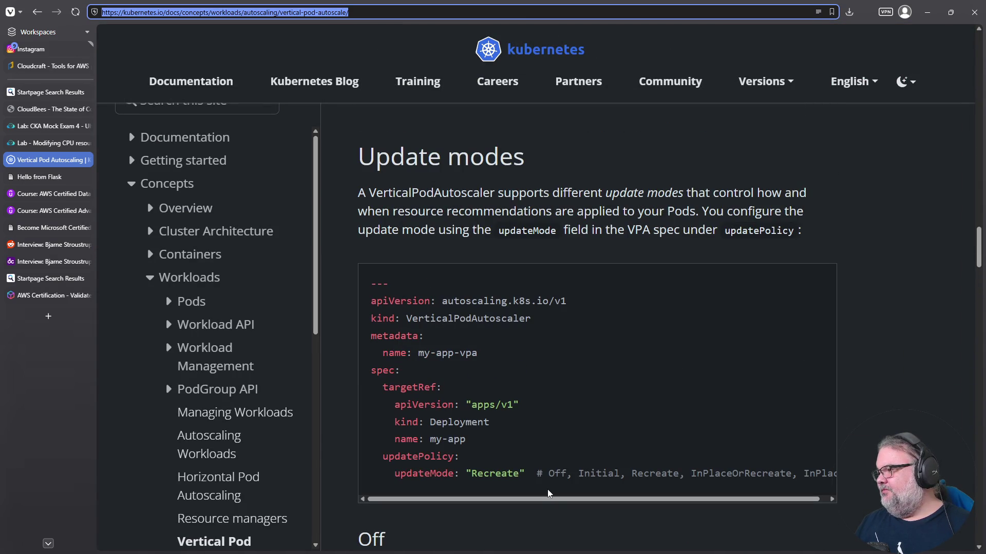
click(561, 500)
mouse_move(561, 502)
mouse_down()
mouse_move(599, 504)
mouse_move(445, 508)
mouse_up()
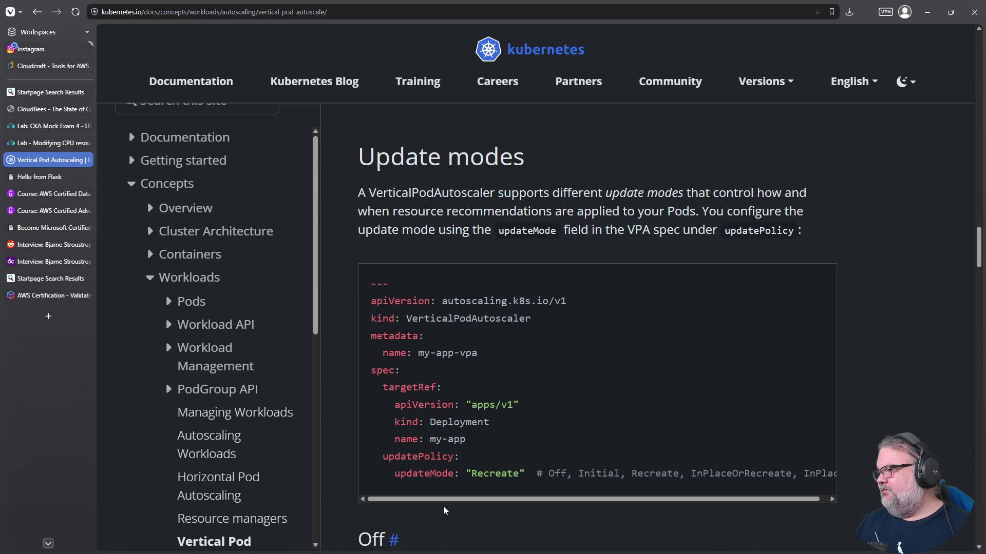
scroll(447, 508, down, 2)
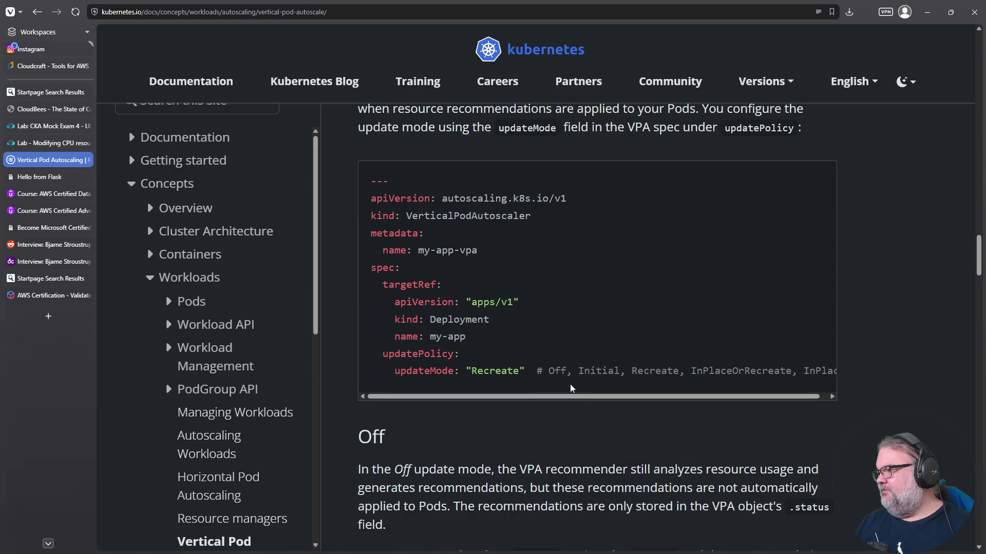
scroll(550, 431, down, 15)
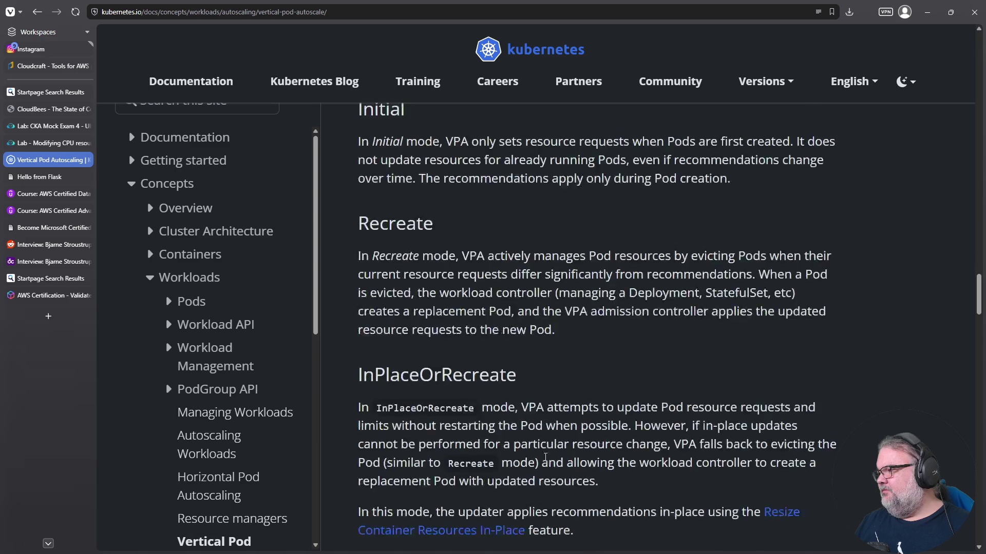
scroll(539, 468, down, 8)
scroll(538, 472, up, 3)
scroll(538, 478, down, 3)
scroll(538, 478, down, 15)
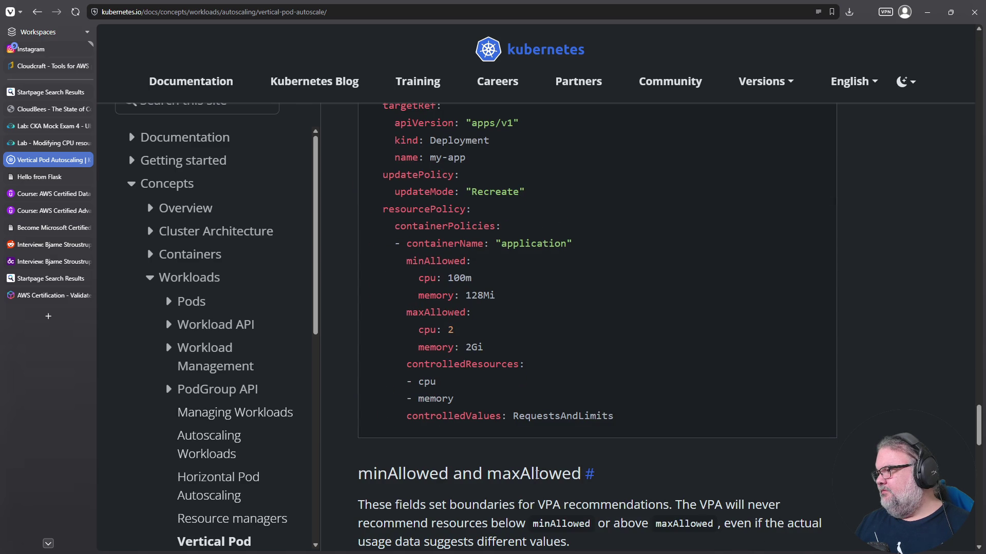
scroll(544, 466, up, 3)
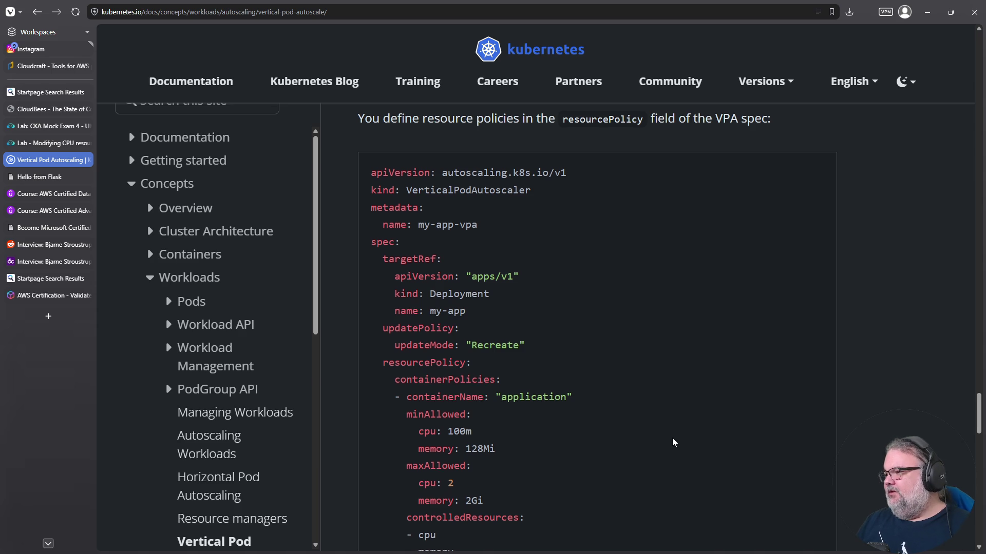
scroll(518, 436, down, 2)
click(41, 144)
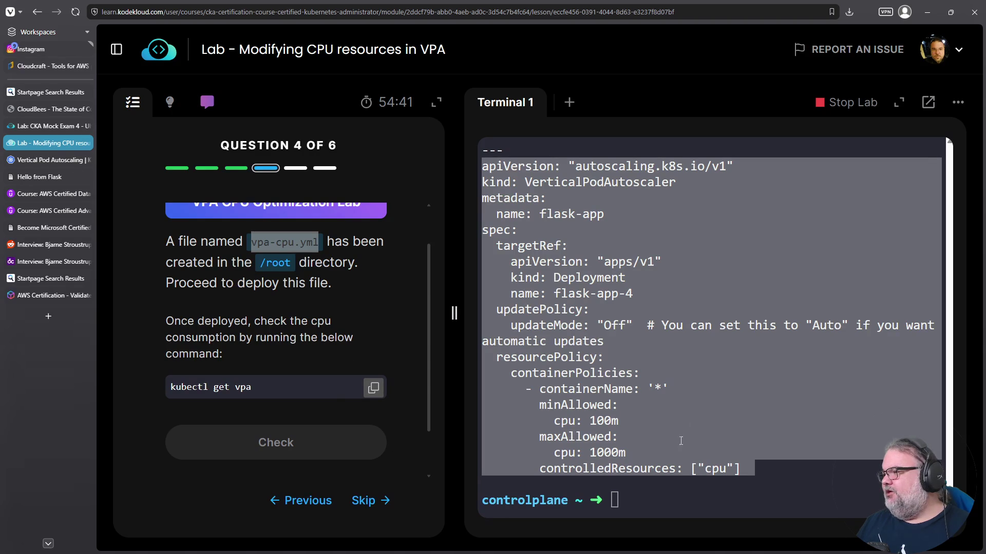
- Create the flask-app VPA with 'k create -f vpa-cpu.yml' and confirm it using 'k get vpa'
click(680, 442)
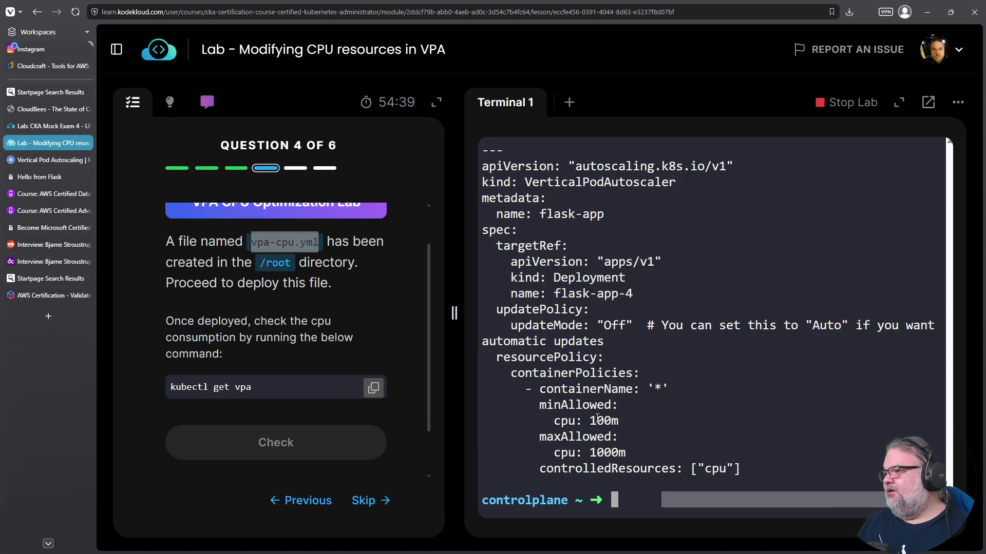
text(k get vpa)
key(Return)
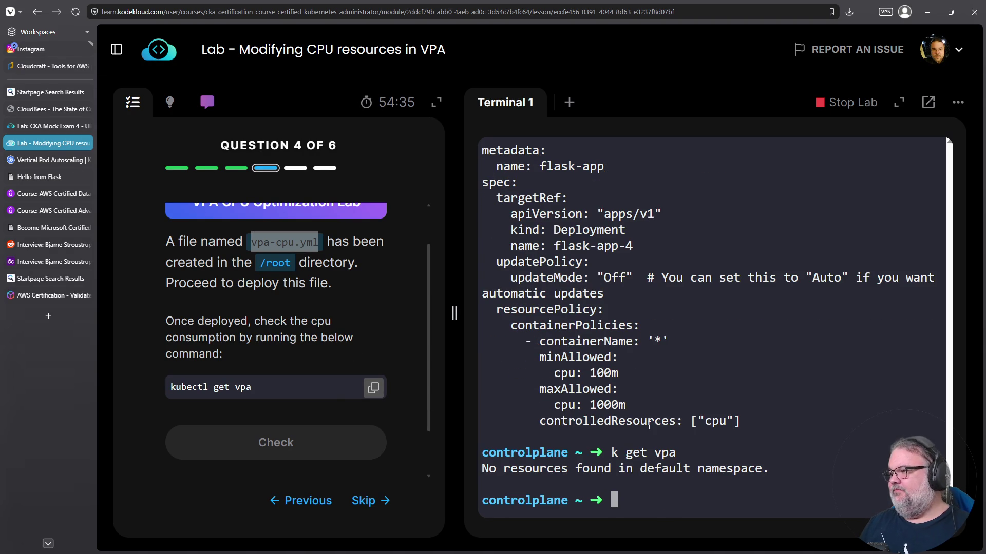
text(ls)
key(Return)
text(k )
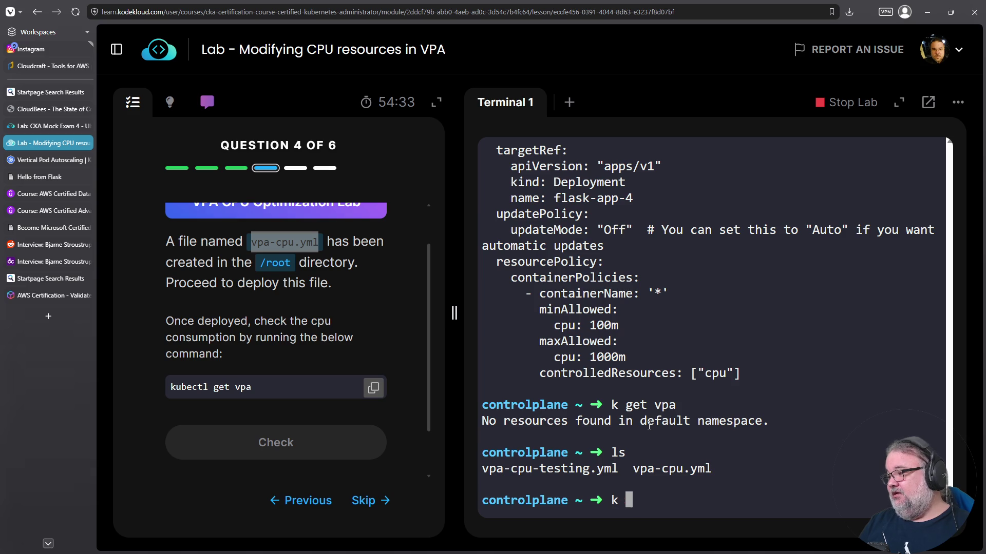
text(create -f vpa-cpu)
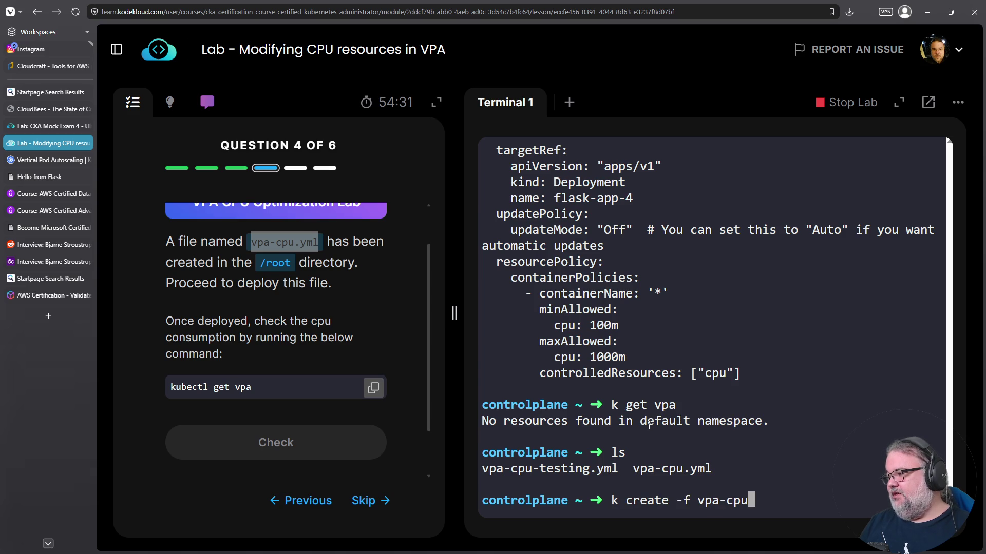
key(Return)
key(Up)
text(.yml)
key(Return)
key(Up)
key(Up)
key(Up)
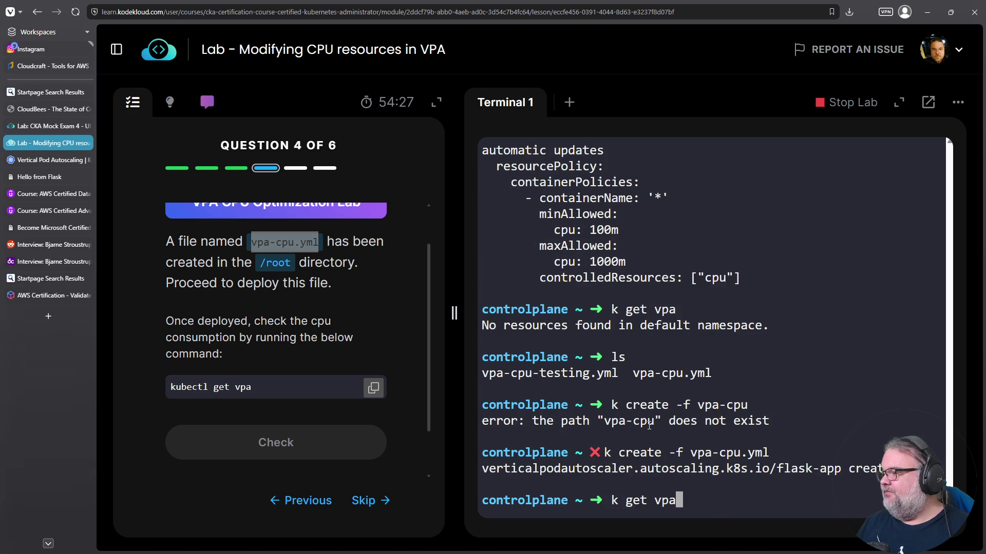
key(Return)
triple_click(514, 469)
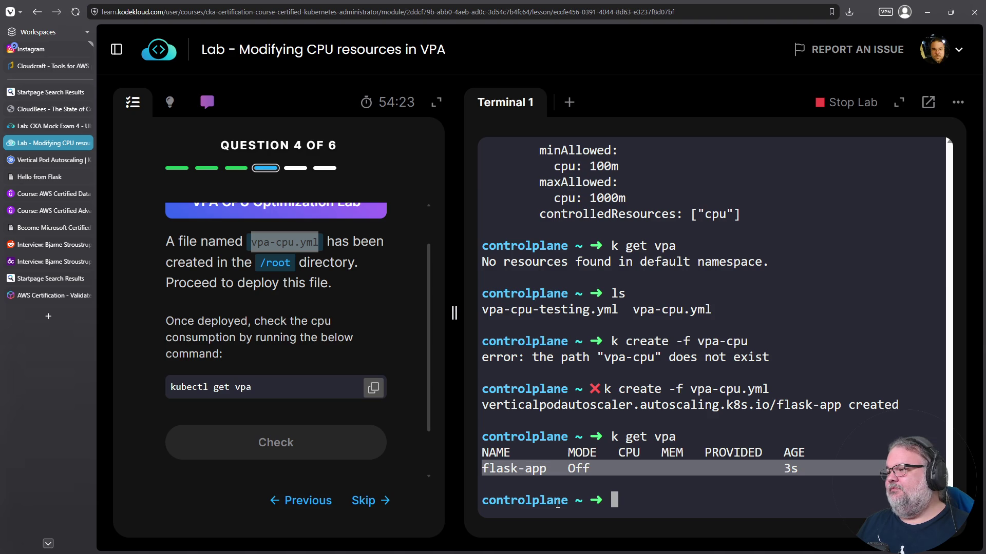
click(571, 469)
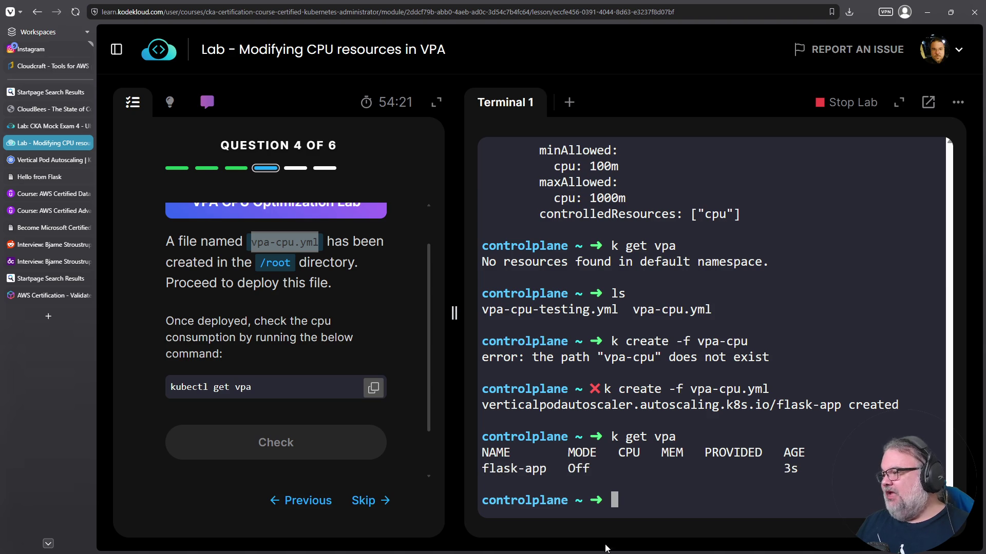
- Pass question 4's check that vpa-cpu.yml is deployed and move to the next question
scroll(170, 373, up, 1)
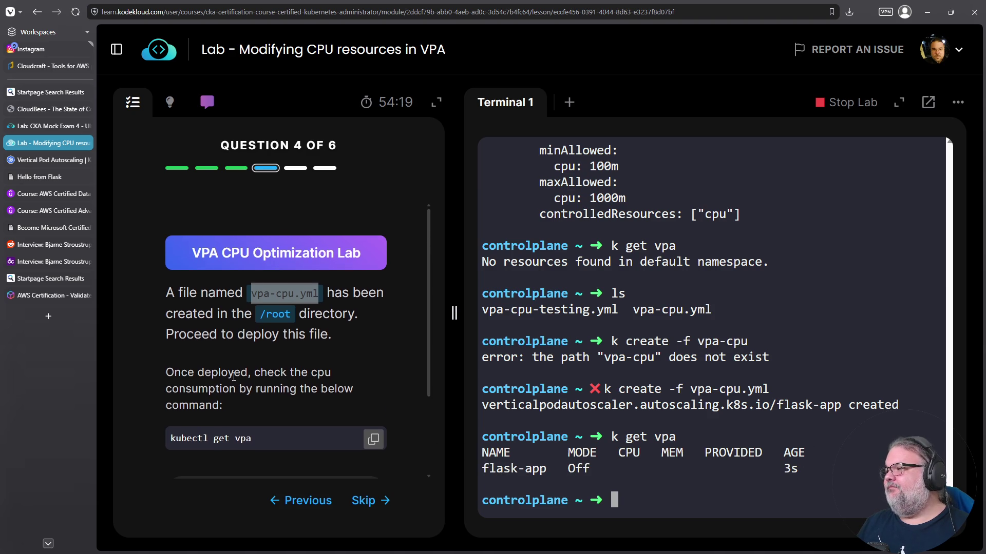
click(275, 383)
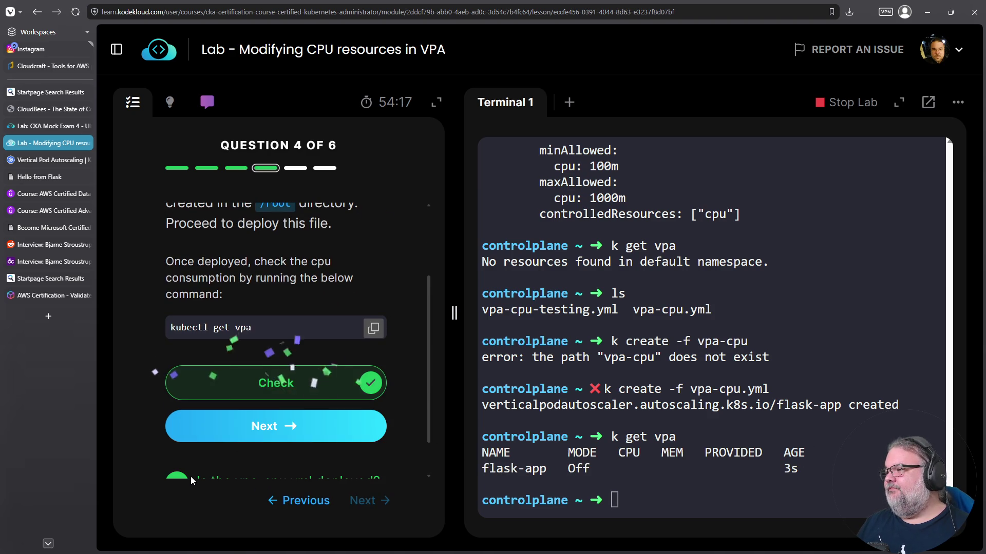
click(291, 441)
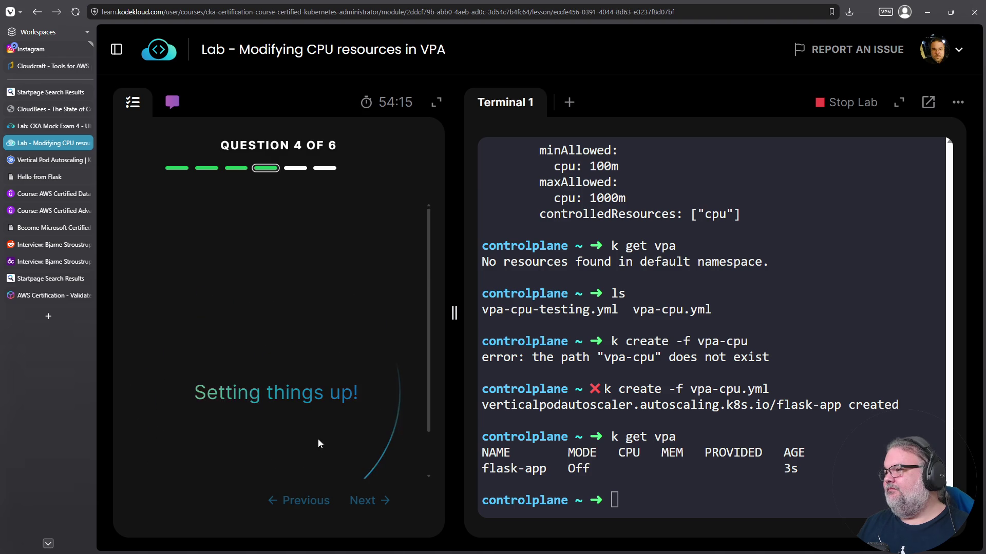
- Run /root/load.sh in a new second terminal to load flask-app-4, then return to Terminal 1
scroll(262, 277, down, 2)
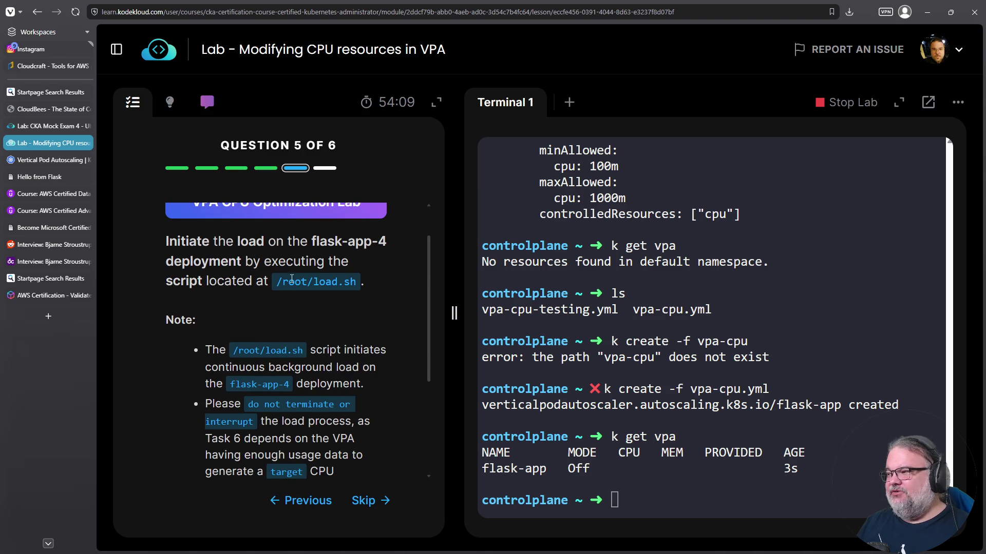
click(568, 103)
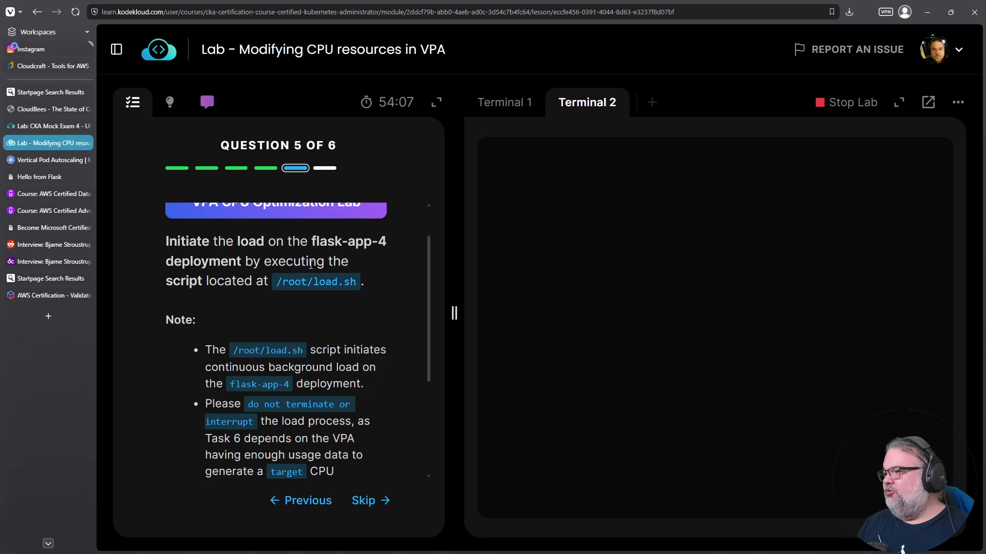
drag(278, 282, 364, 283)
drag(277, 282, 353, 283)
right_click(343, 283)
click(515, 334)
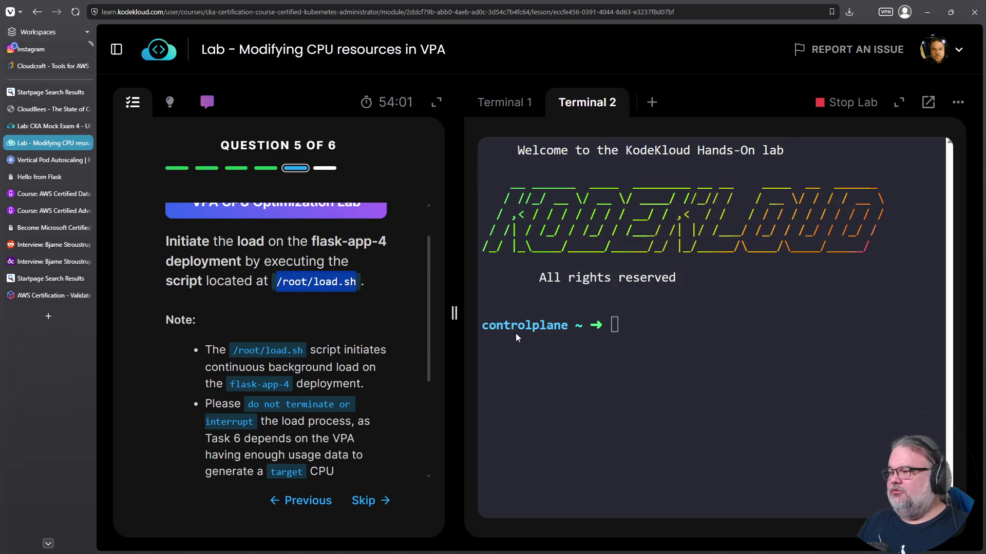
right_click(672, 351)
click(701, 221)
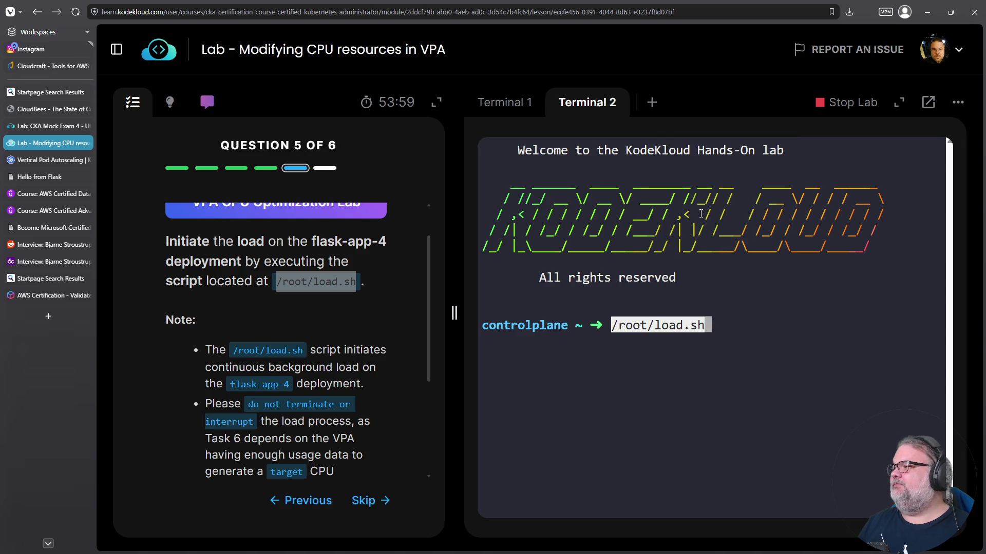
key(Return)
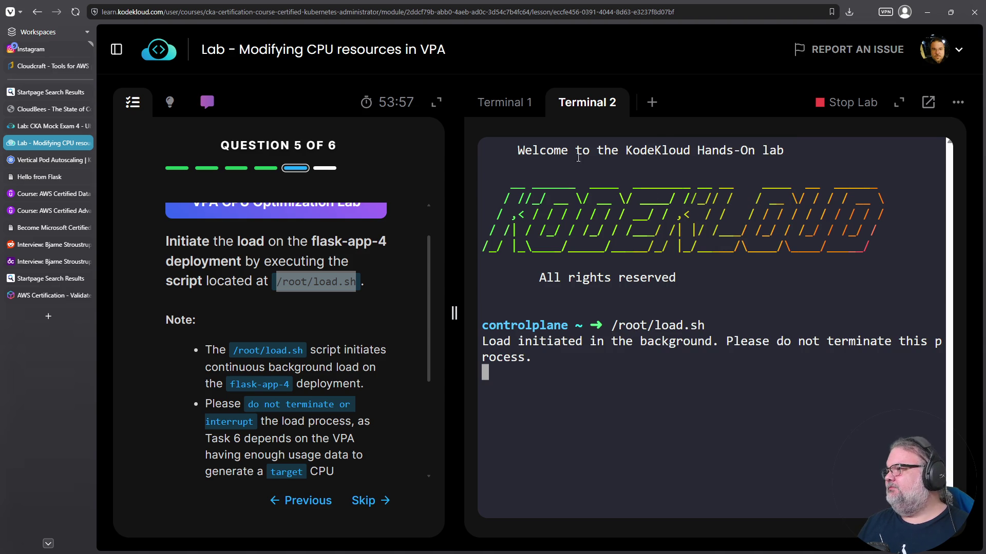
click(495, 104)
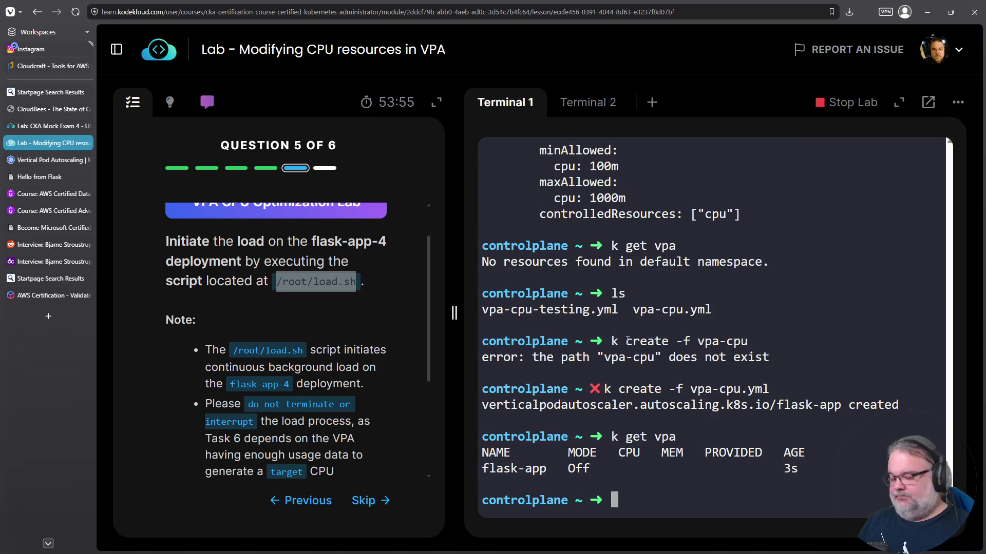
- Check current pod CPU usage with 'k top pods'
text(k top pods)
key(Return)
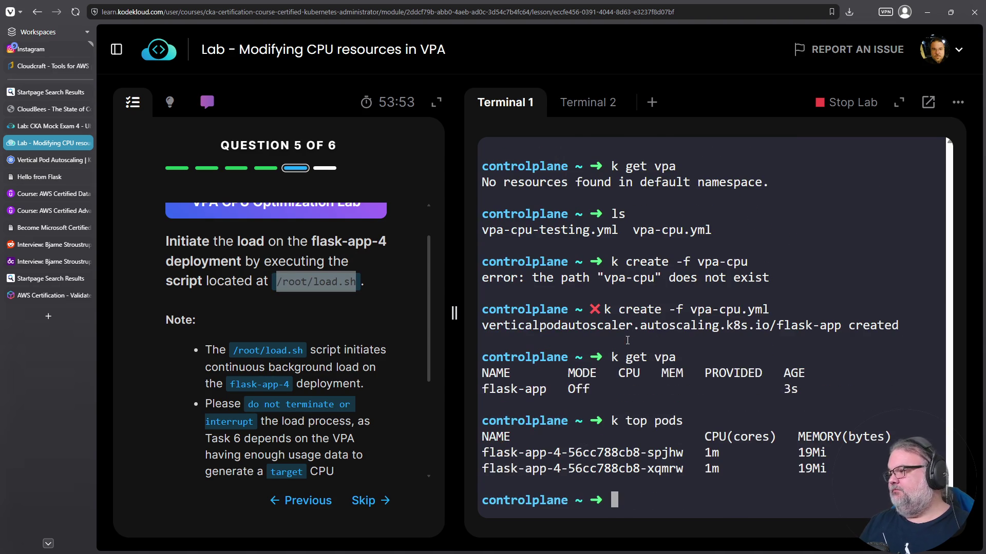
double_click(709, 452)
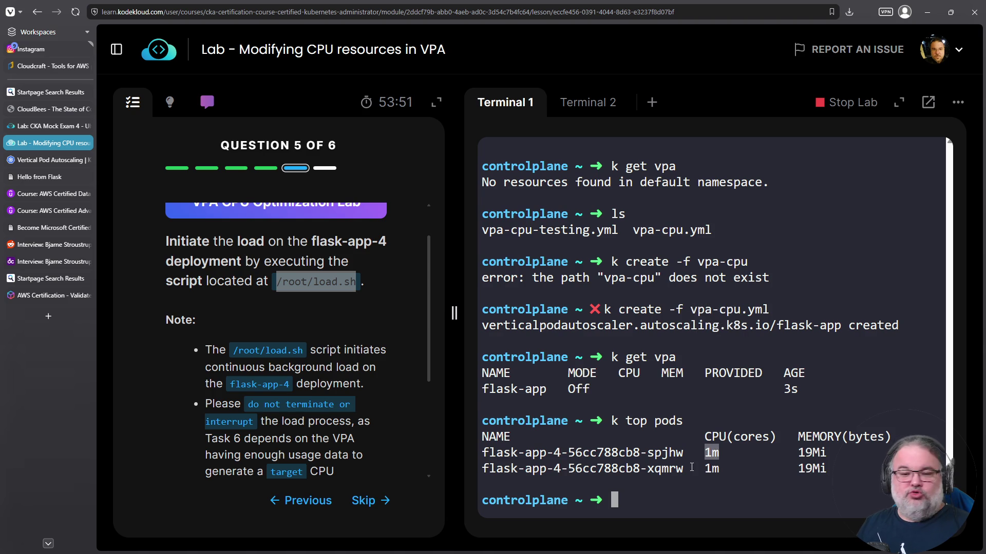
- Run 'watch -n1 kubectl top pods', showing flask-app-4 pods climbing to 437m and 294m CPU
key(Up)
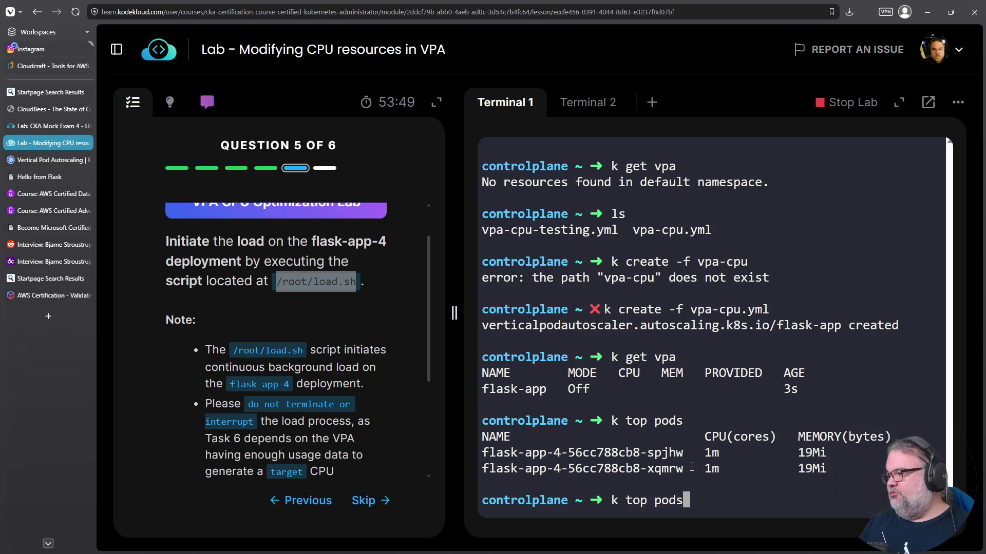
text( -w)
key(Return)
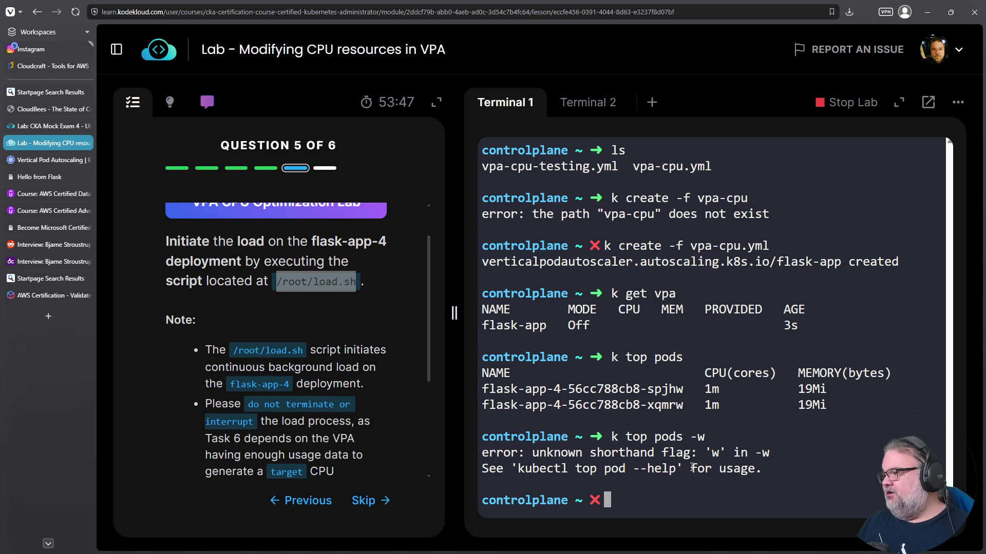
key(Up)
key(BackSpace)
key(BackSpace)
key(Home)
text(watch -n1)
key(Right)
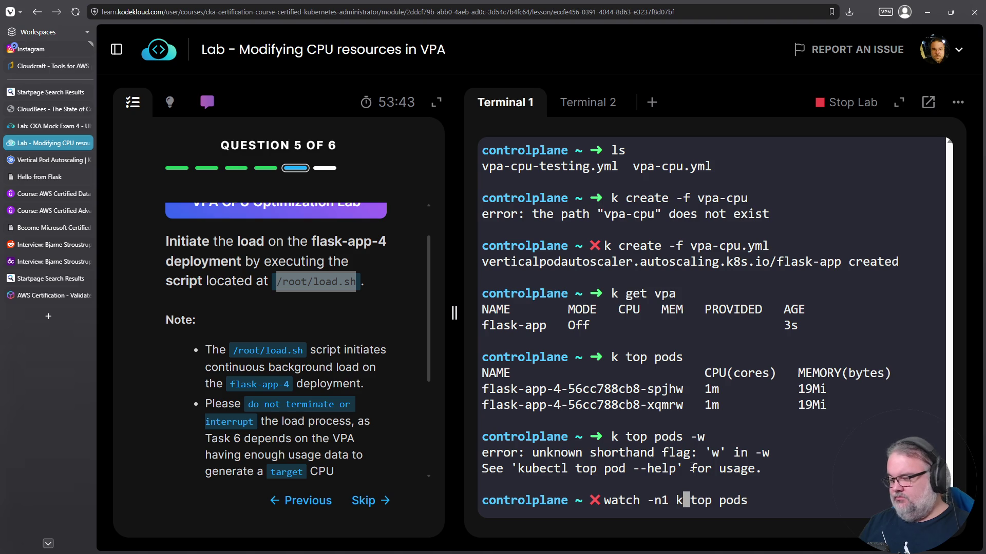
text(ubectl)
key(Return)
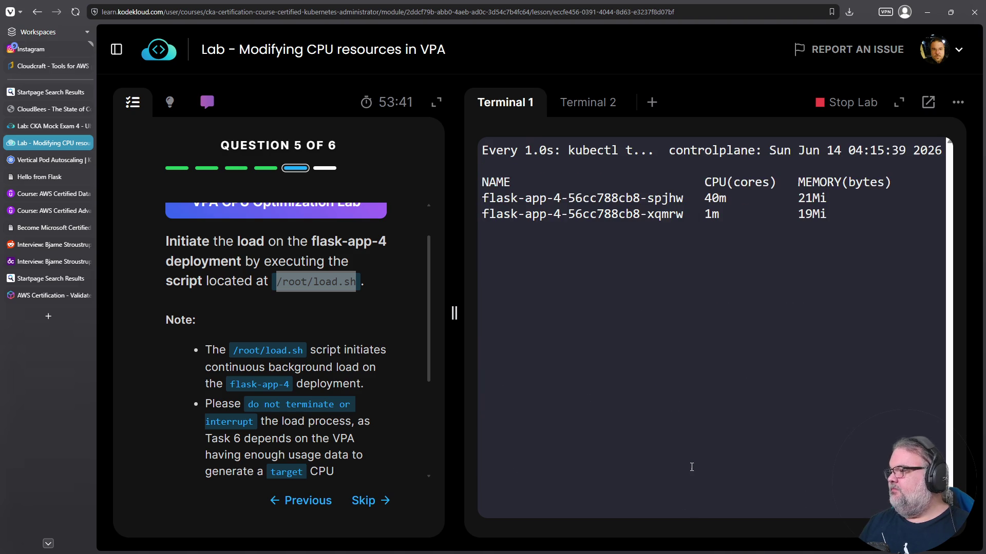
triple_click(715, 198)
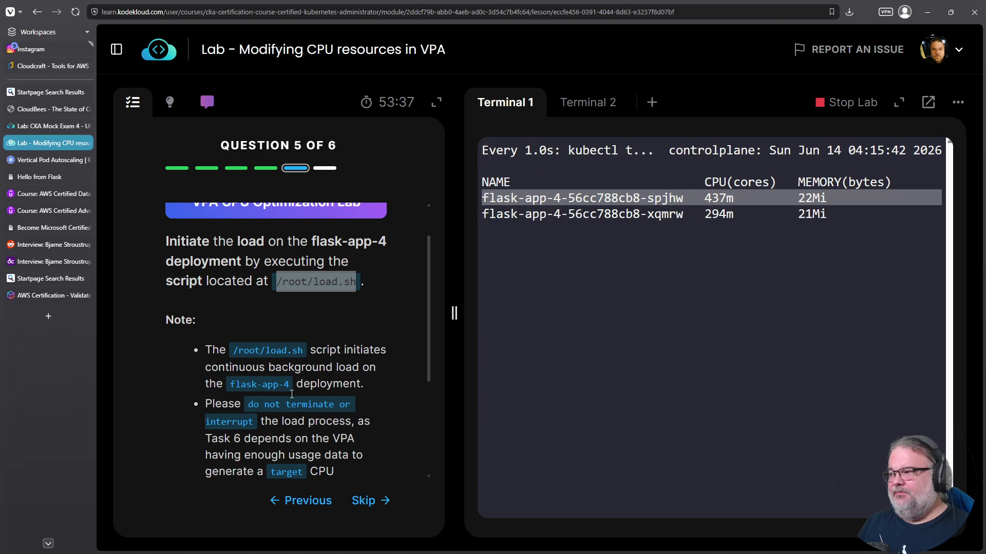
scroll(290, 394, down, 2)
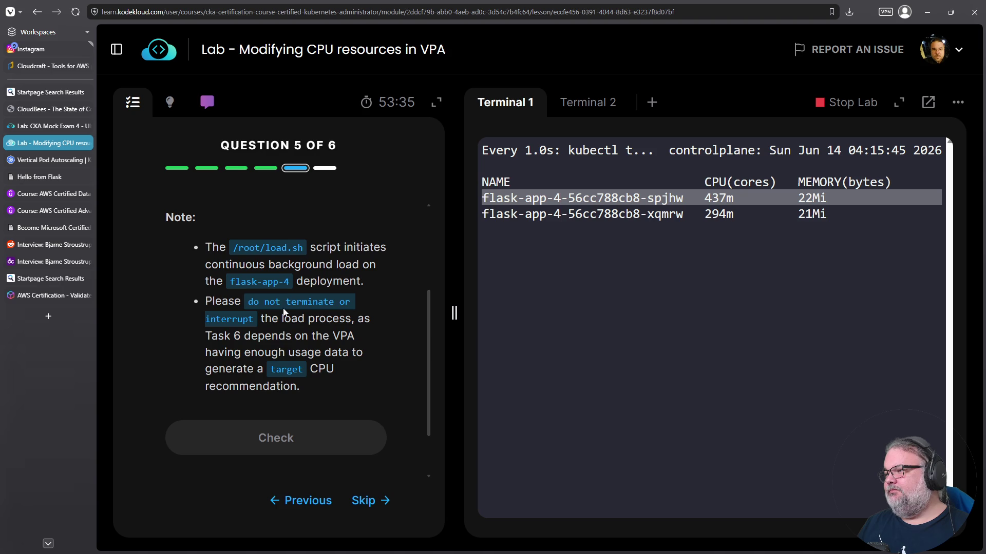
- Pass the load check and advance to question 6 on storing the VPA target CPU
scroll(275, 380, down, 1)
click(287, 384)
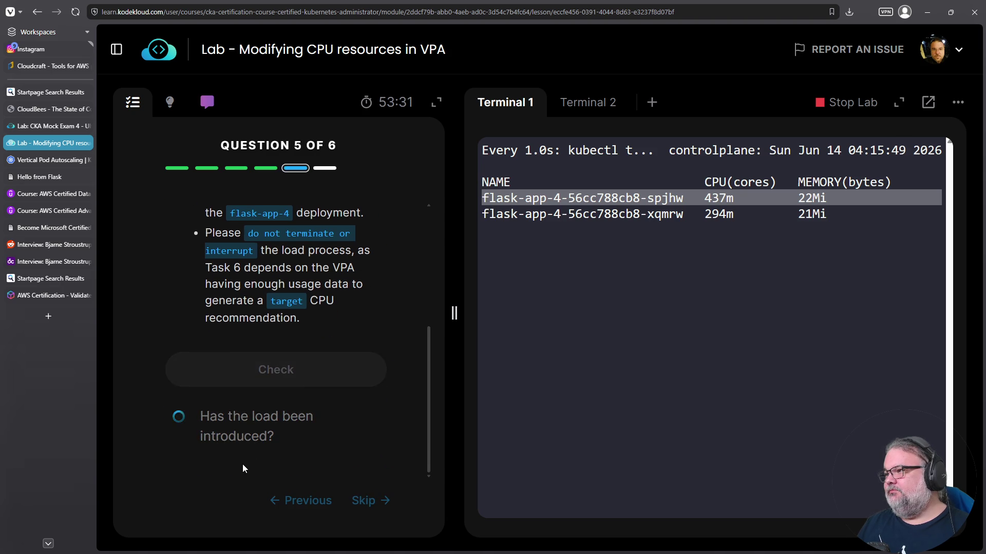
click(271, 418)
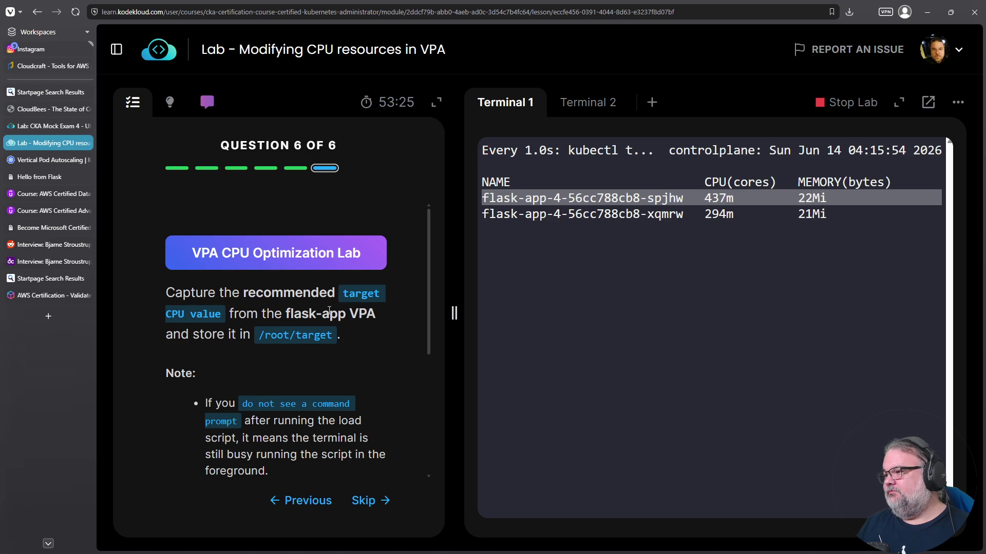
scroll(270, 329, down, 1)
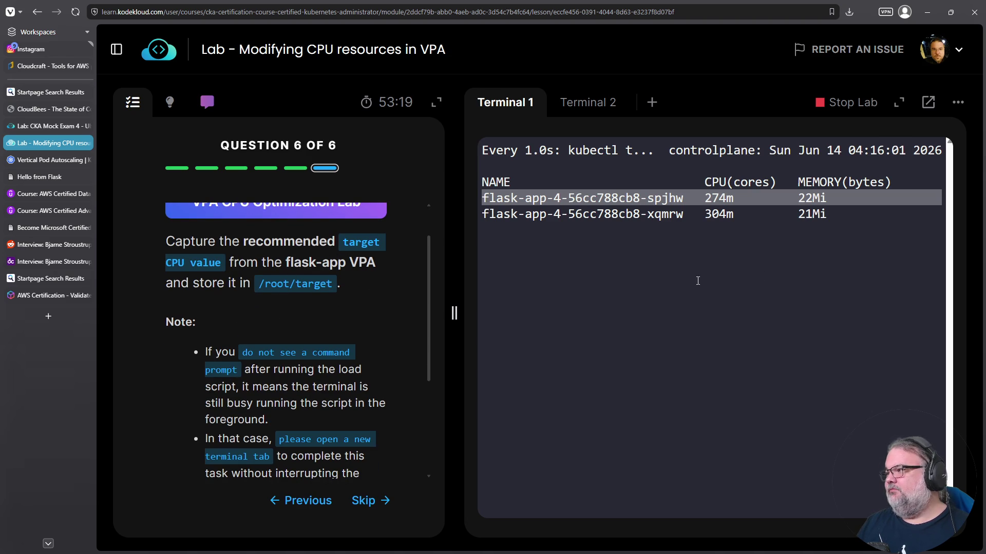
- Copy the two flask-app-4 pod usage rows (274m) from the watch and open a third terminal
double_click(718, 199)
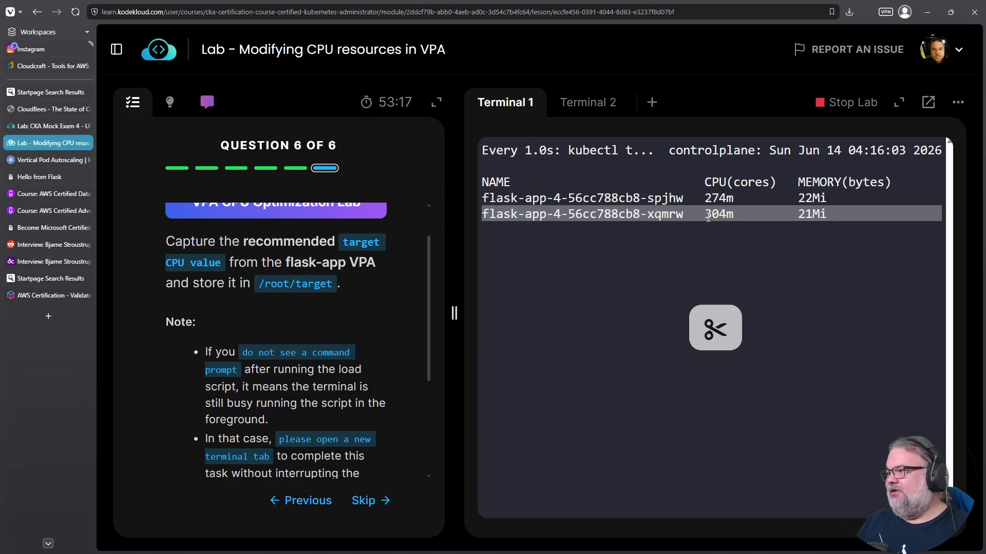
double_click(711, 200)
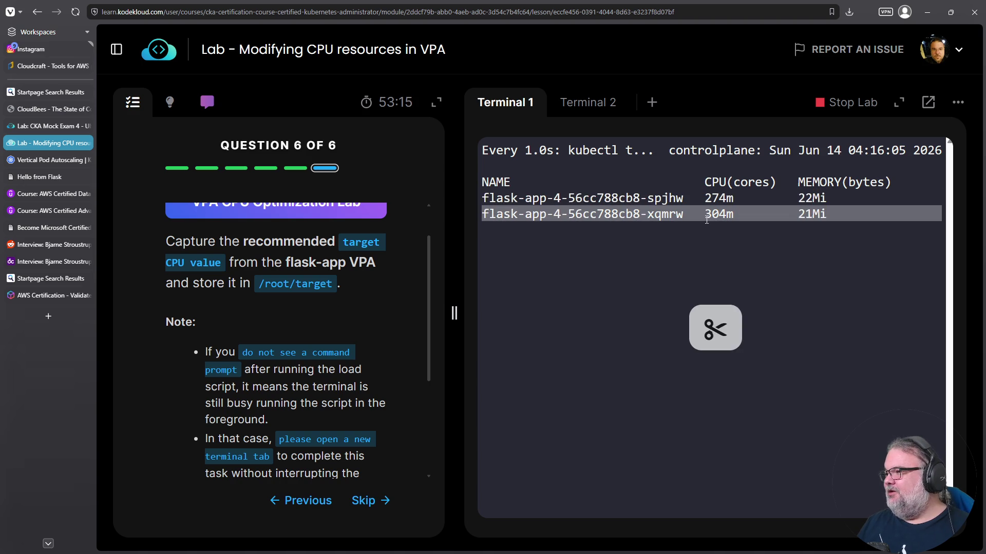
triple_click(698, 201)
triple_click(699, 212)
double_click(697, 202)
triple_click(698, 200)
triple_click(688, 213)
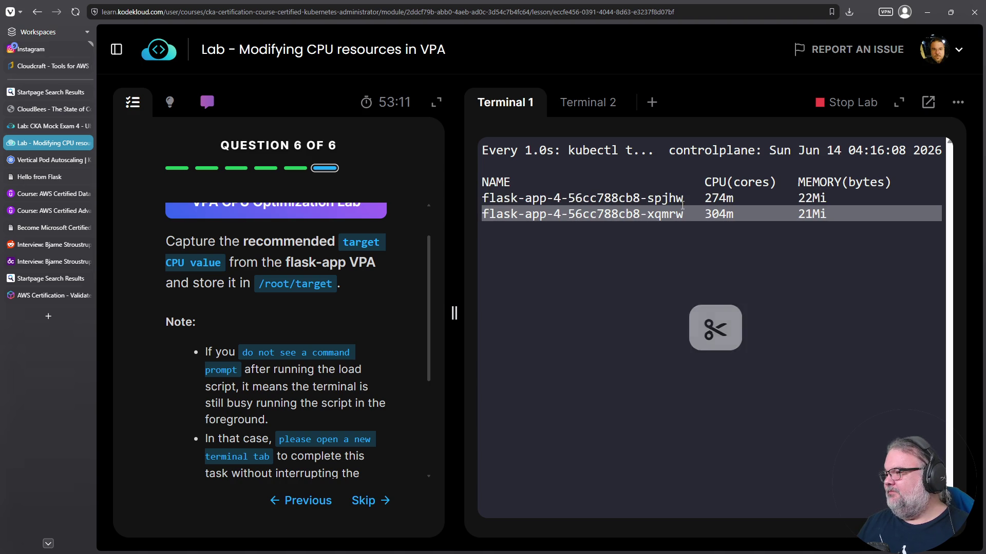
click(651, 102)
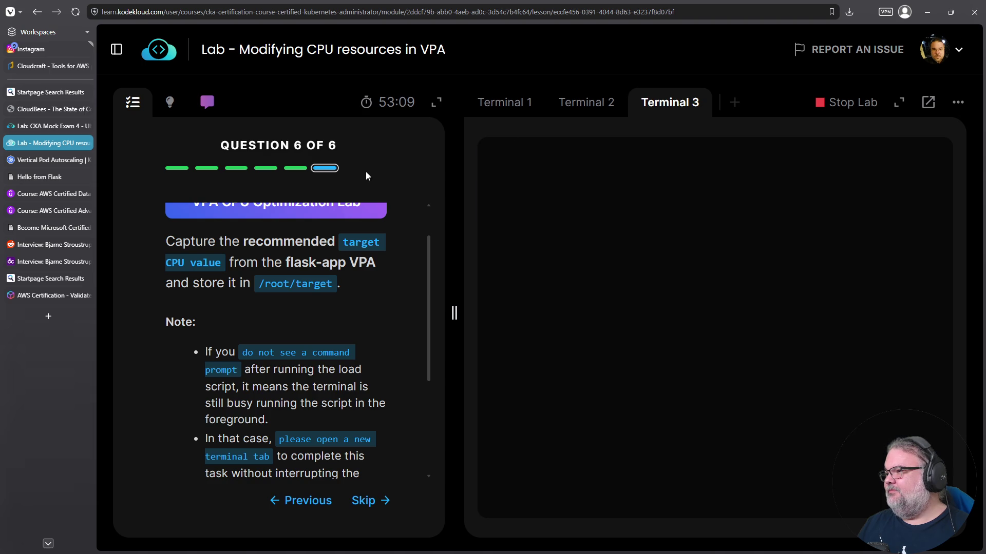
- Show the question's hint and run its kubectl get vpa YAML command in Terminal 3
click(170, 105)
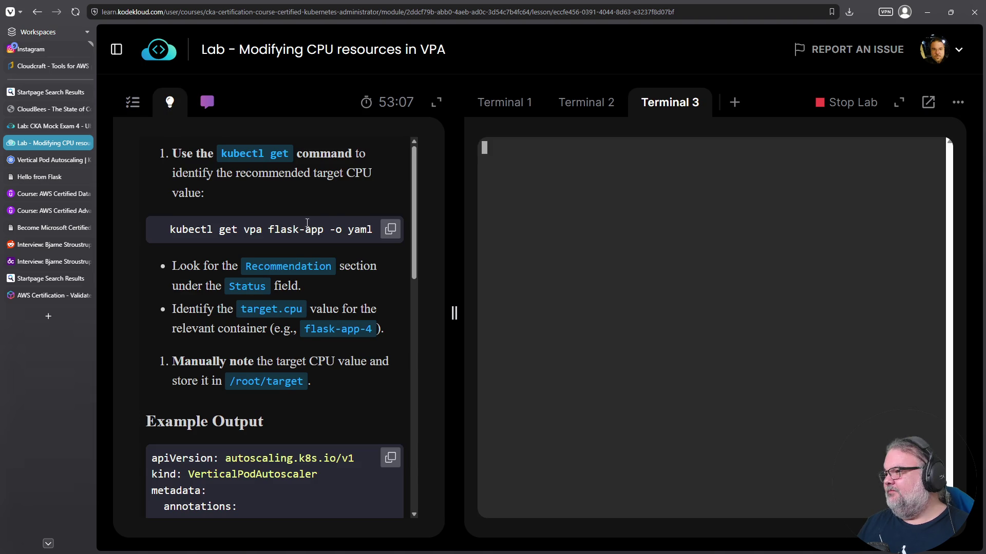
right_click(631, 329)
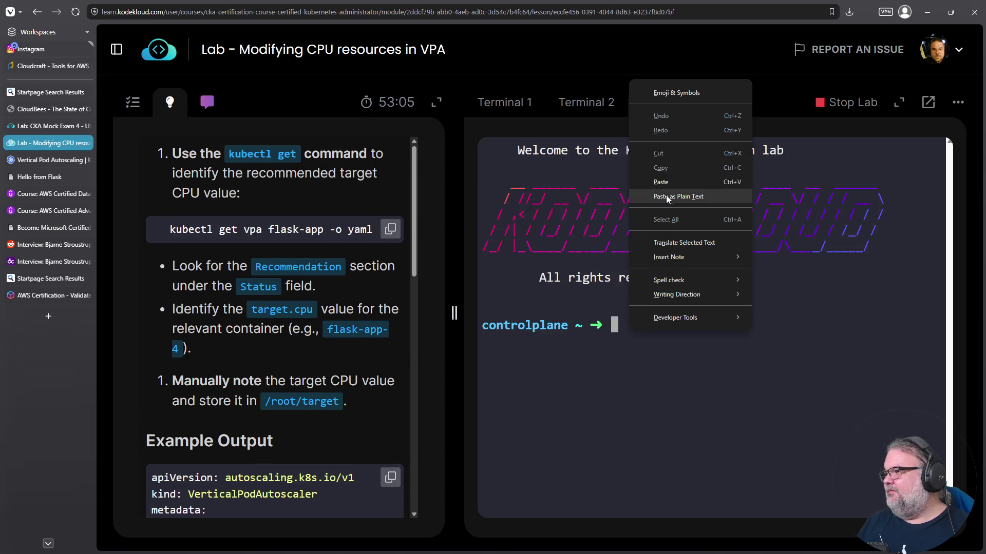
click(673, 182)
key(Return)
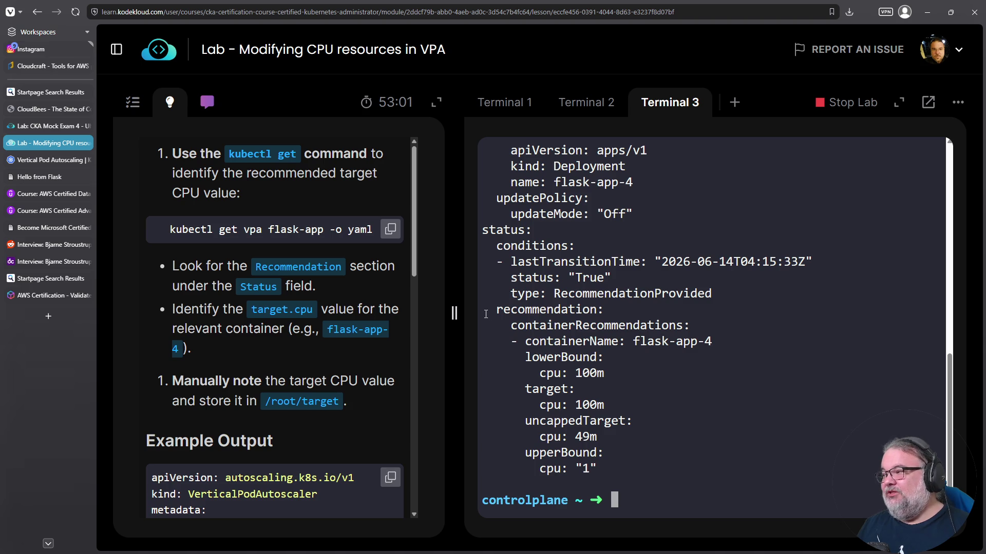
mouse_move(485, 311)
mouse_down()
mouse_move(564, 359)
mouse_move(611, 464)
mouse_up()
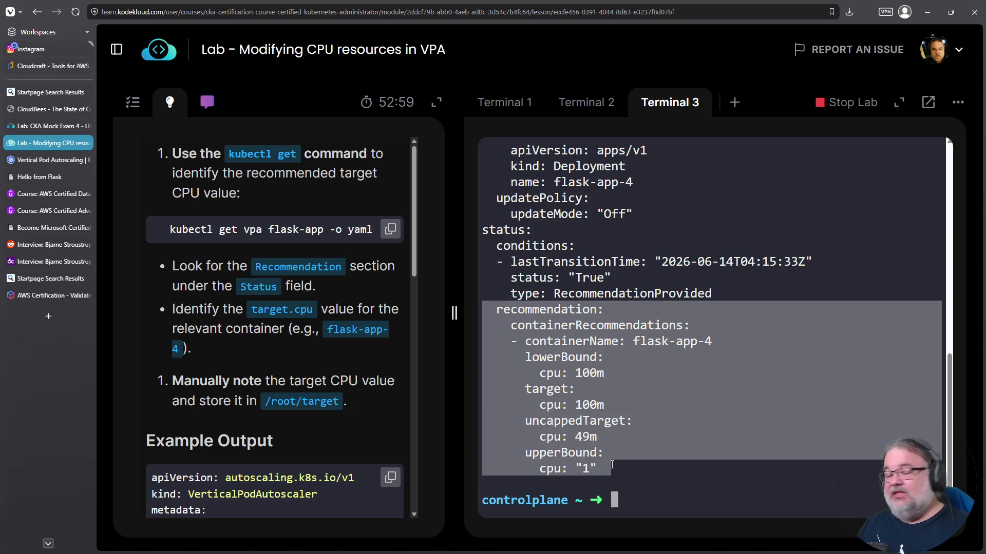
scroll(557, 375, up, 5)
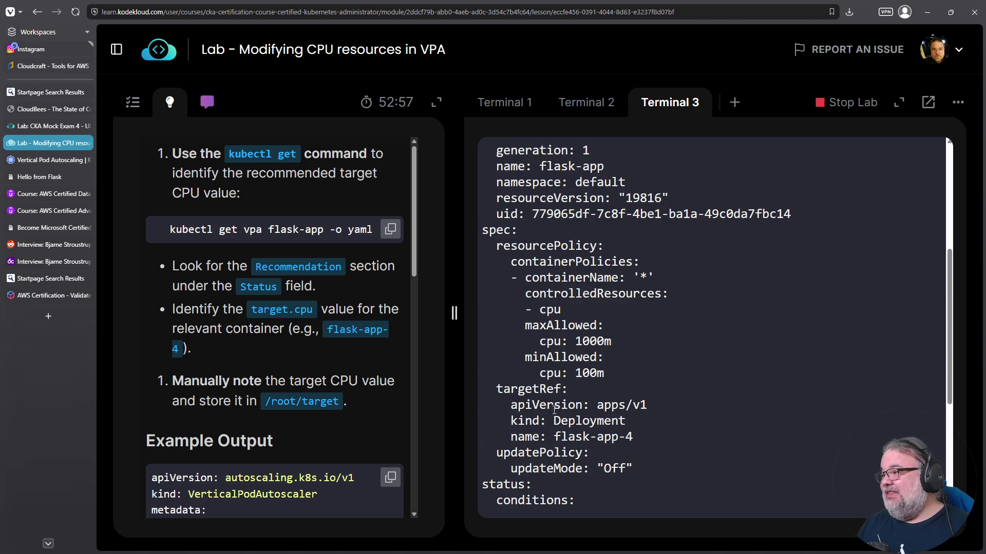
scroll(554, 409, up, 3)
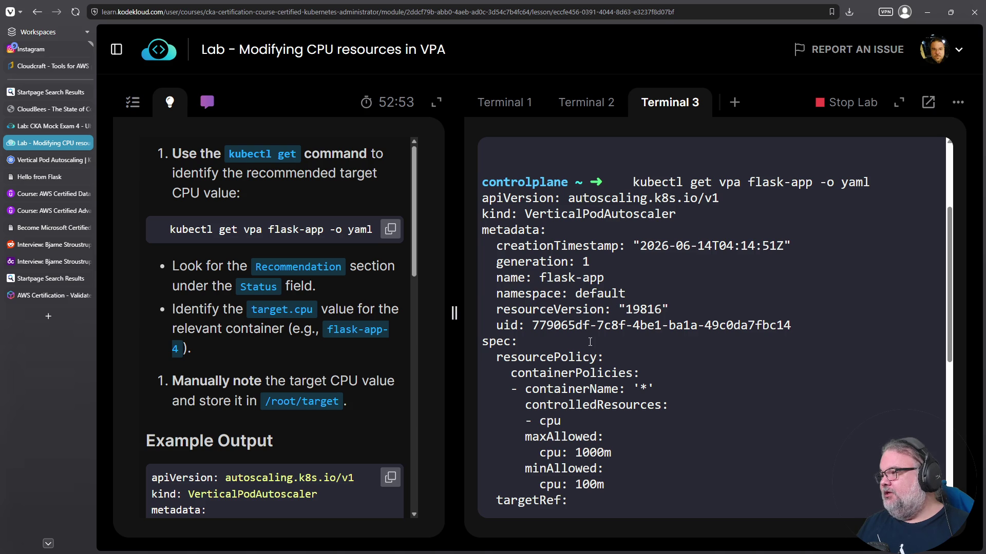
scroll(590, 342, down, 5)
- Note the VPA's updateMode: Off, then view the usage watch showing 122m and 182m
triple_click(541, 421)
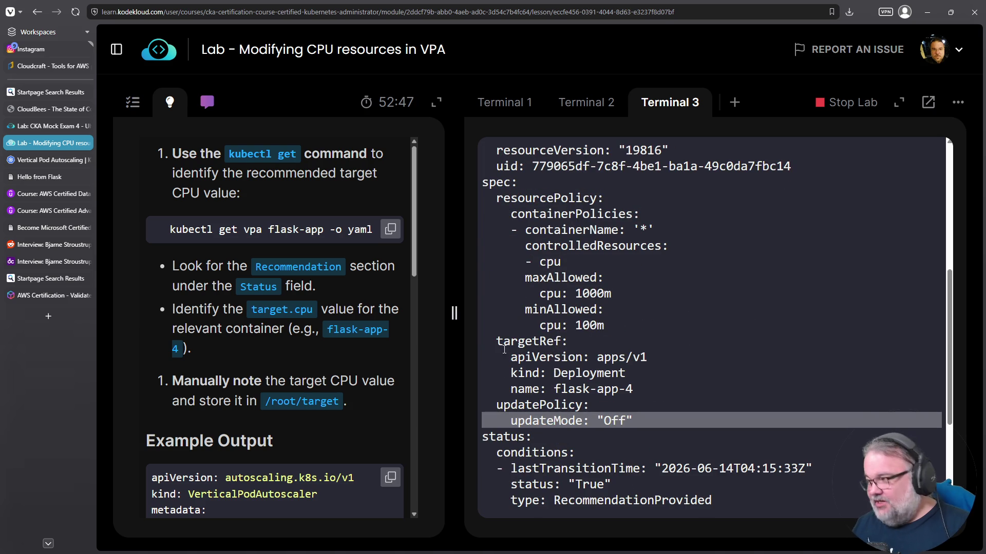
double_click(610, 419)
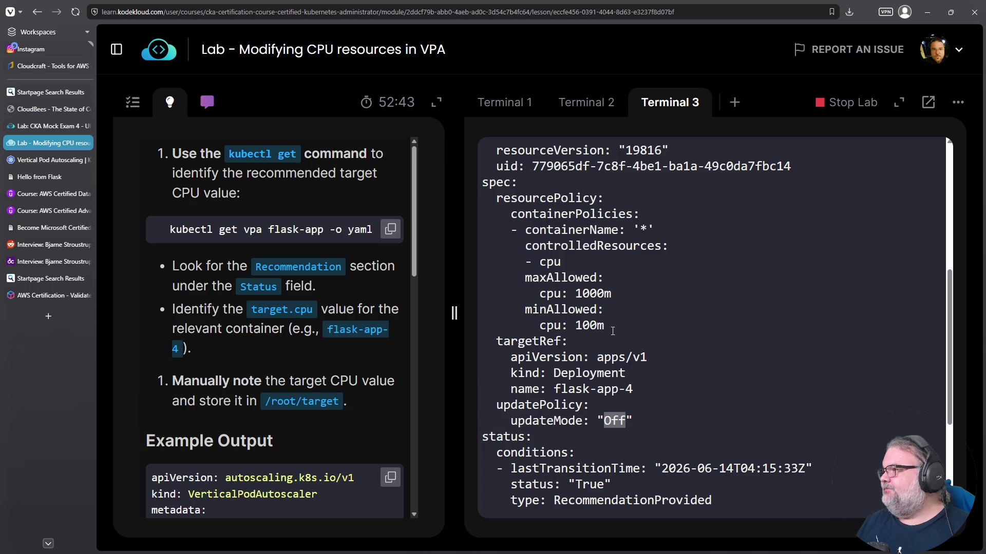
click(498, 115)
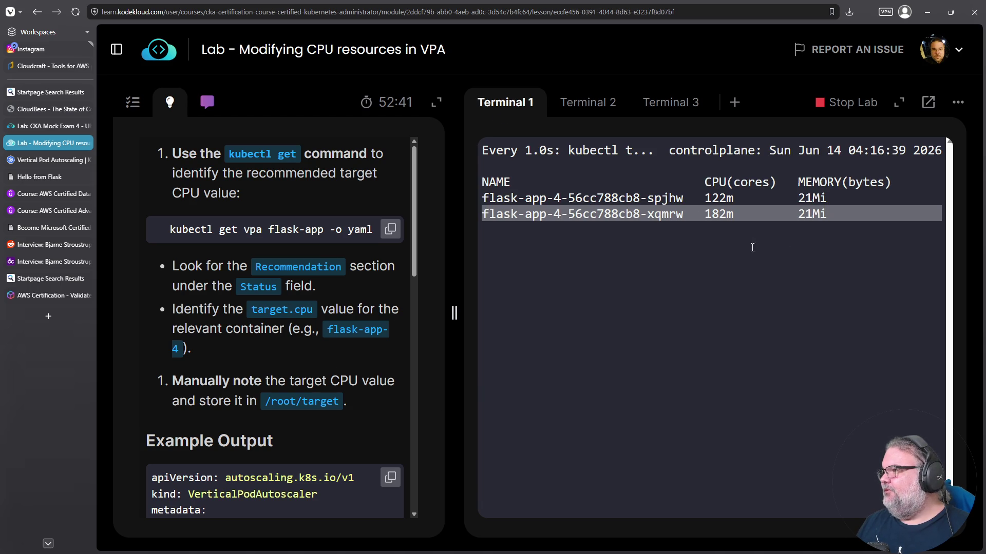
- Inspect the flask-app VPA recommendation: lowerBound, target 100m, uncapped target 49m, and upperBound CPU
click(597, 116)
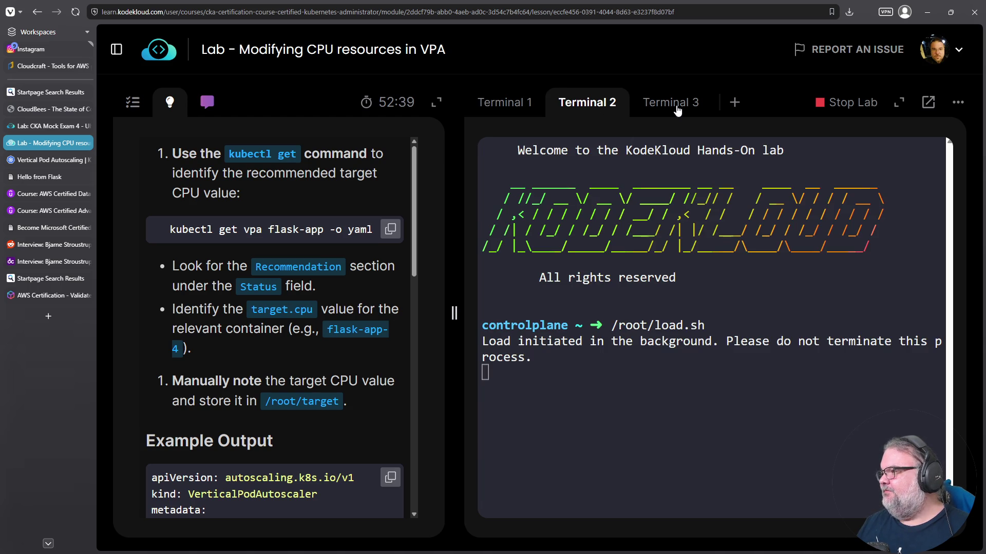
click(674, 109)
scroll(673, 140, down, 3)
drag(633, 467, 639, 308)
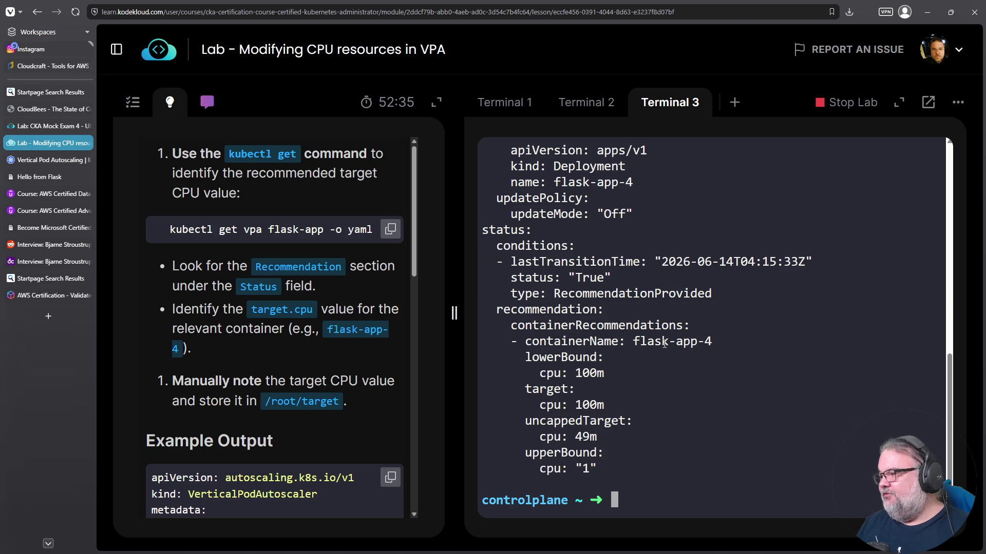
drag(664, 343, 732, 343)
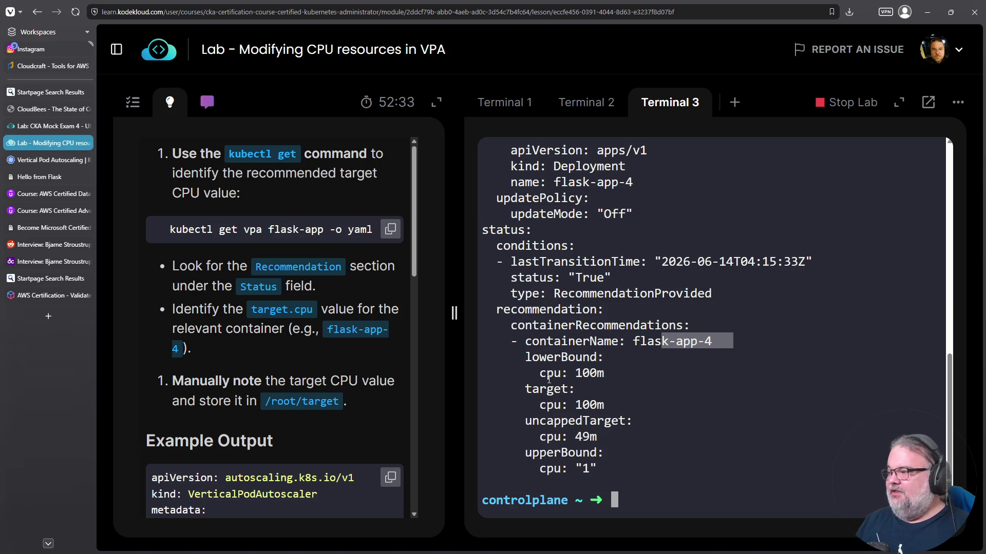
triple_click(583, 373)
triple_click(585, 405)
double_click(586, 437)
triple_click(587, 436)
triple_click(586, 468)
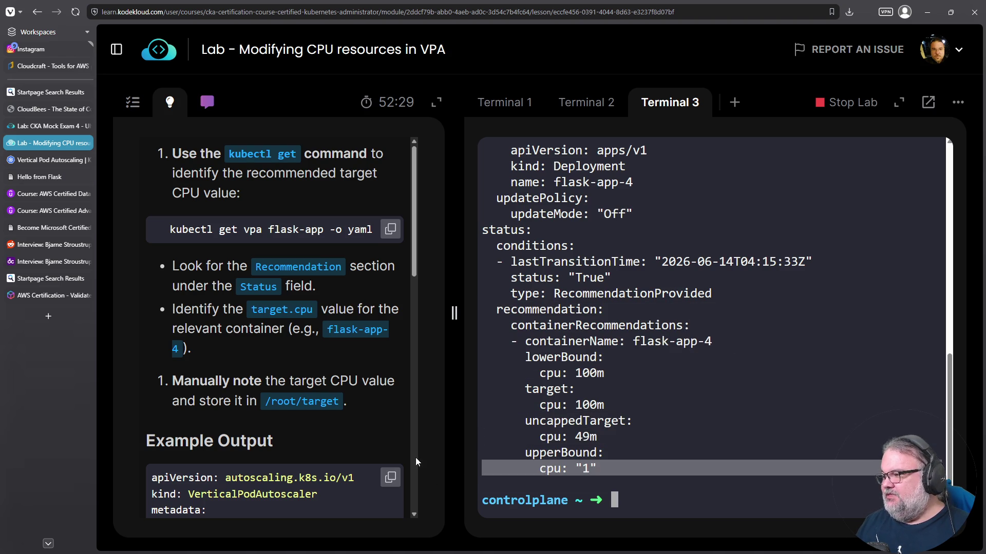
- Compare the recommendation with the lab's example output in the instructions panel
scroll(361, 375, down, 4)
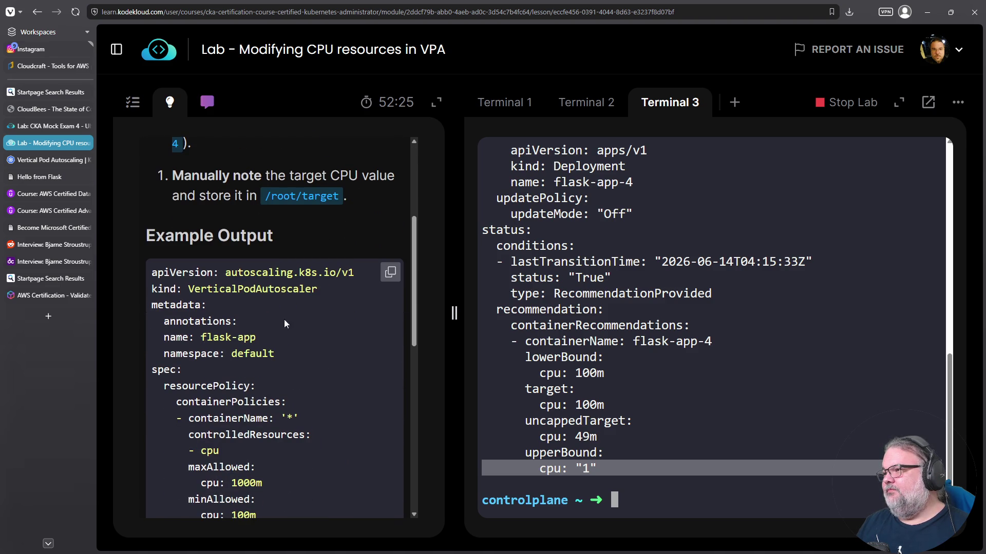
scroll(275, 377, down, 9)
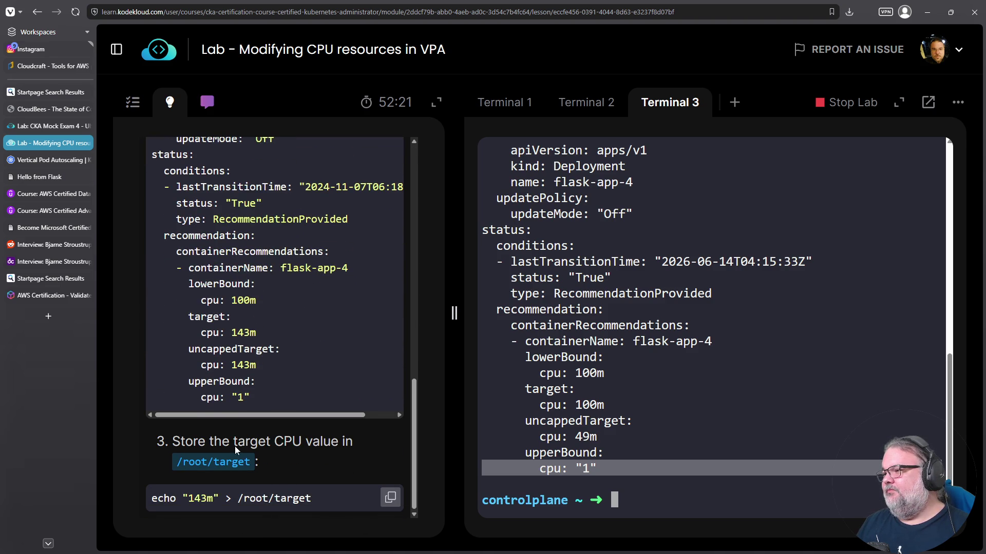
scroll(237, 446, up, 6)
scroll(243, 377, down, 5)
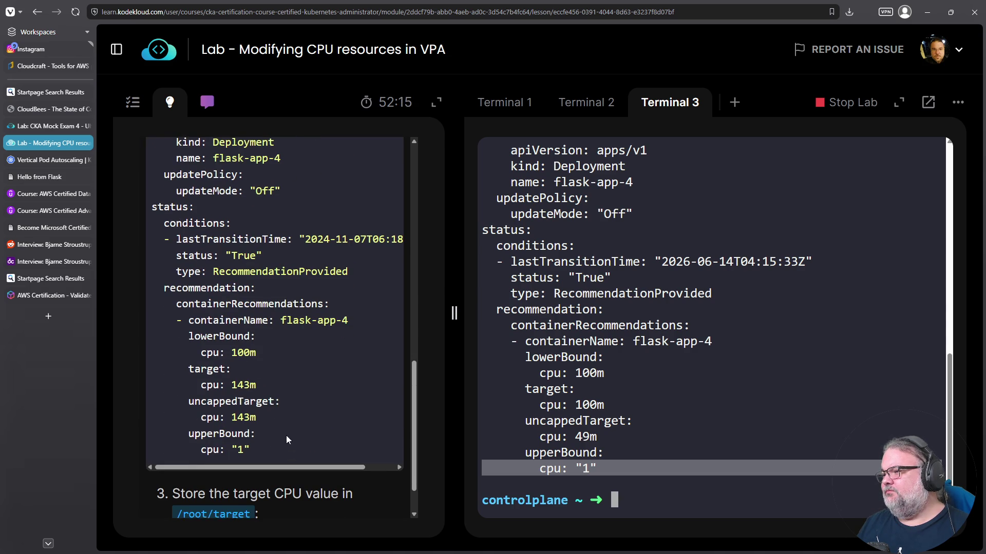
scroll(285, 435, up, 11)
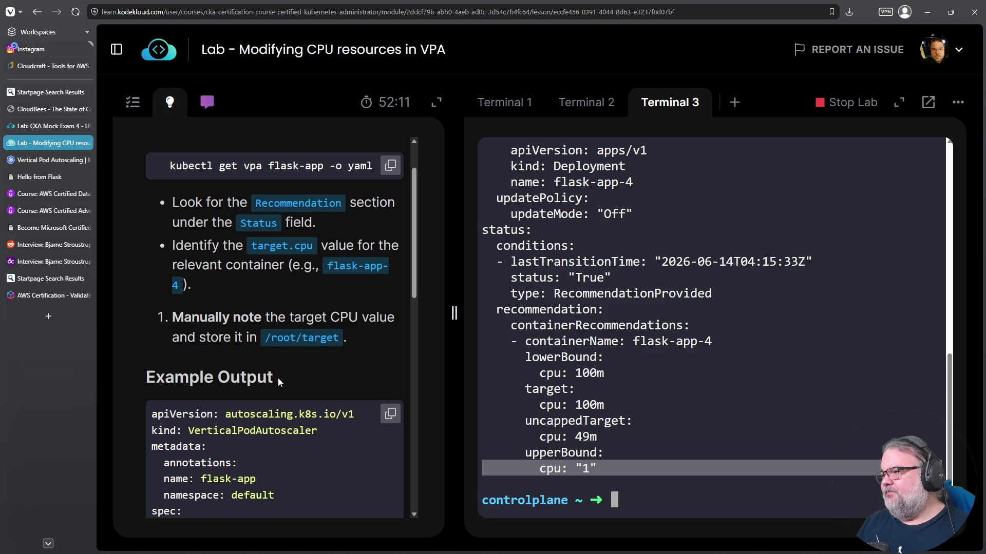
scroll(278, 378, down, 1)
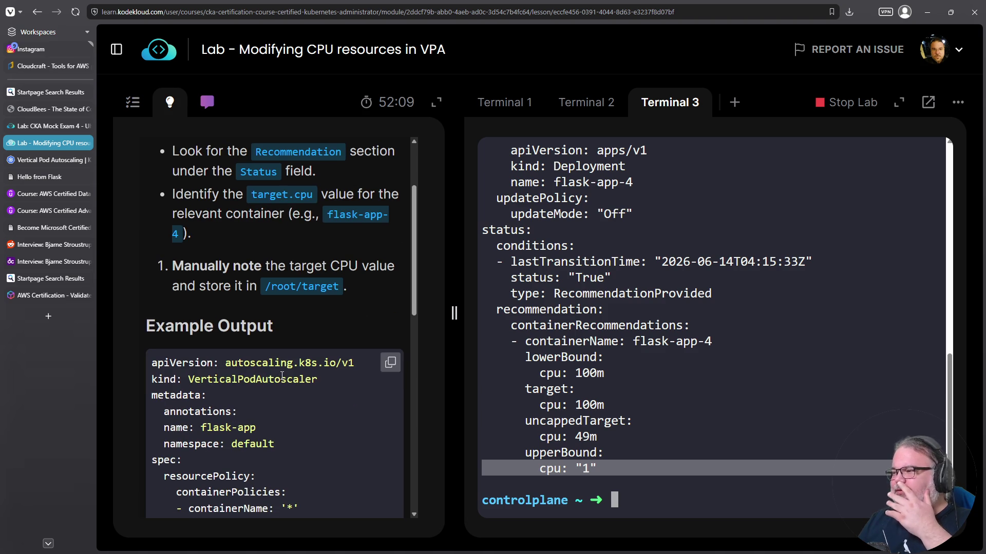
click(645, 381)
- Store the target CPU with 'echo 100m > /root/target'
text(echo)
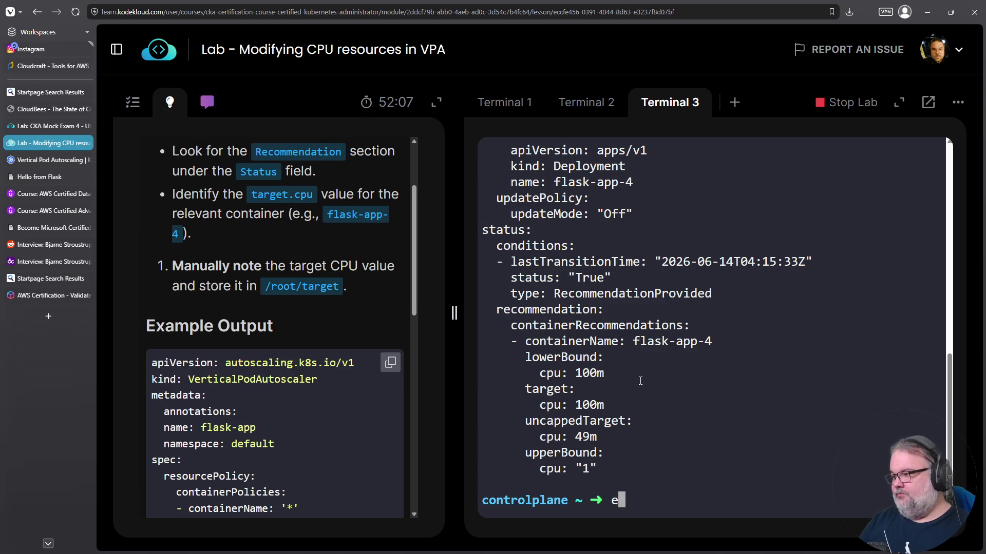
right_click(599, 405)
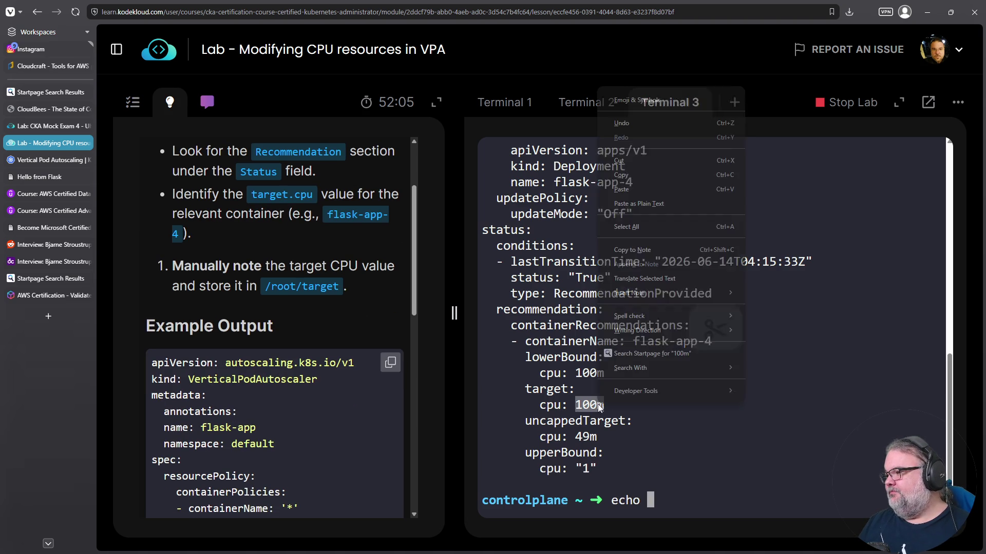
click(686, 177)
right_click(694, 293)
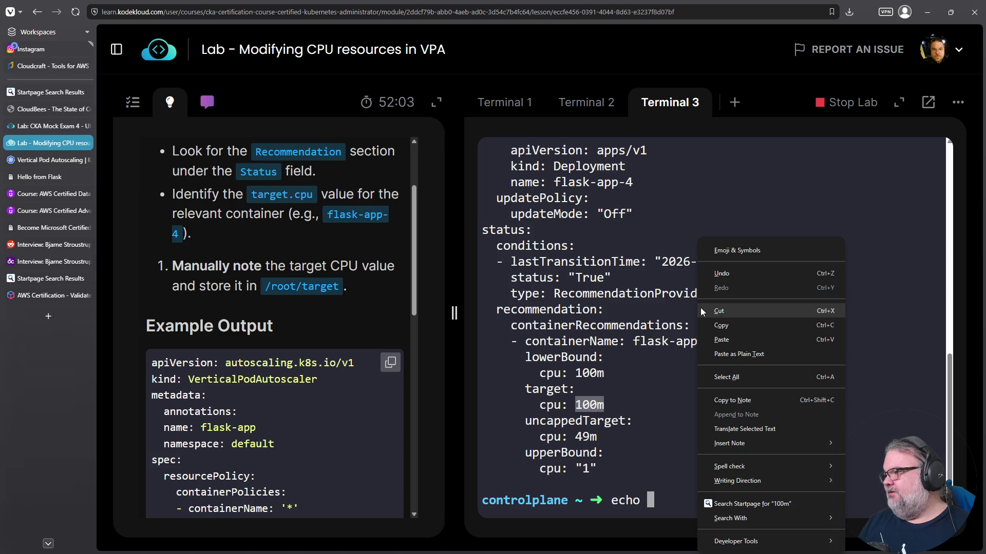
click(729, 339)
text(>)
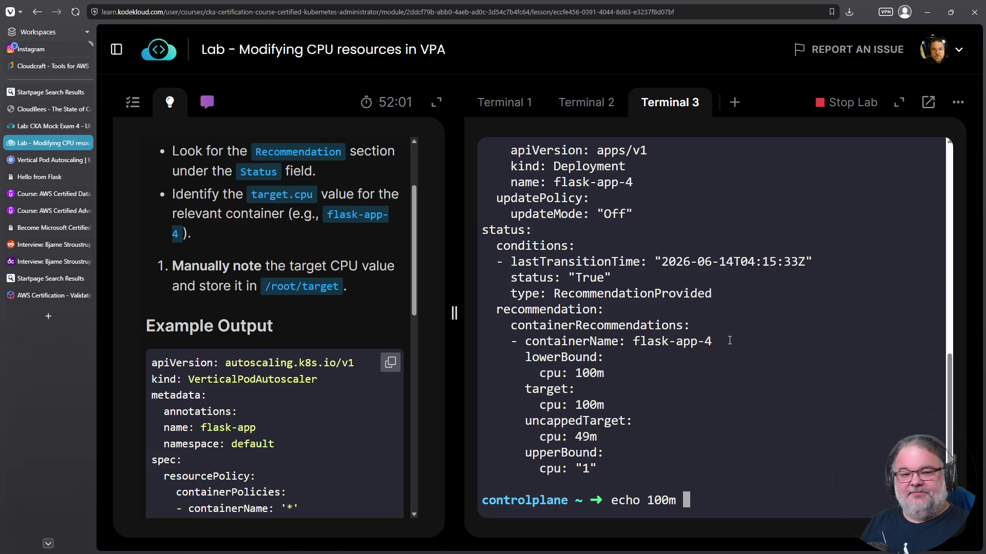
scroll(325, 384, down, 10)
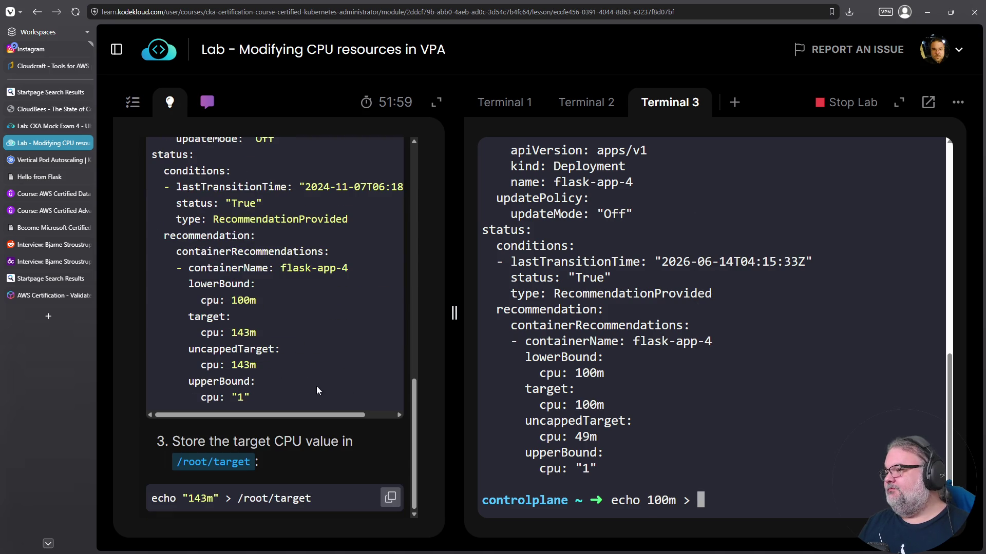
double_click(221, 467)
triple_click(222, 467)
drag(175, 468, 250, 458)
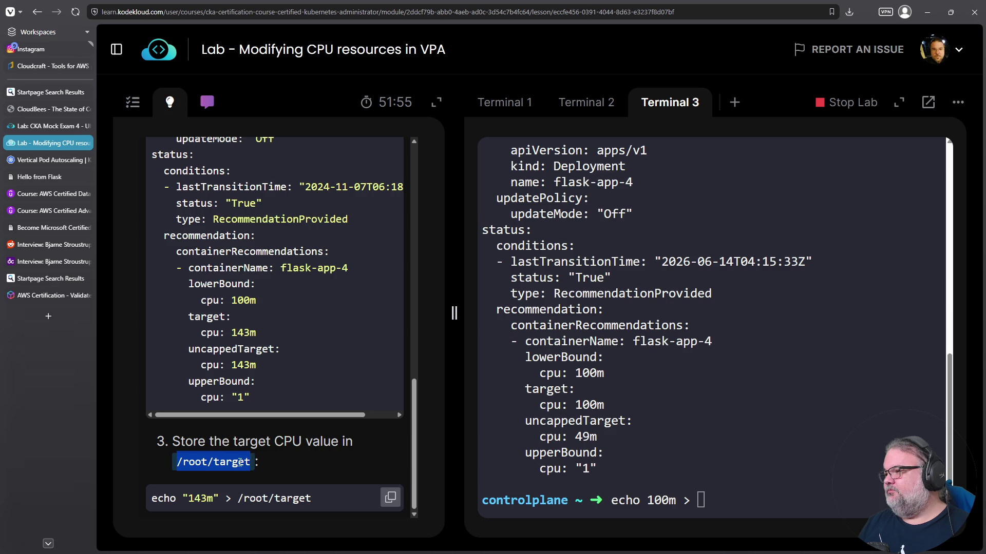
right_click(239, 463)
click(276, 315)
right_click(673, 380)
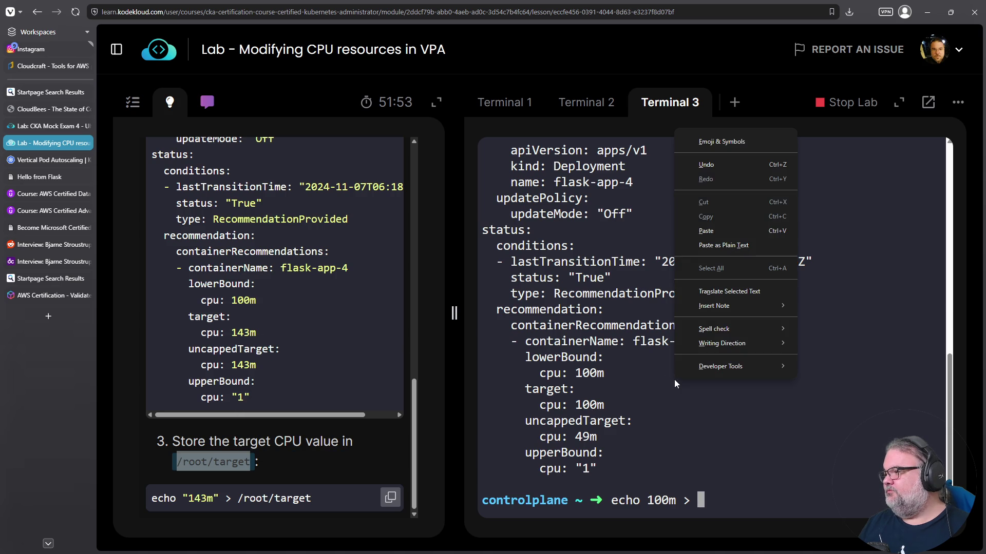
click(735, 230)
key(Return)
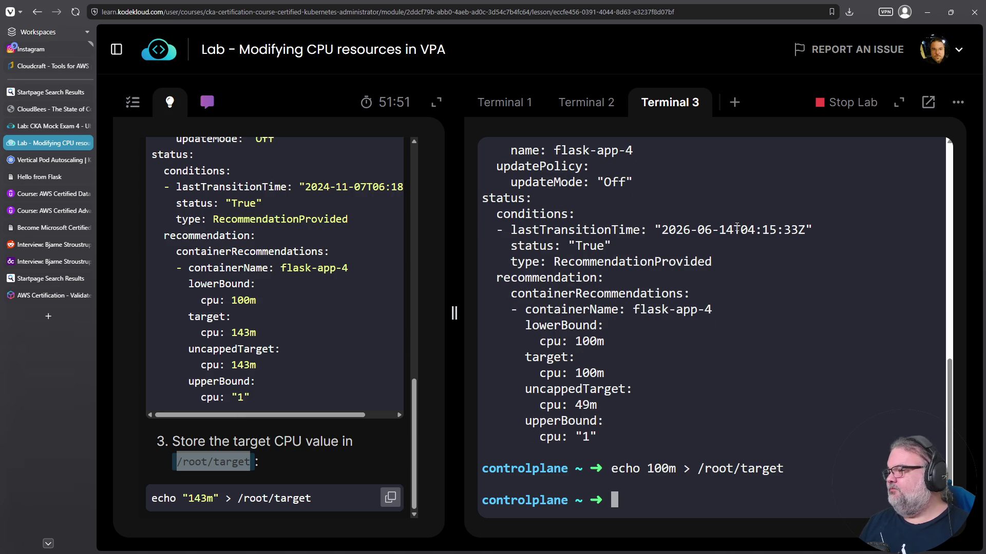
- Cancel the recalled echo commands and check the usage-watch and load-script terminals
key(Up)
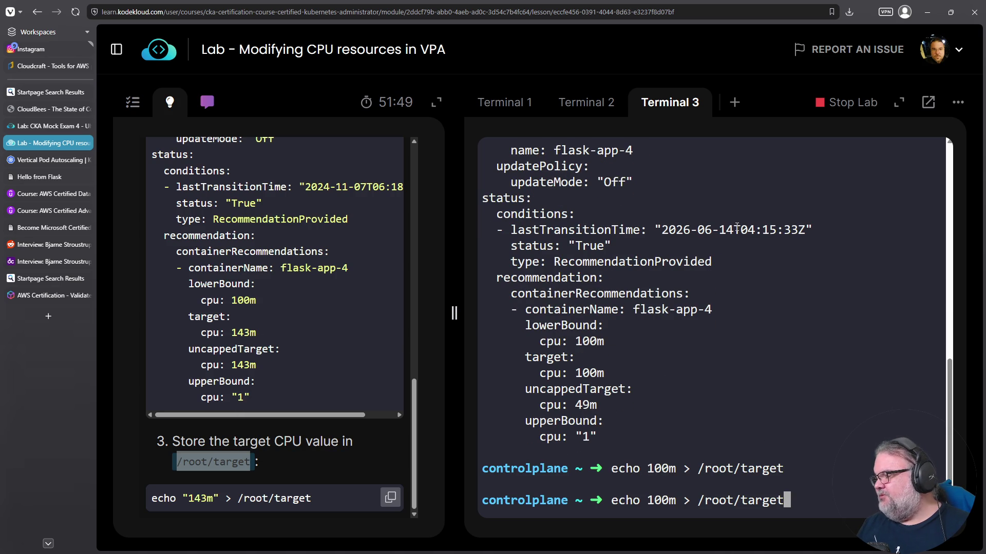
key(ctrl+c)
key(Up)
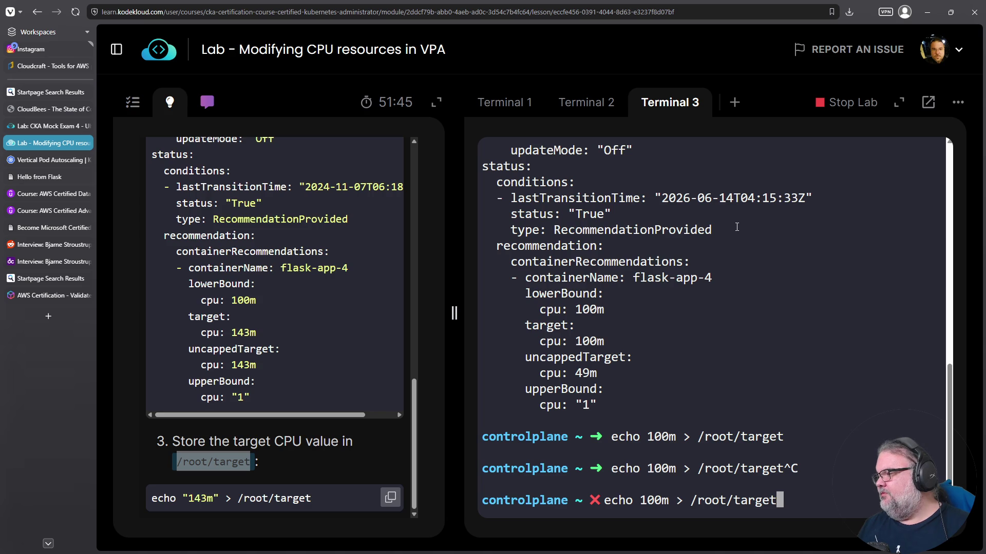
key(ctrl+c)
click(509, 112)
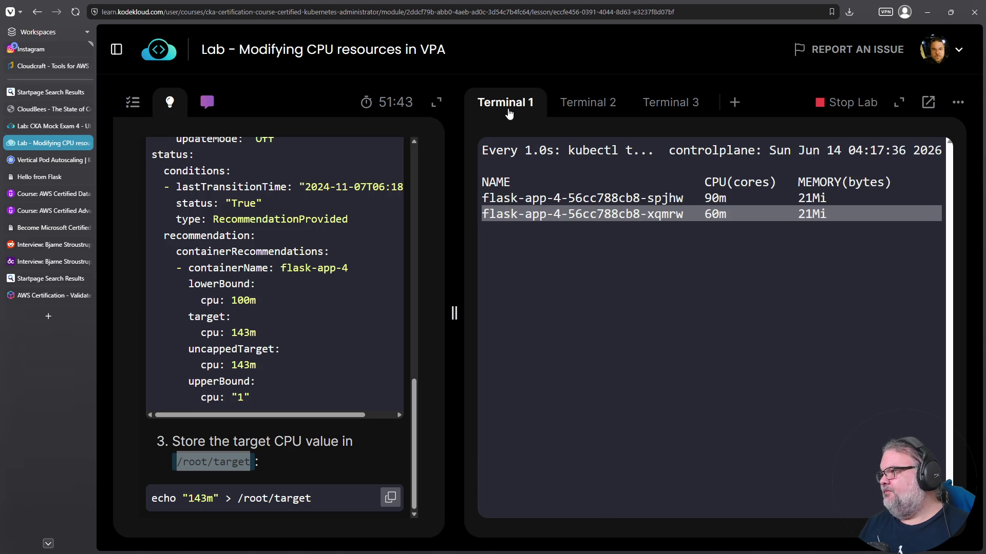
click(589, 105)
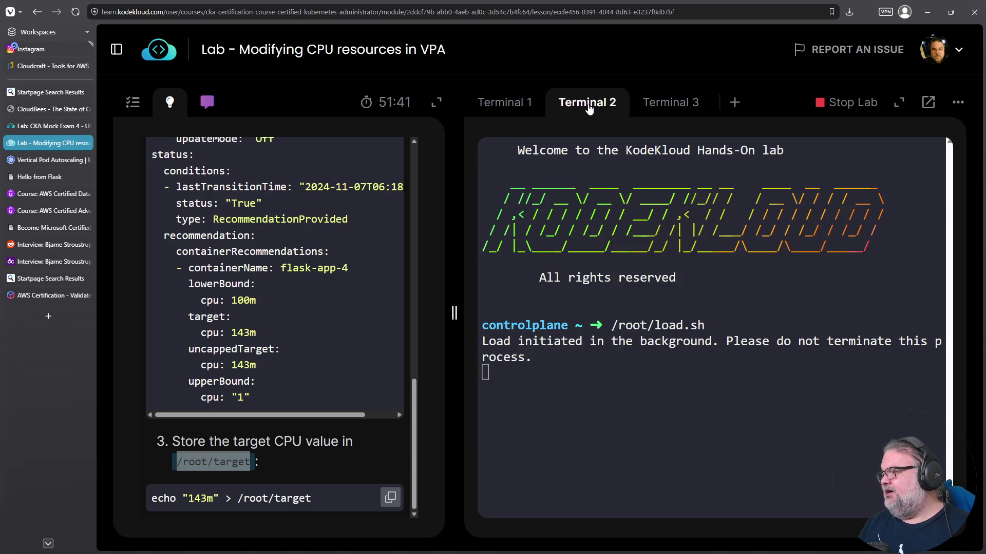
click(486, 113)
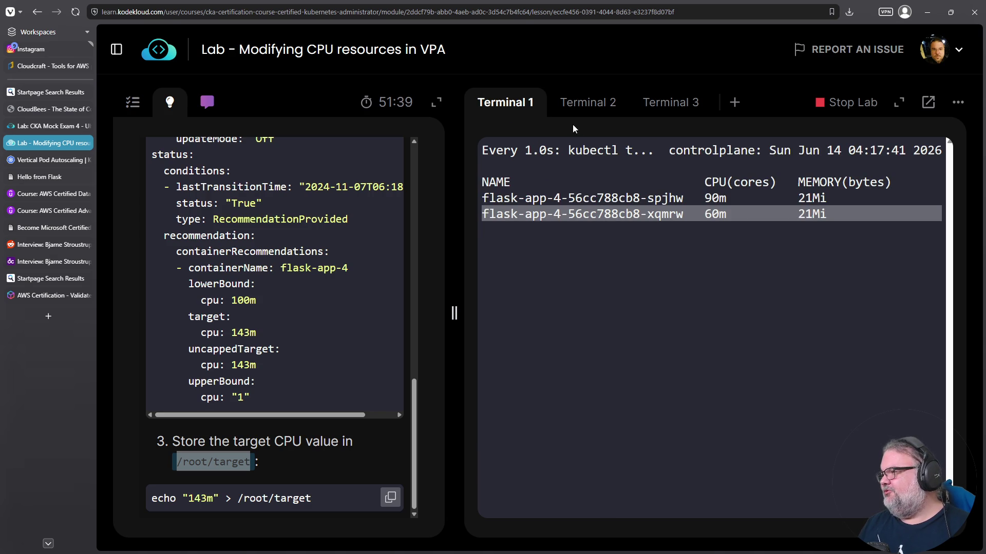
click(589, 103)
click(687, 105)
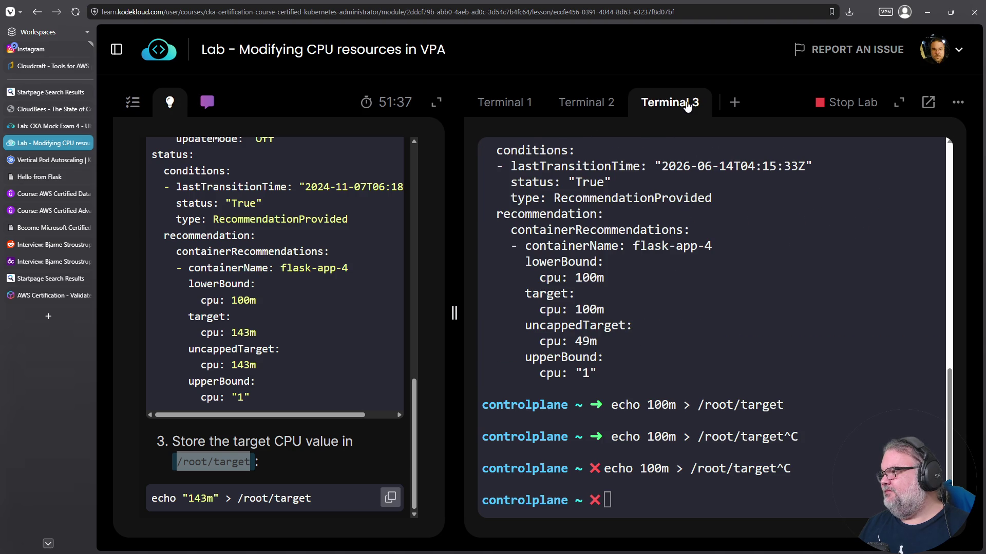
- Rerun the echo storing 100m in /root/target and list the home directory with ls
click(884, 334)
key(ctrl+c)
key(Up)
key(Return)
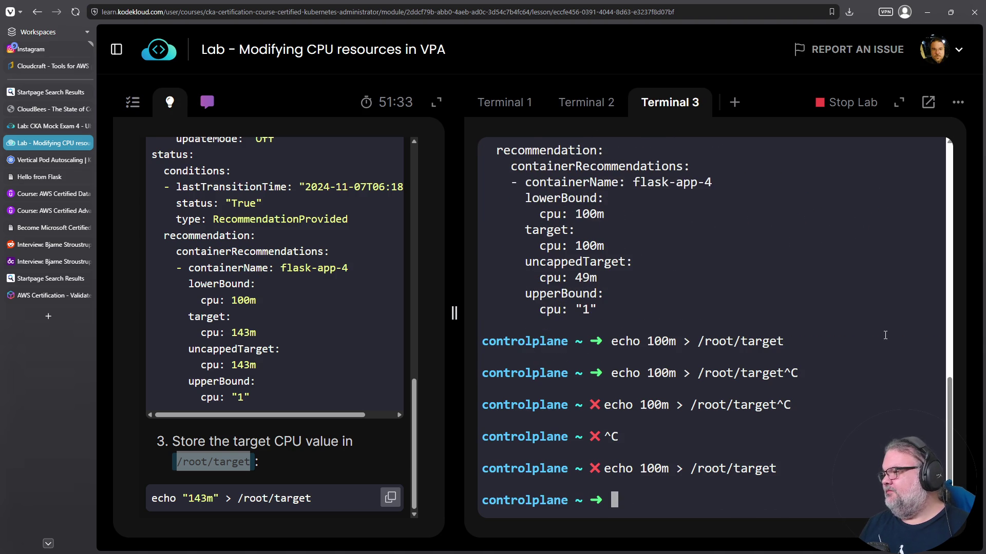
key(Up)
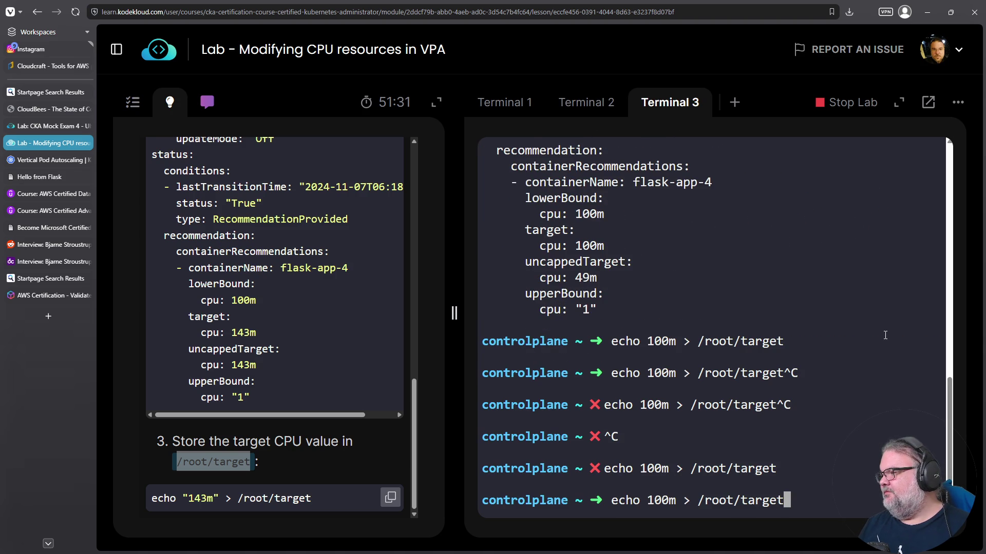
key(ctrl+c)
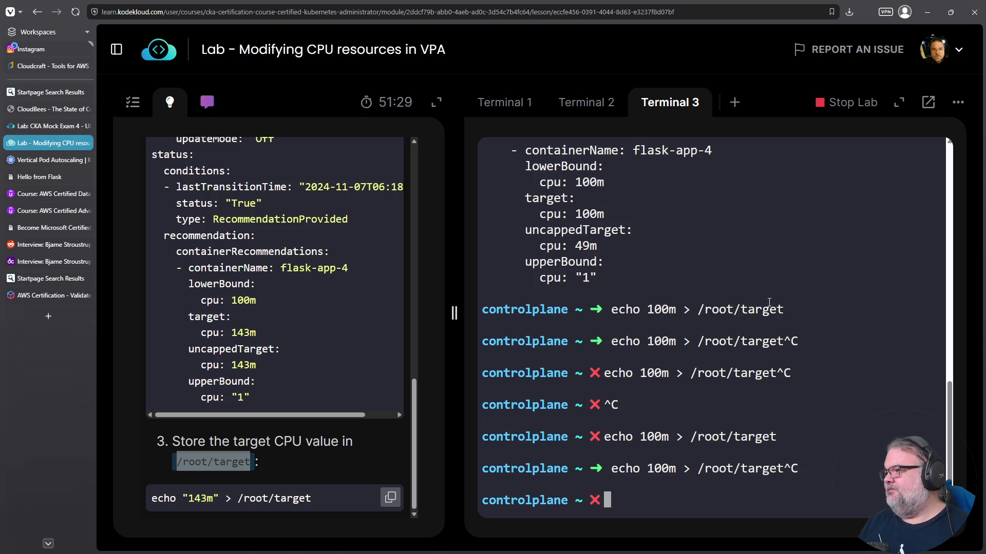
text(ls)
key(Return)
- Show the lab question beside the terminal and open vpa-cpu.yml in vim
text(vim)
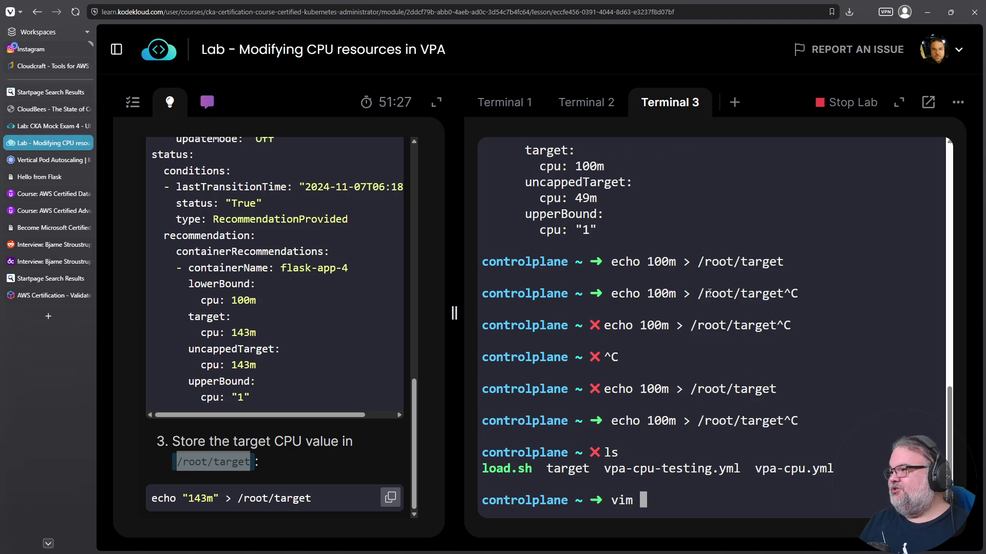
scroll(172, 207, up, 4)
scroll(172, 206, up, 5)
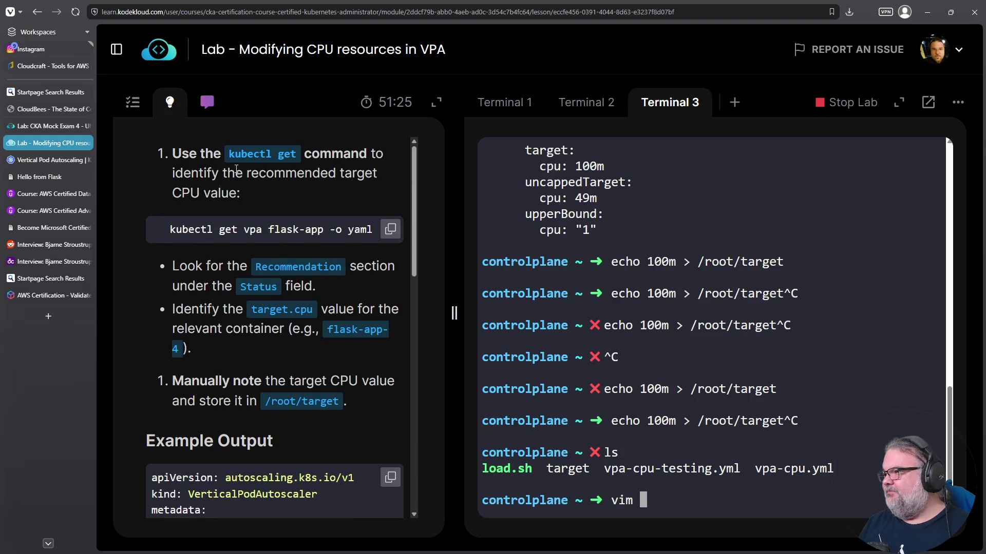
scroll(237, 168, down, 10)
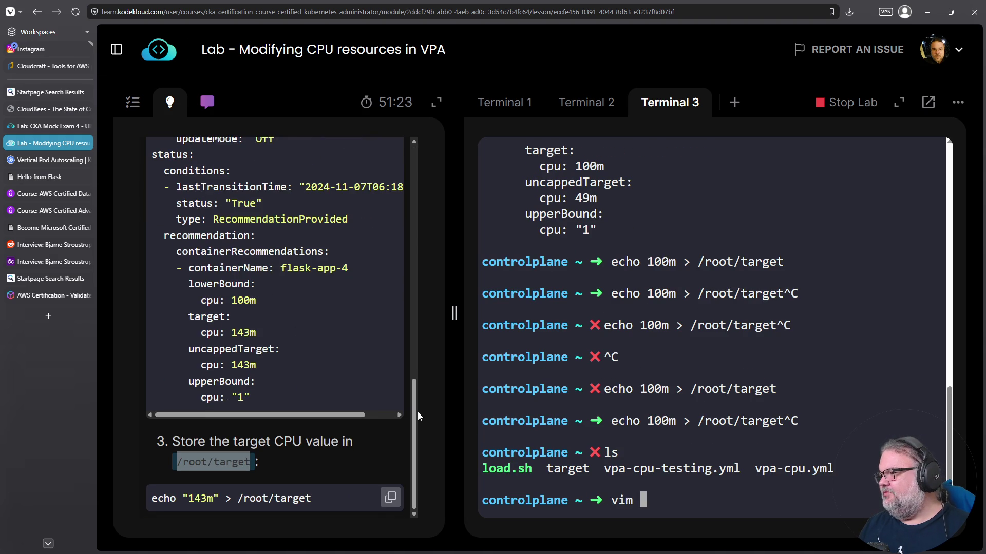
scroll(417, 412, up, 1)
click(133, 102)
scroll(278, 263, up, 1)
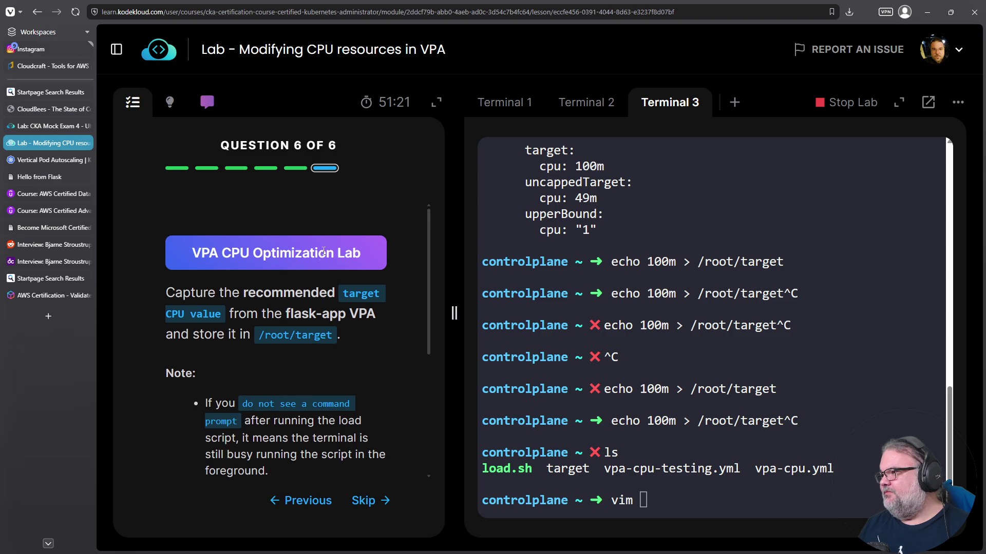
text(vp)
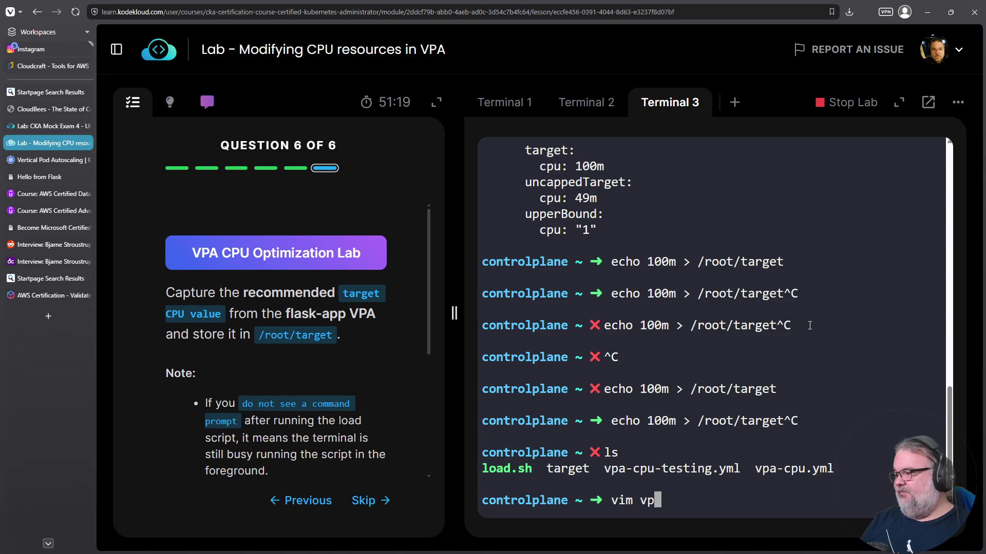
text(a-cpu.yml)
key(Return)
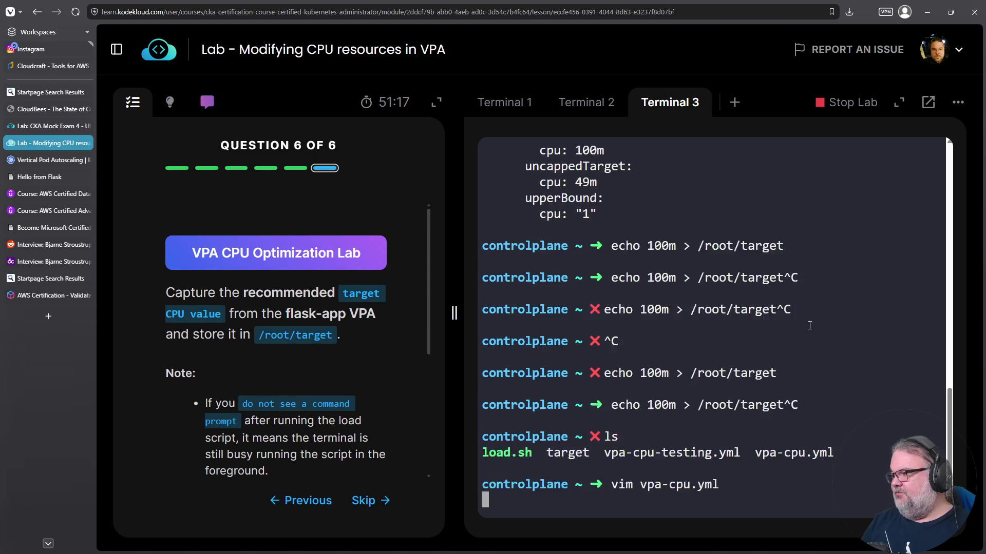
- Change updateMode from "Off" to "Auto" and save the file with :wq
key(Down)
key(Down)
key(Down)
key(Down)
key(Down)
key(Up)
key(Up)
key(Right)
key(Right)
key(Right)
key(Right)
key(Down)
key(Right)
key(Right)
key(Right)
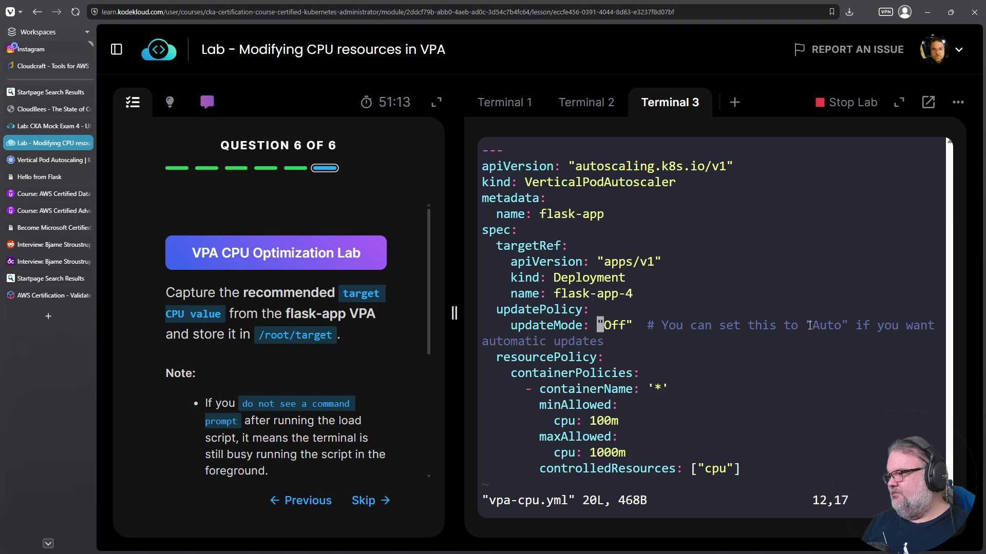
text(in)
key(Delete)
key(Delete)
key(BackSpace)
key(BackSpace)
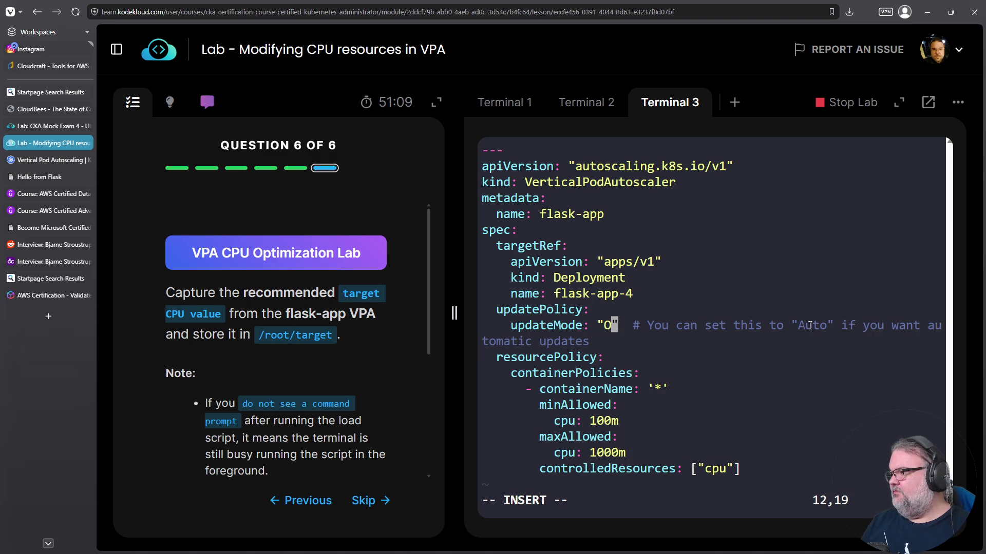
text(Auto)
key(Escape)
text(:wq)
key(Return)
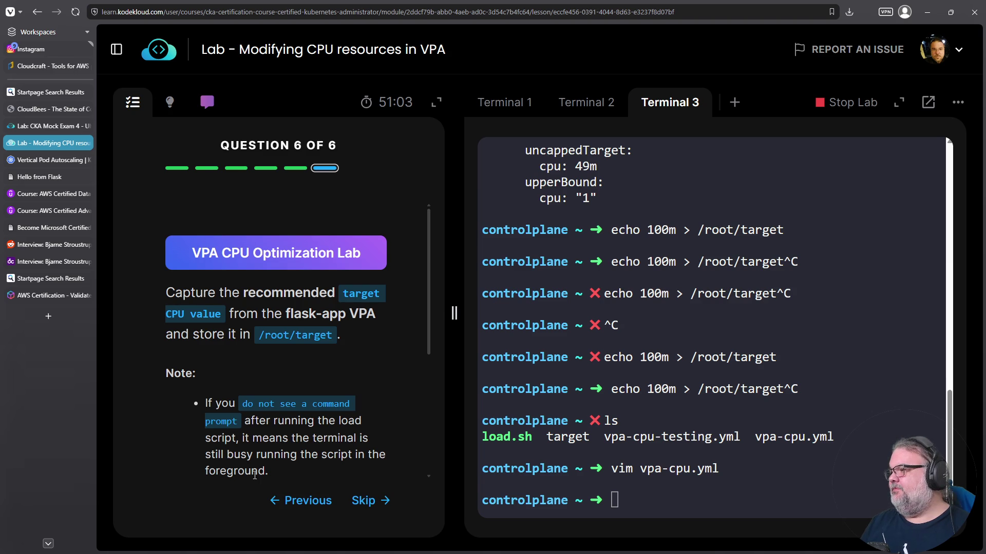
- Apply the updated vpa-cpu.yml to the cluster with k apply -f
text(k apply -f a)
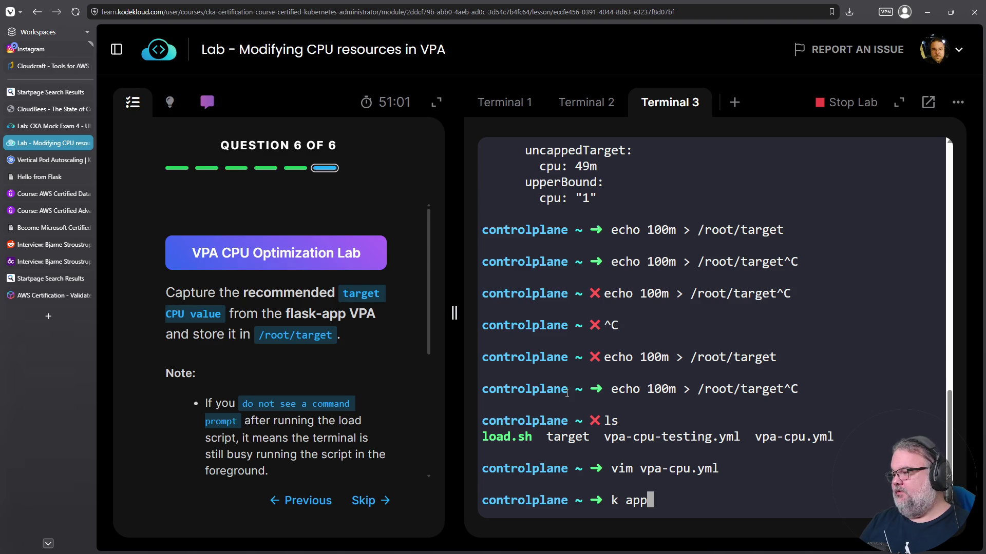
key(BackSpace)
text(vpa-cpu)
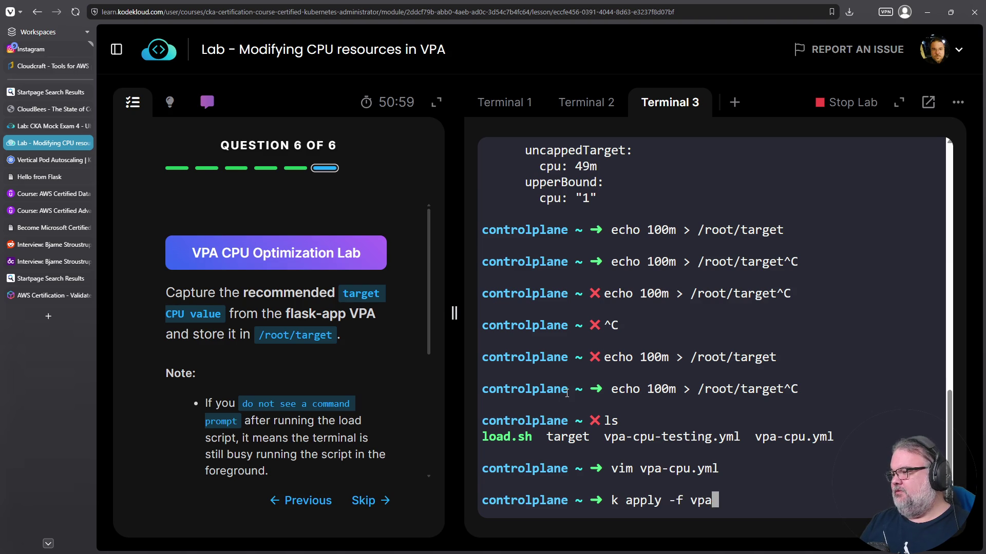
key(Return)
key(Up)
text(.yml)
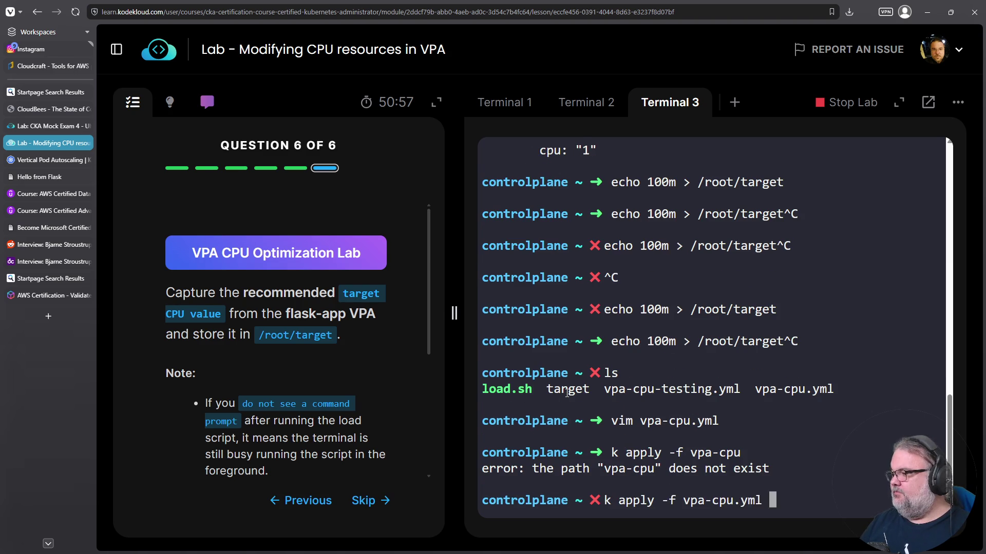
key(Return)
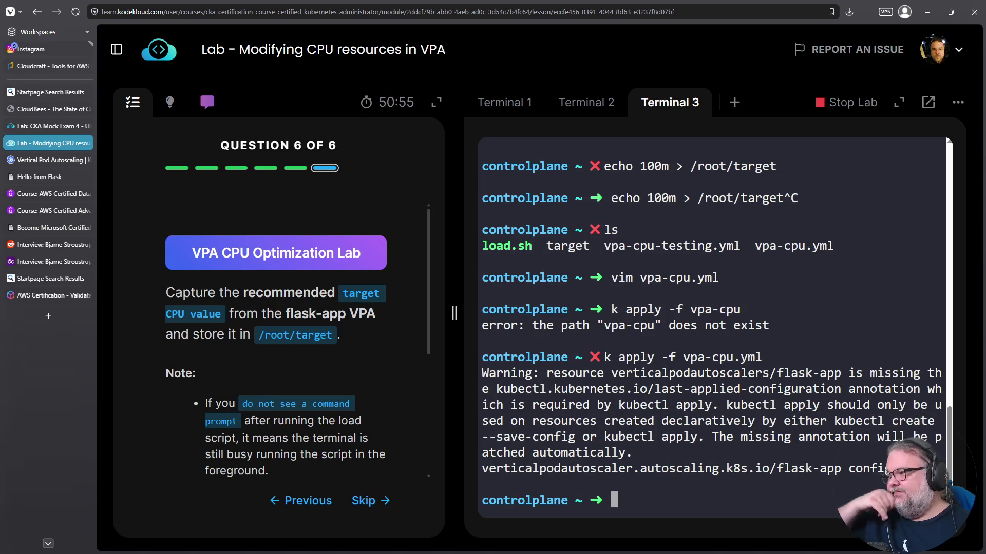
- Watch the pods with k get pods -w while checking the load-script and CPU-usage terminals
text(k get pods)
key(Return)
key(Up)
text(-w)
key(Return)
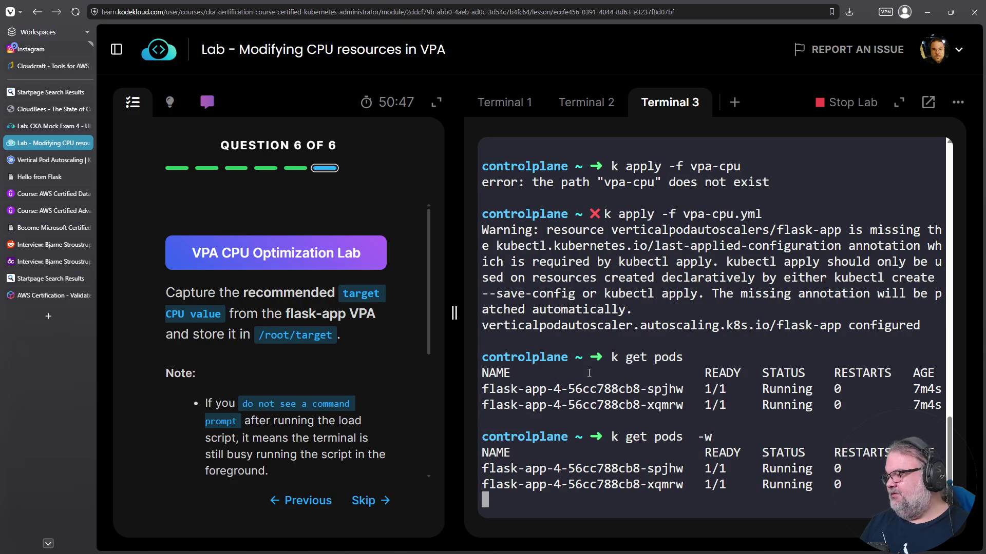
click(597, 106)
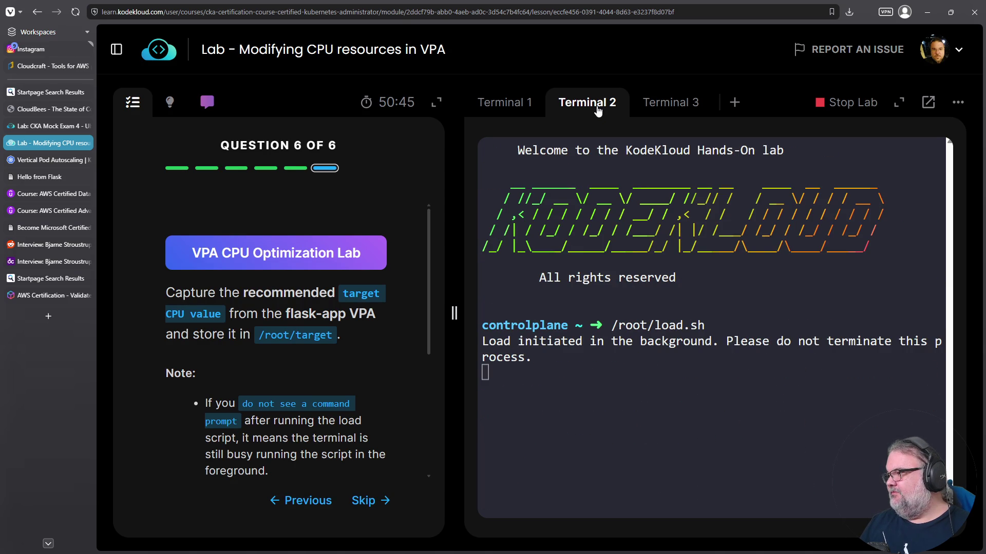
click(502, 106)
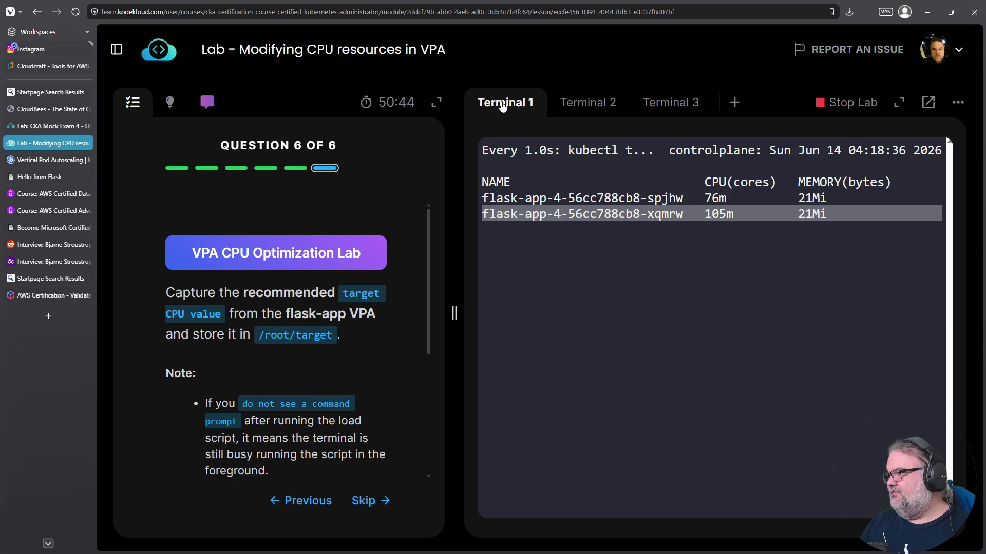
click(583, 104)
click(676, 103)
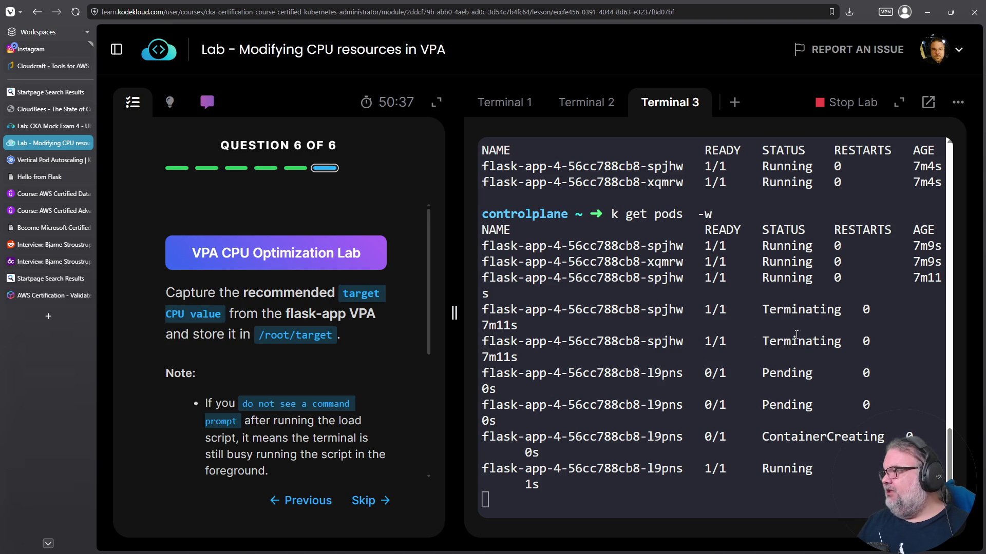
- Confirm a flask-app-4 pod terminated and was replaced, then stop the pod watch
double_click(801, 309)
triple_click(800, 309)
triple_click(796, 341)
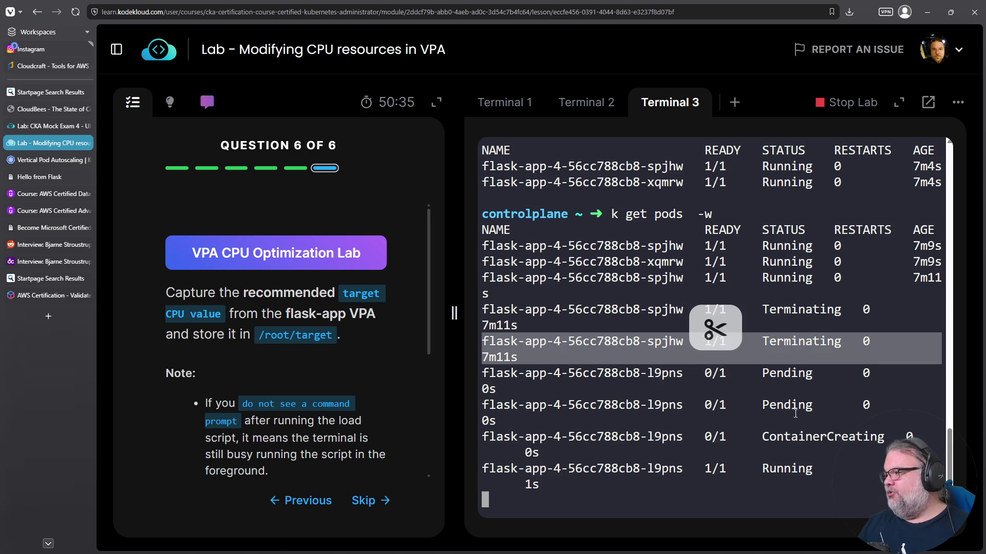
triple_click(787, 469)
key(ctrl+c)
key(Up)
key(BackSpace)
key(BackSpace)
key(BackSpace)
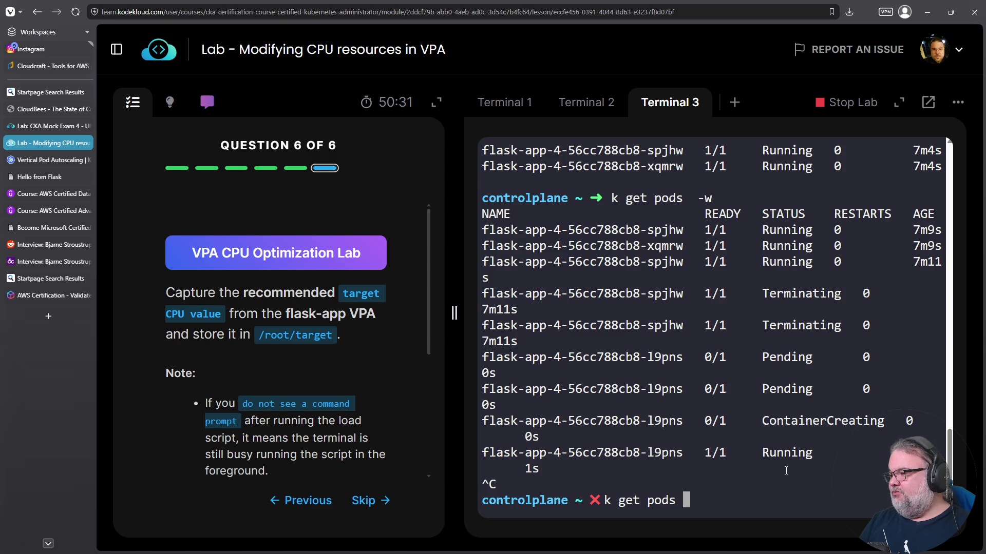
- Dump all pods' definitions with k get pods -o yaml and look through them
text(-o yaml)
key(Return)
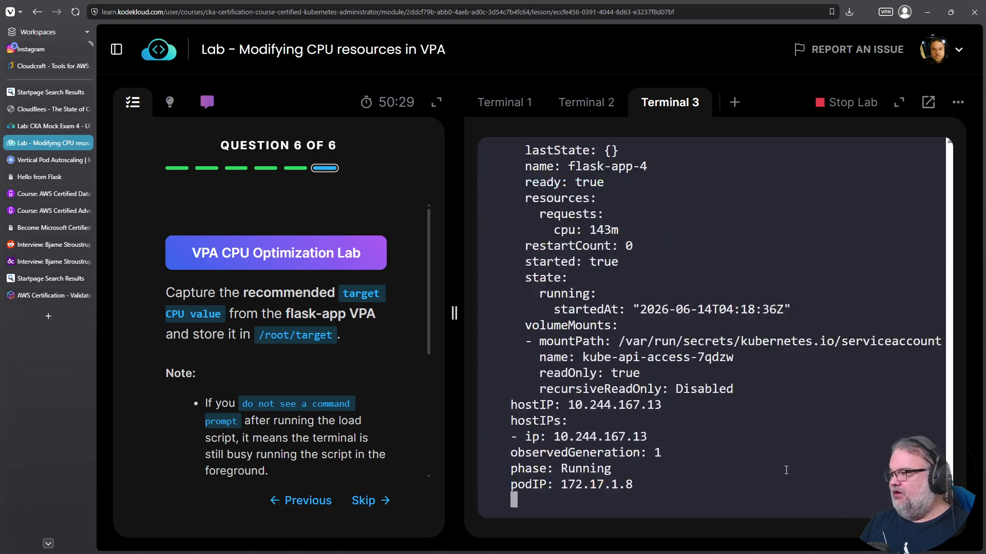
scroll(630, 415, up, 15)
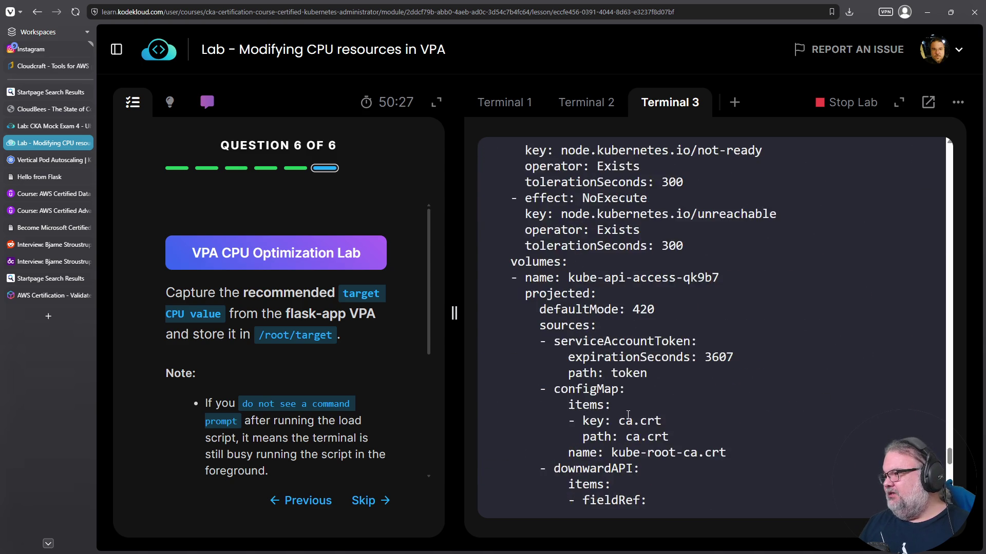
scroll(625, 416, up, 3)
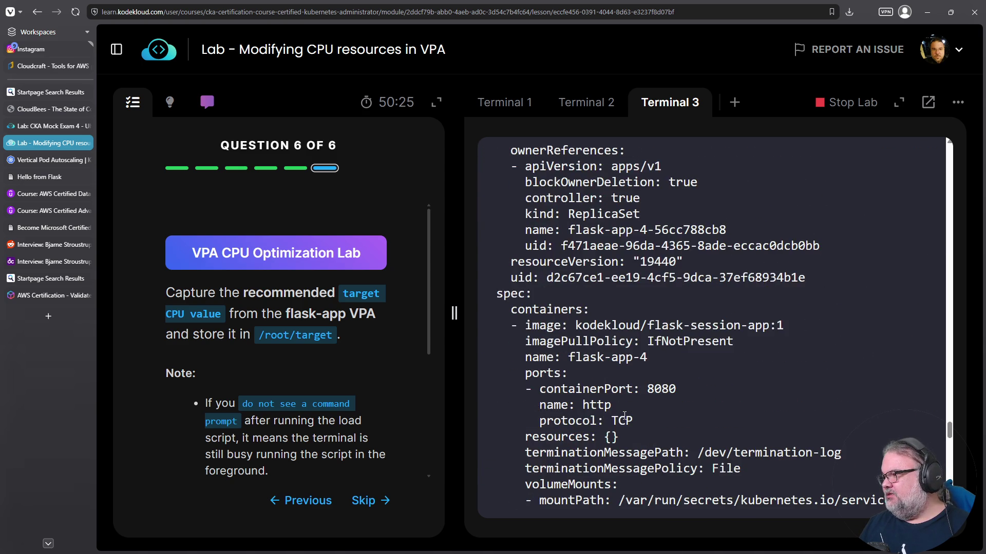
scroll(624, 416, down, 3)
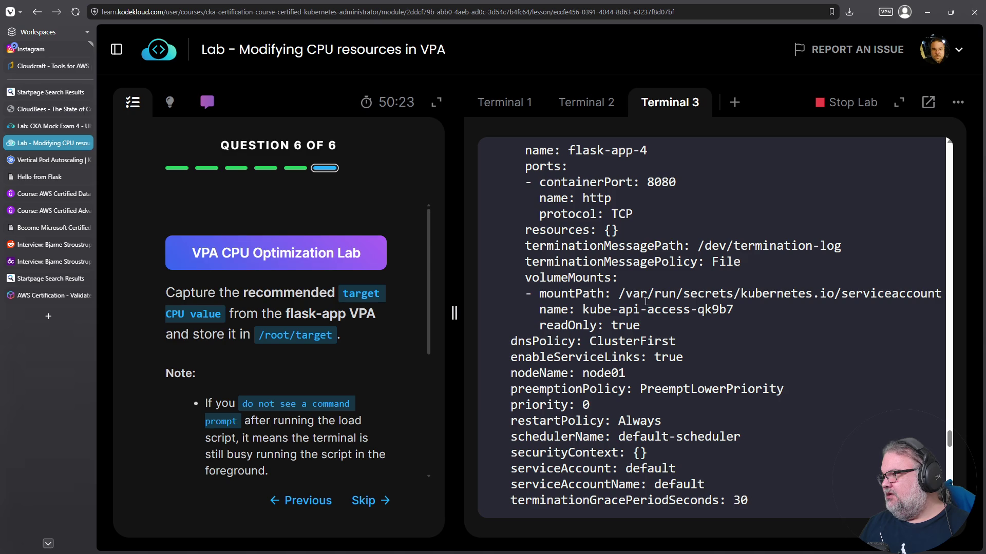
scroll(649, 303, up, 8)
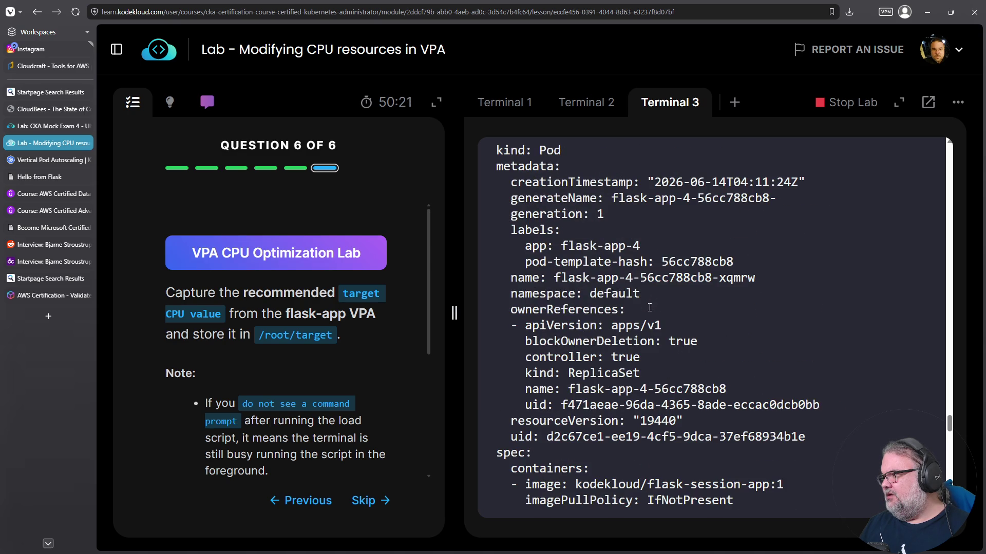
scroll(649, 307, down, 9)
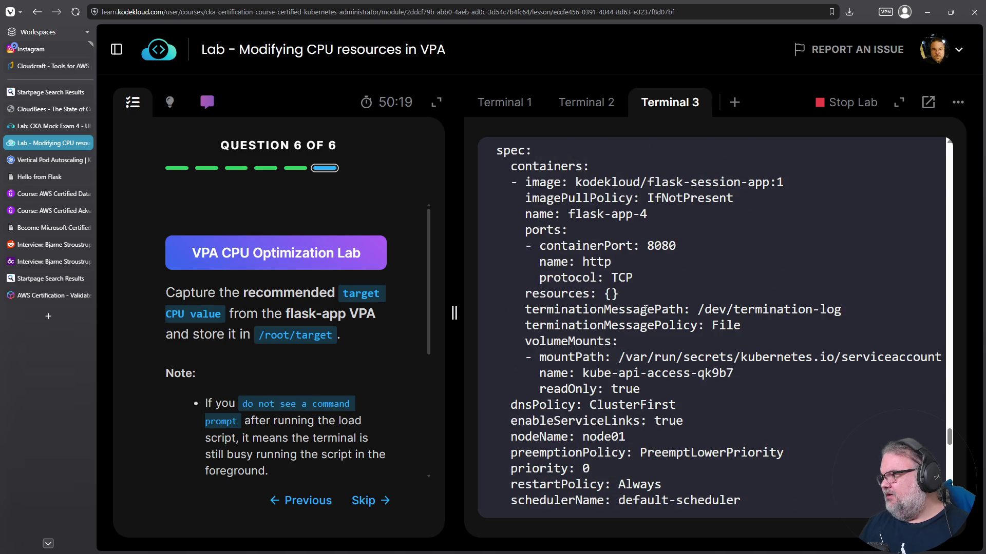
scroll(646, 309, down, 1)
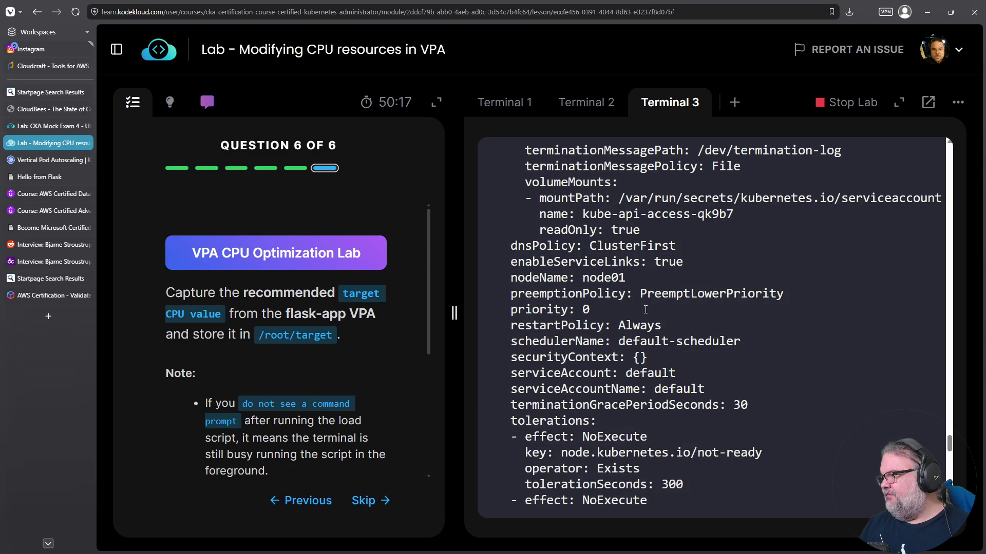
scroll(645, 309, down, 6)
scroll(642, 300, up, 16)
scroll(642, 299, up, 20)
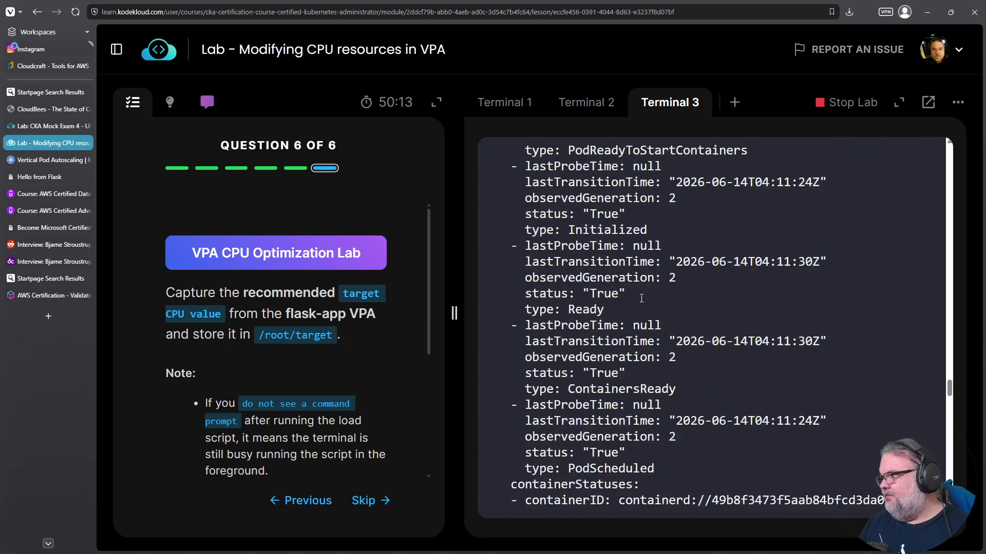
scroll(641, 297, up, 9)
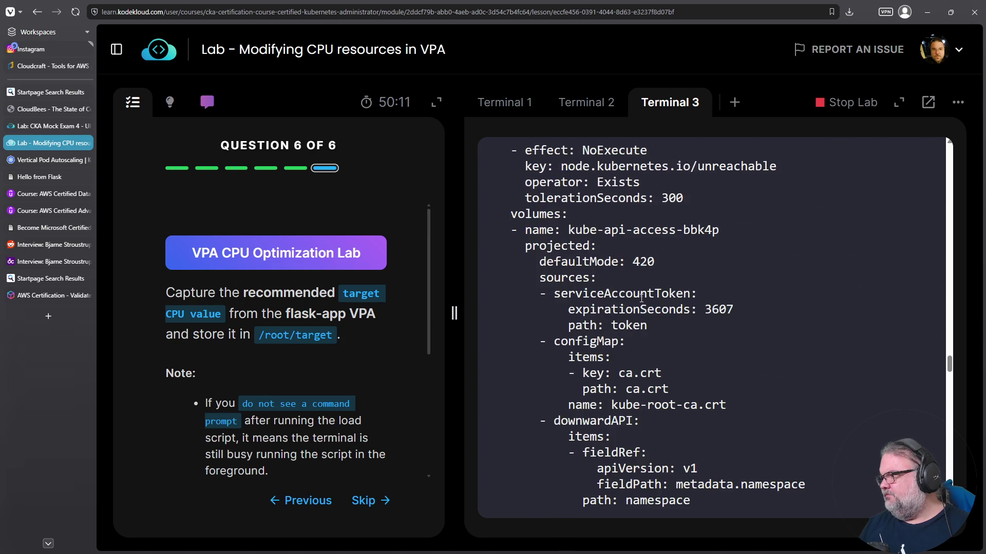
scroll(641, 297, up, 5)
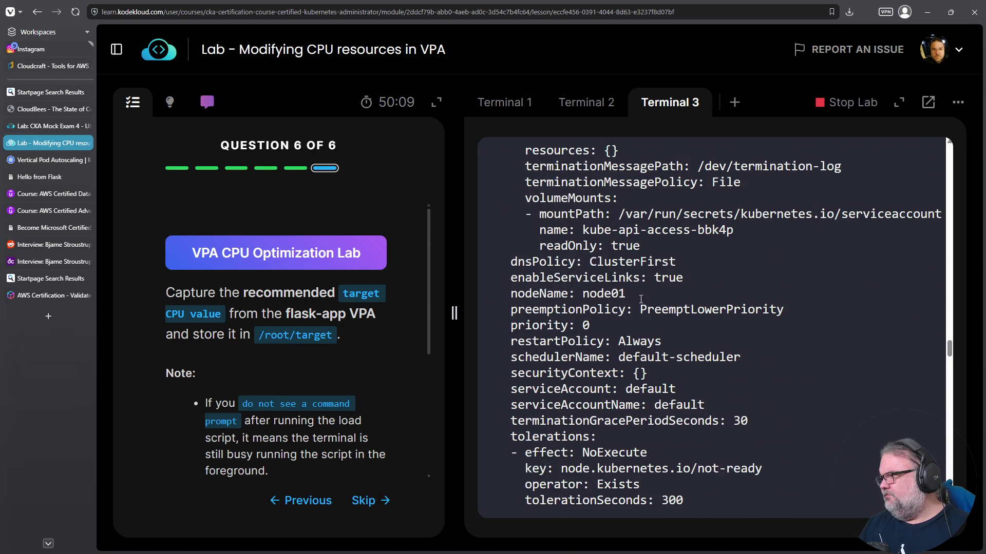
scroll(641, 298, up, 6)
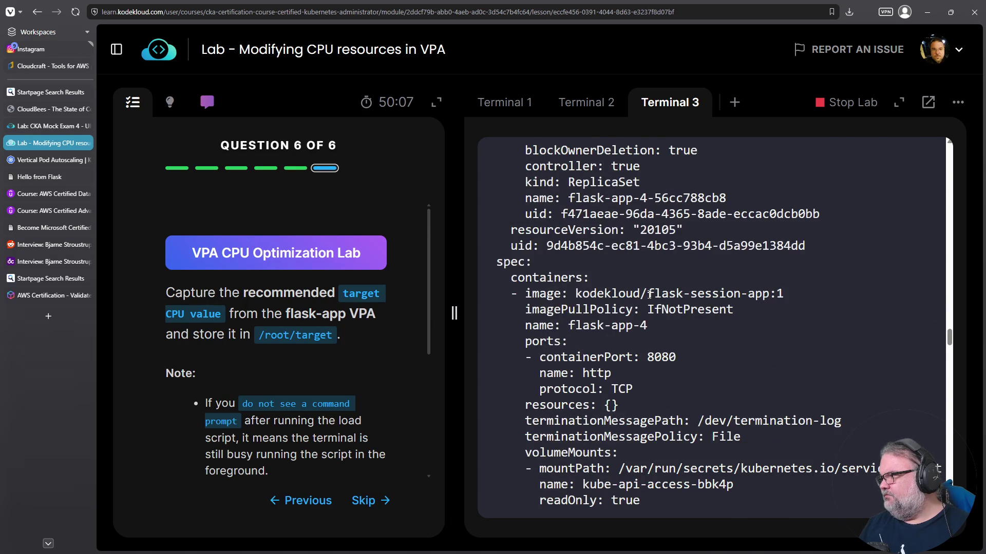
- List the pods as a plain table to compare their ages
key(Up)
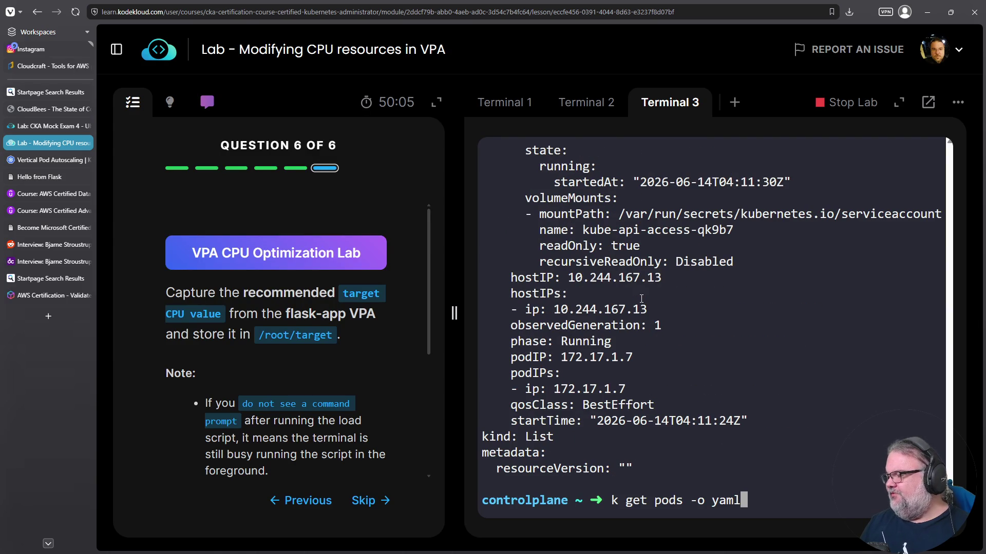
scroll(654, 311, up, 15)
scroll(668, 323, up, 7)
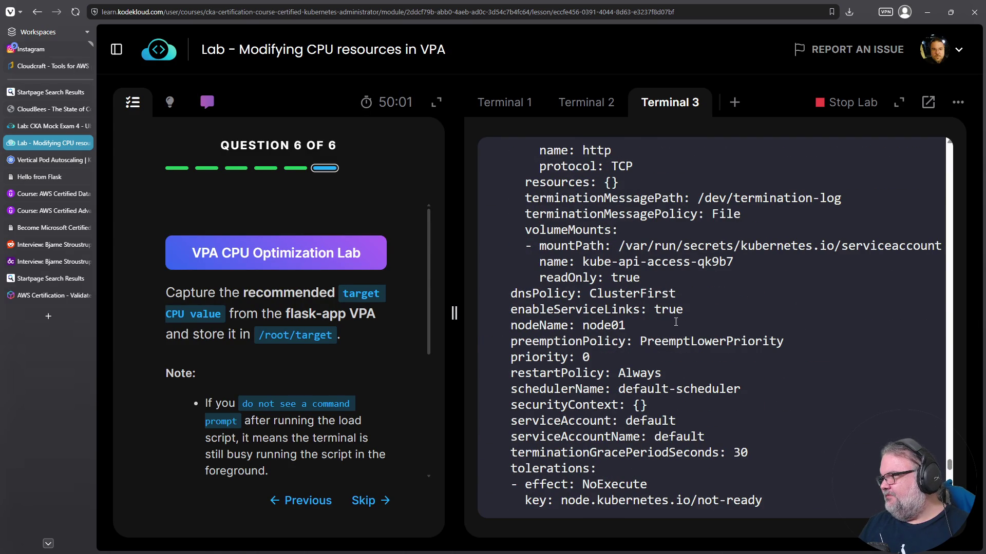
scroll(676, 323, up, 4)
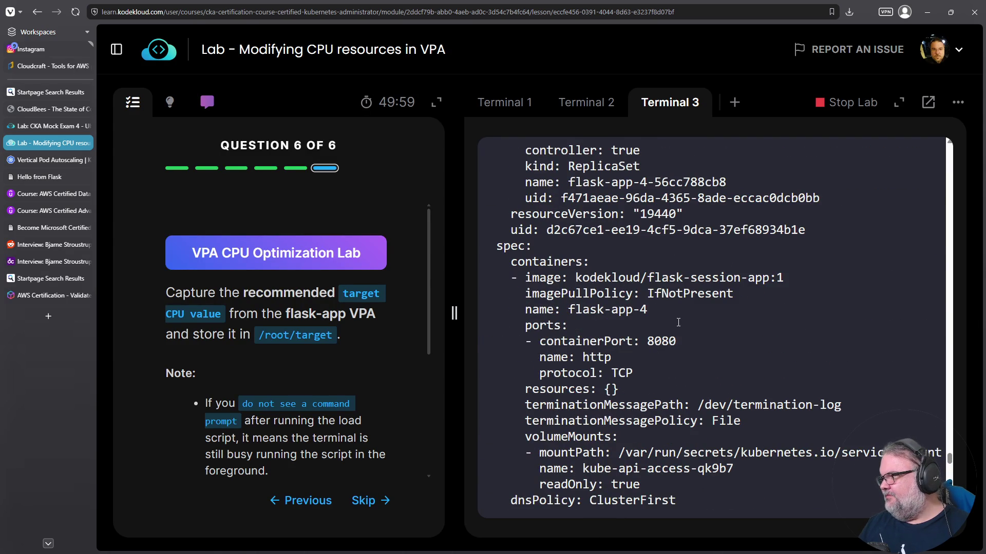
scroll(679, 323, up, 4)
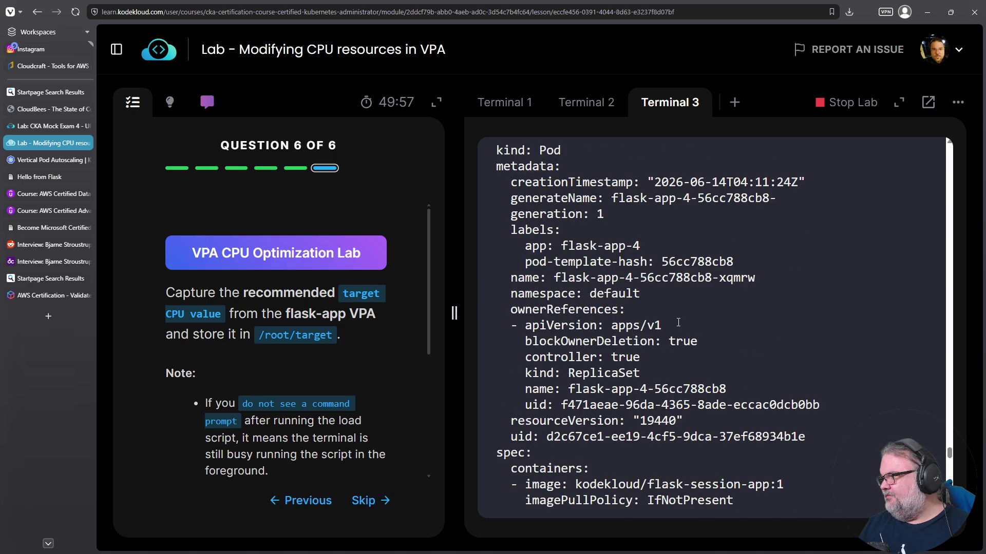
key(ctrl+c)
key(Up)
key(BackSpace)
key(BackSpace)
key(BackSpace)
key(BackSpace)
key(Return)
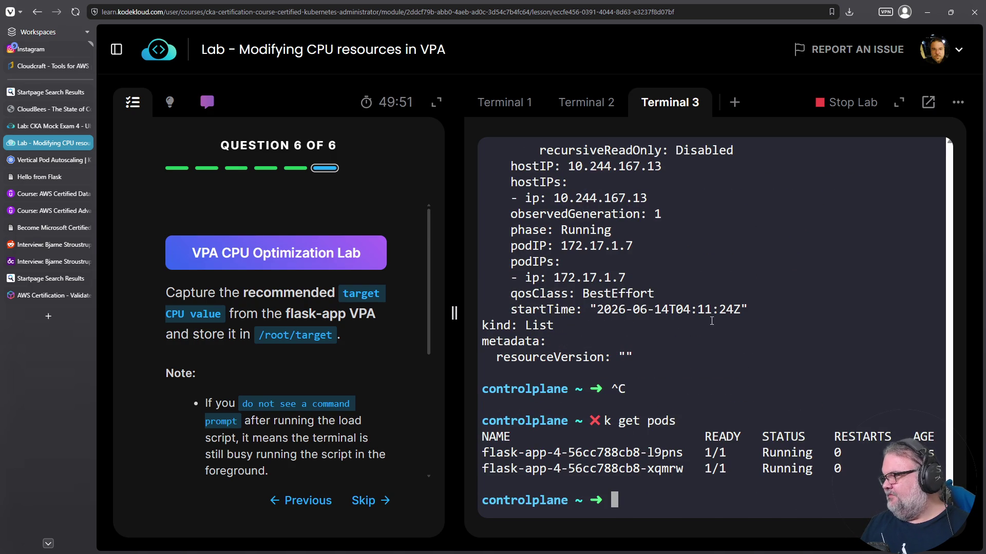
key(Up)
key(Return)
key(Up)
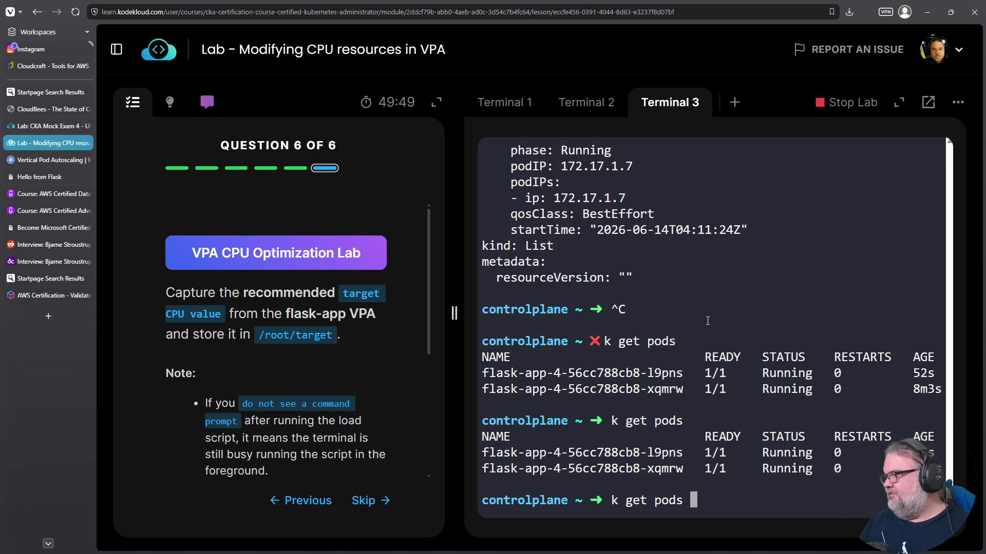
- Show the newer flask-app pod's YAML using its copied pod name
double_click(569, 452)
right_click(569, 452)
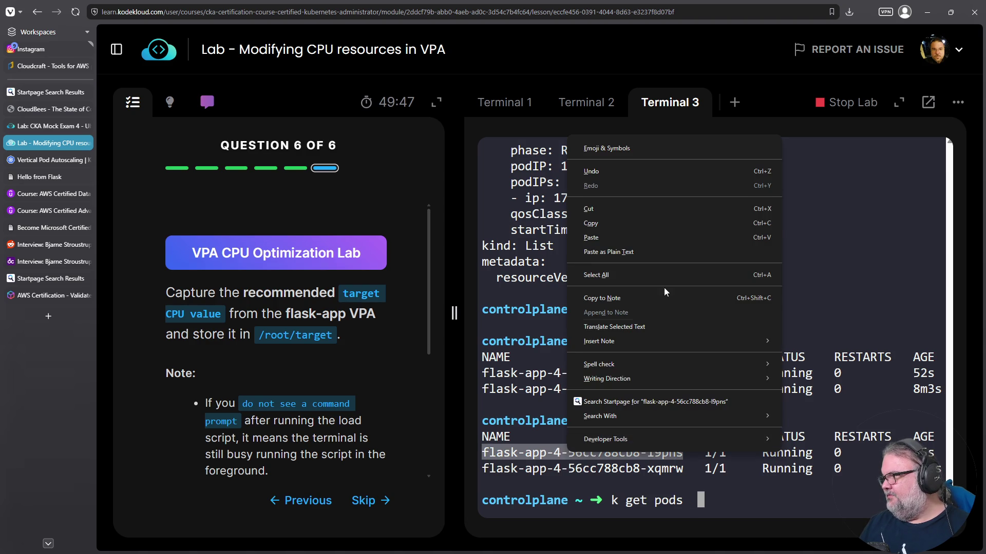
click(645, 226)
right_click(713, 270)
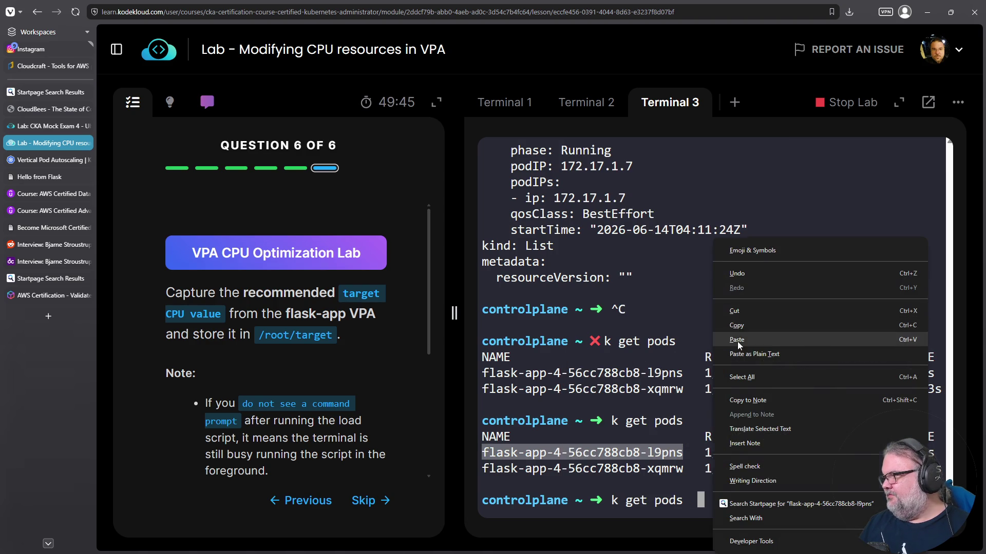
click(737, 340)
text(-o yaml)
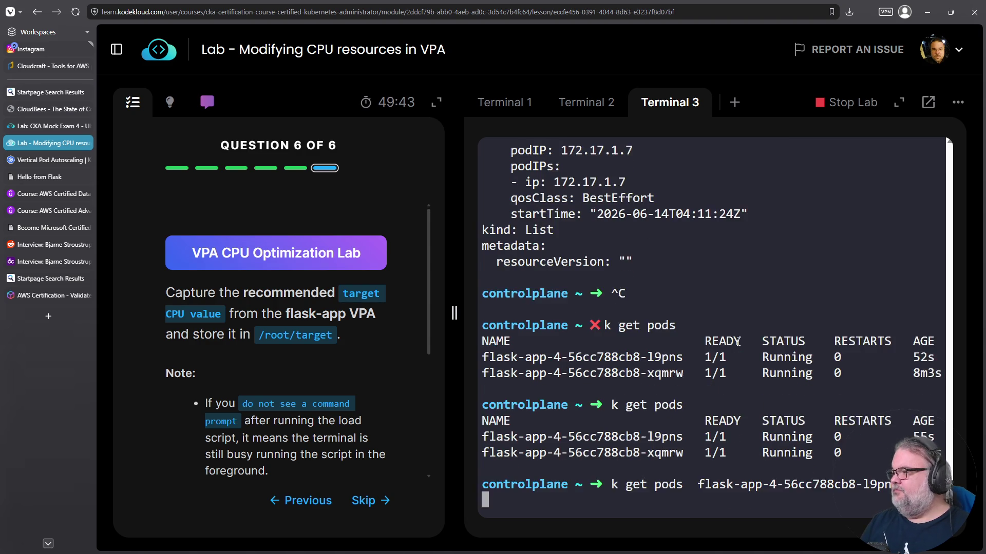
key(Return)
- Find the pod's resources section and copy its CPU request 143m
scroll(714, 361, up, 15)
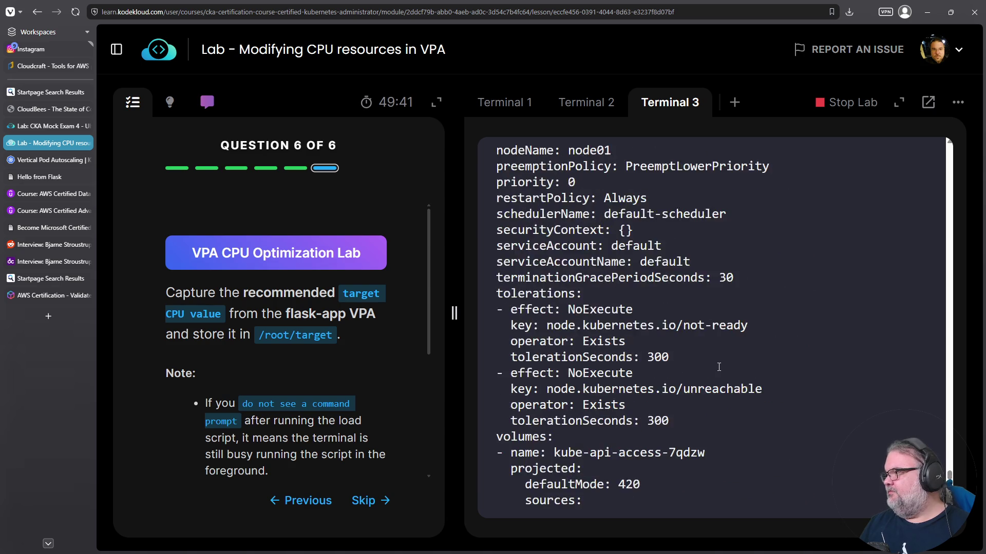
scroll(720, 372, up, 3)
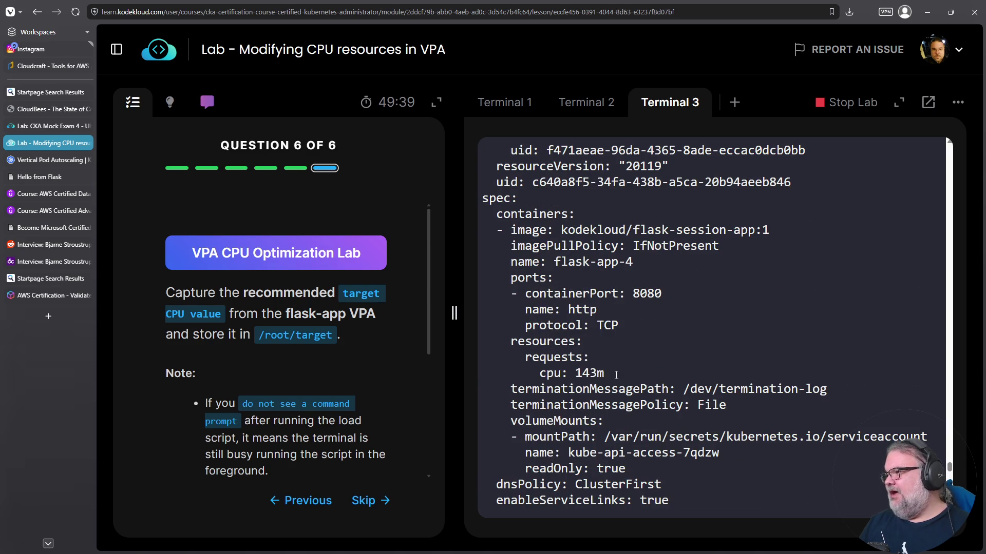
drag(615, 375, 461, 351)
key(ctrl+c)
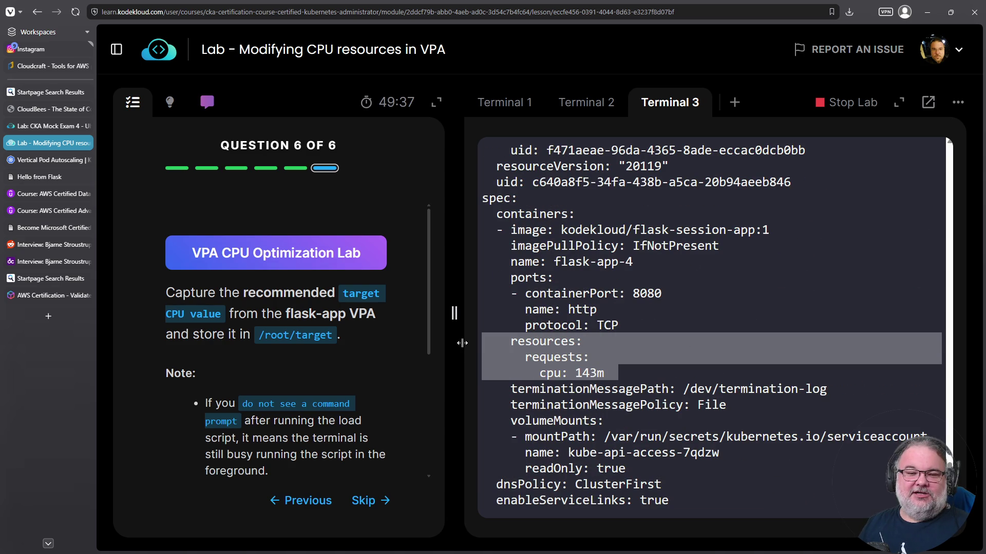
click(606, 370)
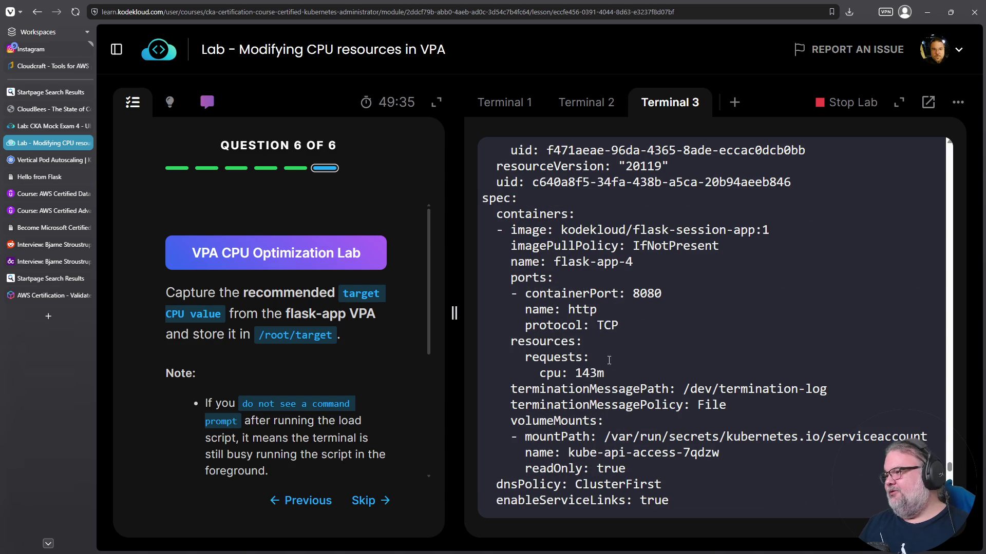
double_click(580, 372)
key(ctrl+c)
- Write 143m into /root/target with echo 143m > /root/target
right_click(598, 372)
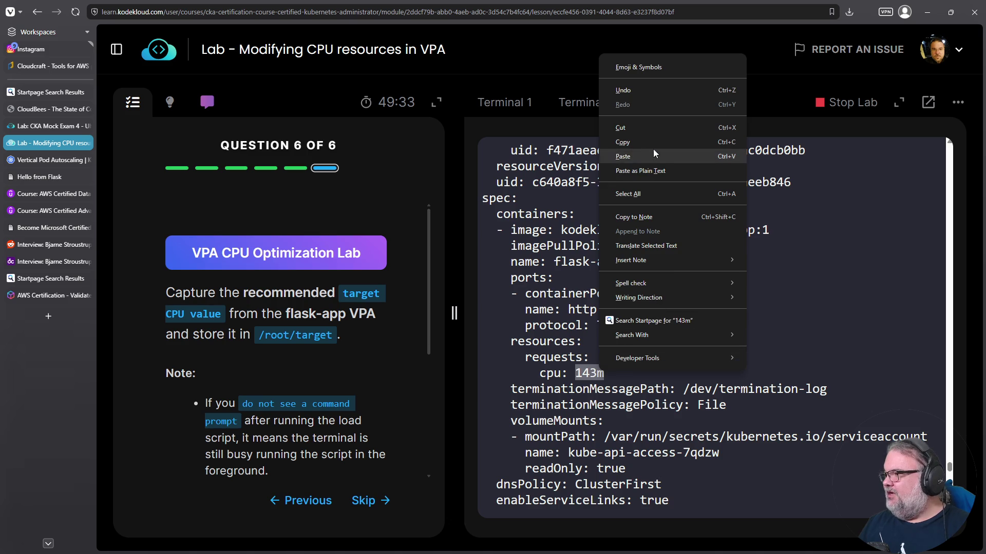
click(654, 153)
key(ctrl+c)
right_click(701, 408)
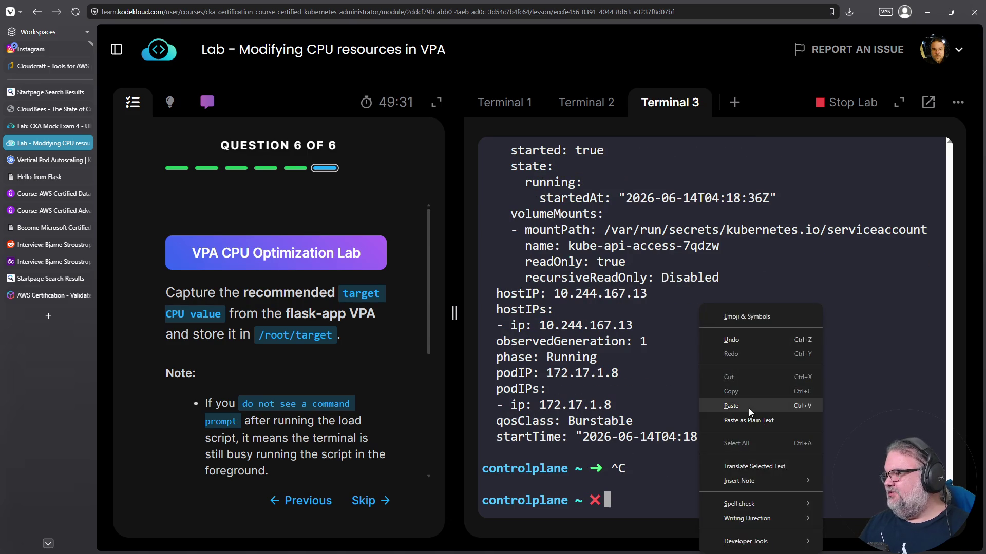
click(750, 412)
key(ctrl+a)
text(echo)
key(ctrl+e)
text(> /root/target)
key(Return)
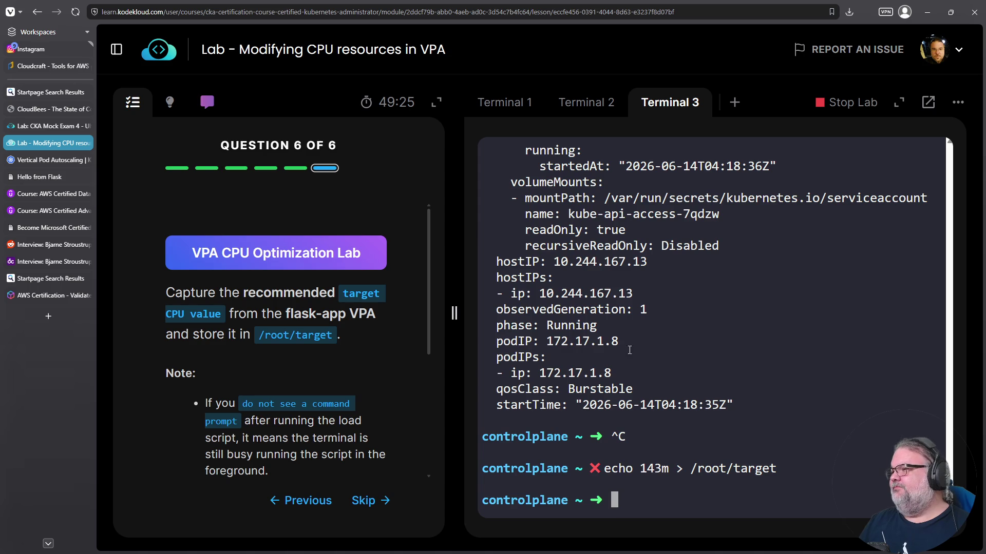
scroll(319, 245, down, 5)
- Run the answer check twice, then ask the AI assistant 'What did I do wrong?'
click(272, 363)
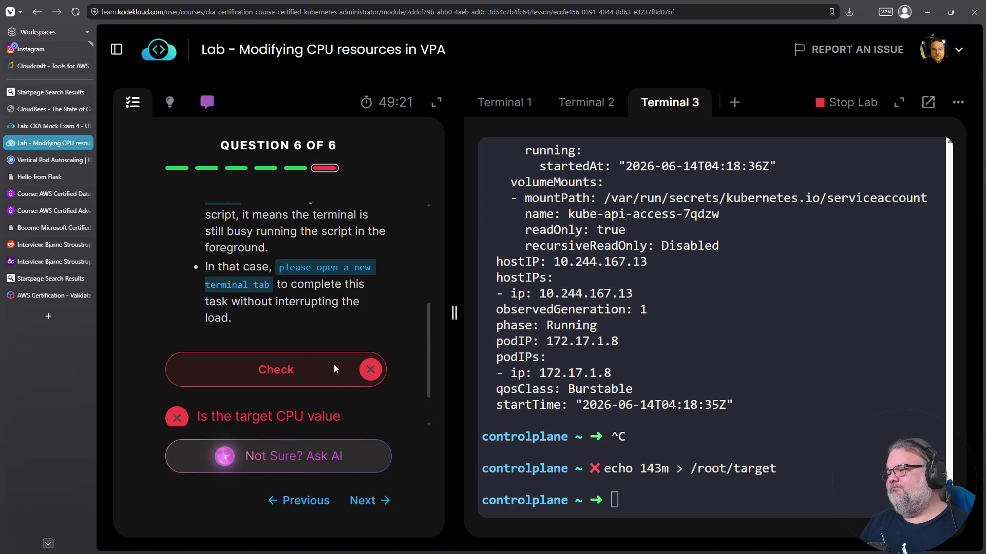
scroll(334, 365, down, 1)
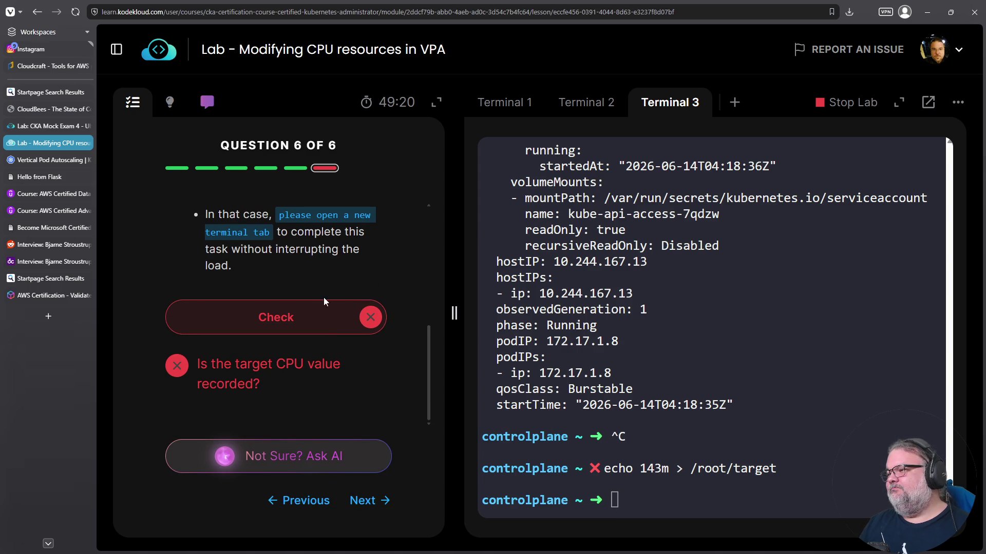
click(374, 323)
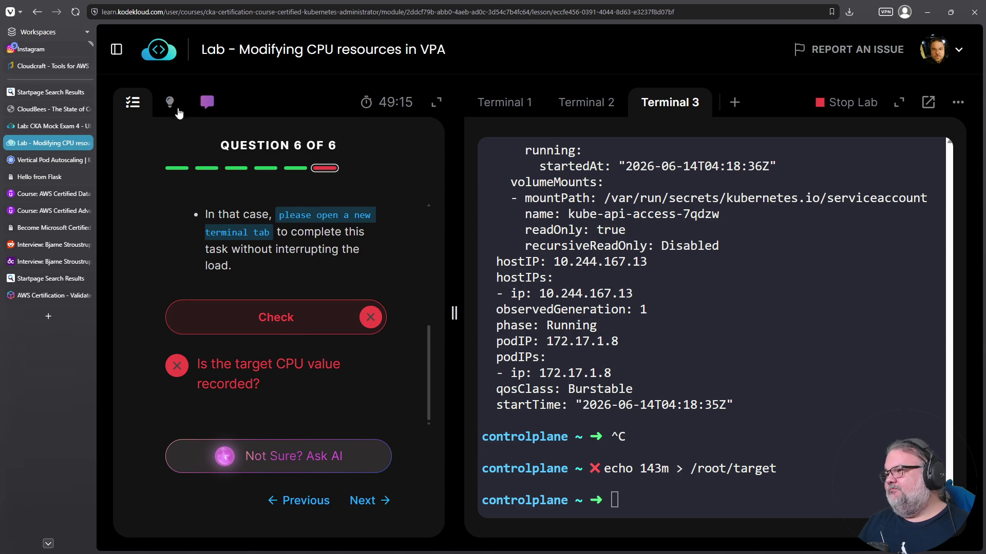
click(322, 461)
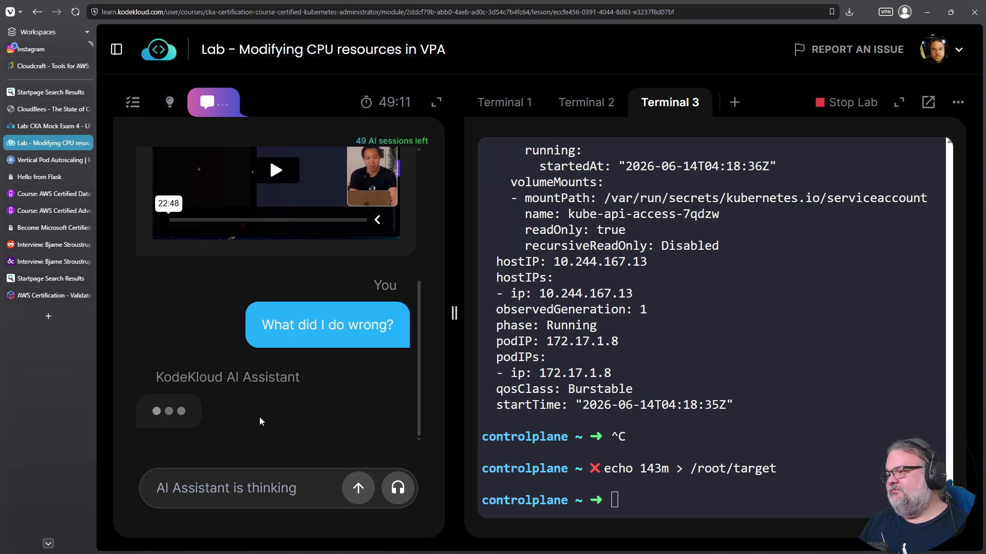
click(653, 374)
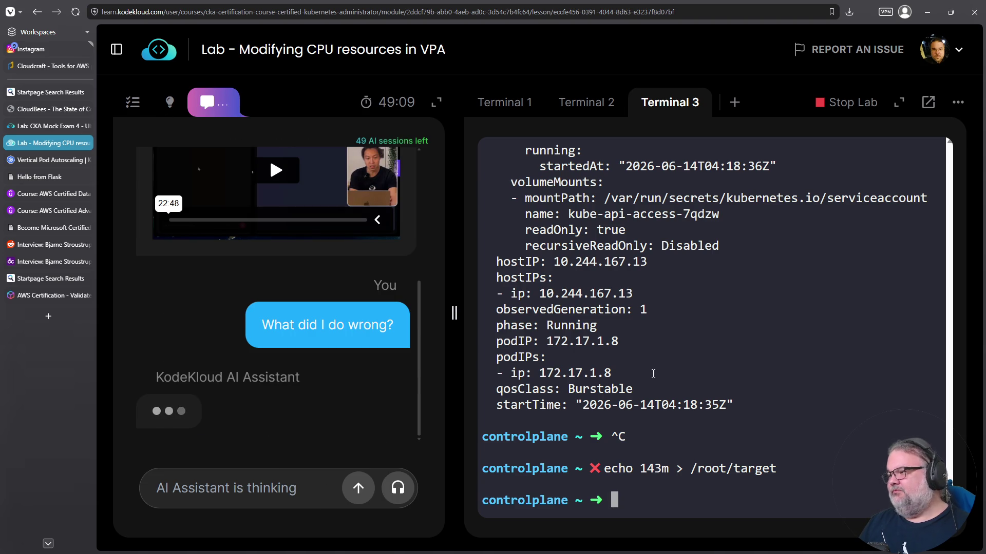
- Show the VPA's YAML with k get vpa -o yaml and copy the recommended target 224m
text(k get )
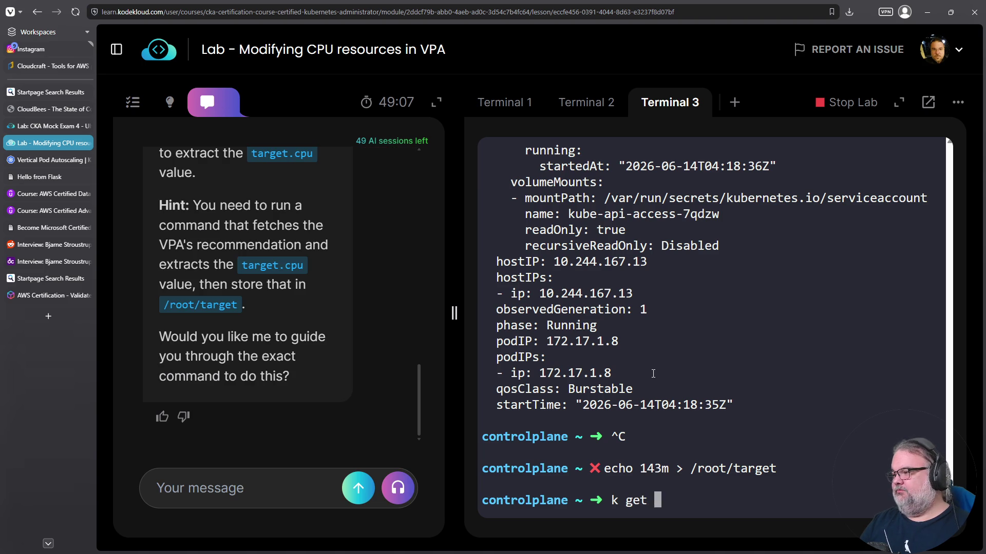
text(vpa -o yaml)
key(Return)
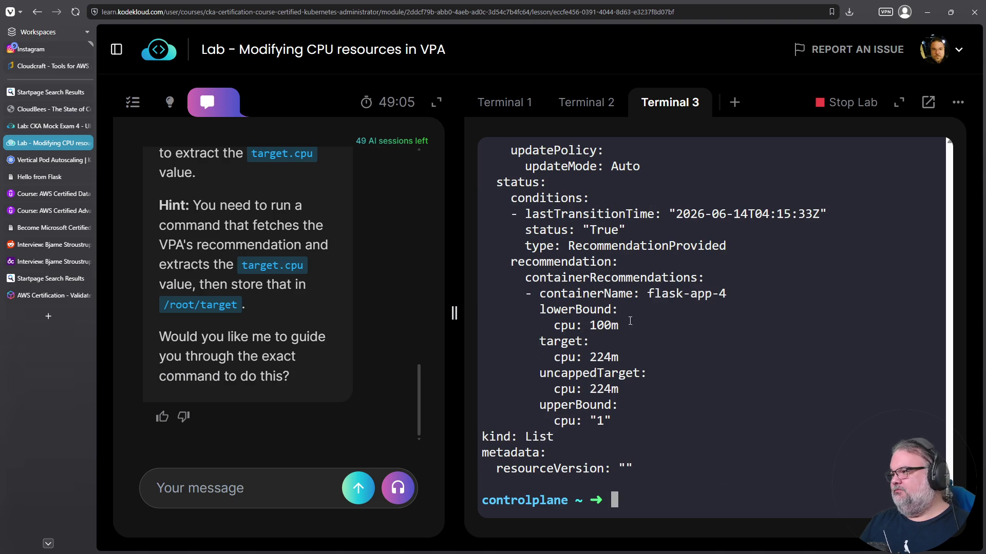
double_click(594, 358)
right_click(595, 359)
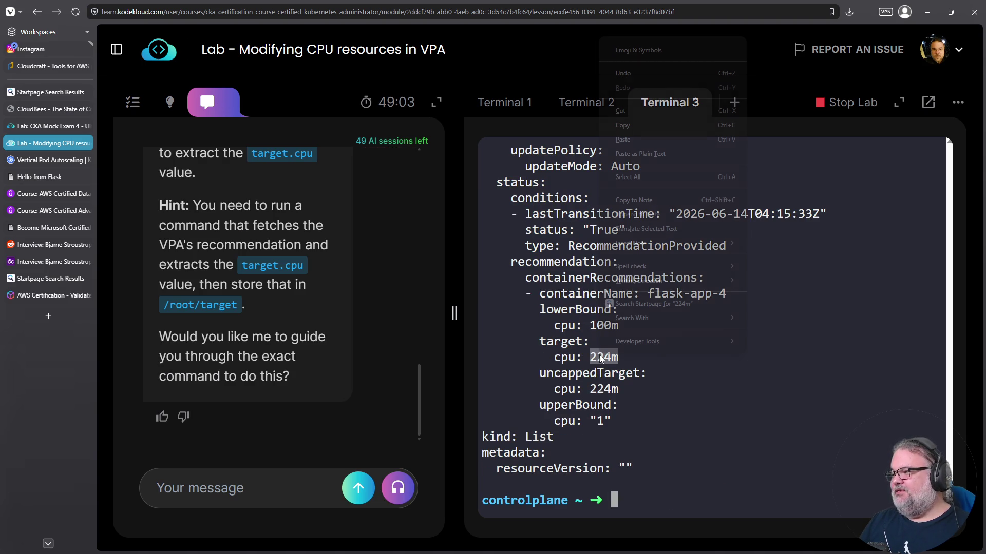
click(677, 125)
- Write '224m' into /root/target with echo
click(704, 341)
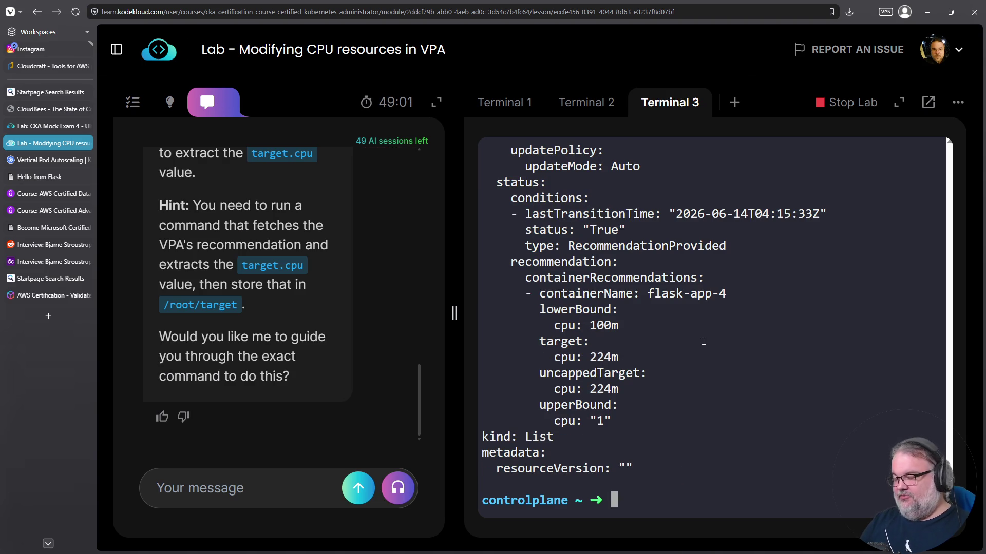
text(echo ')
right_click(672, 355)
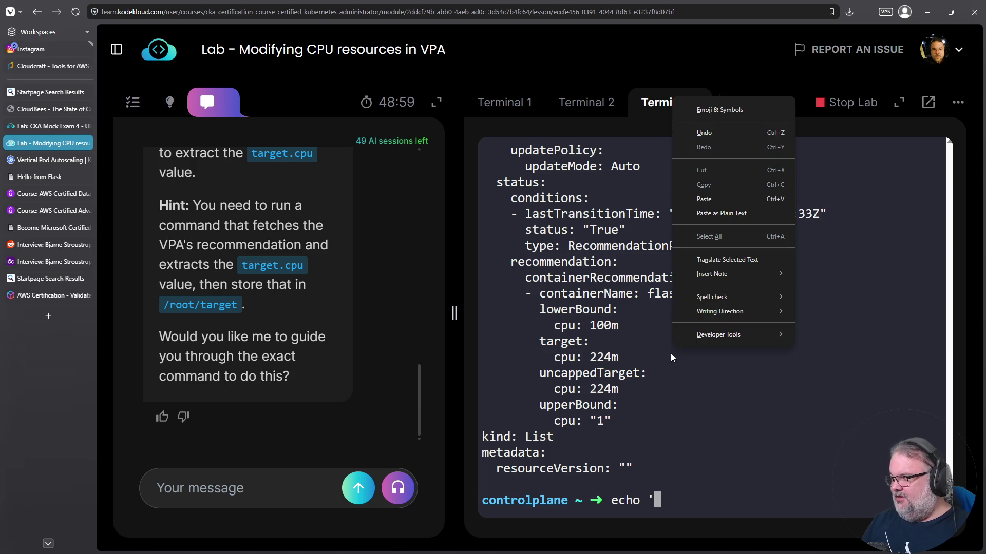
click(755, 199)
text(' > /tmp/)
key(BackSpace)
key(BackSpace)
key(BackSpace)
text(root/target)
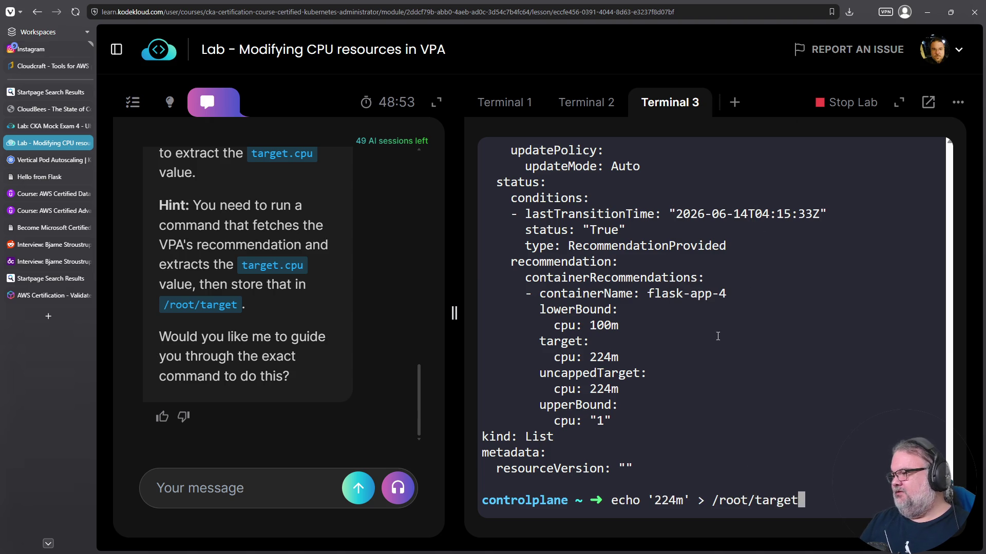
key(Return)
- Return to the question list and check the recorded answer
scroll(287, 287, up, 2)
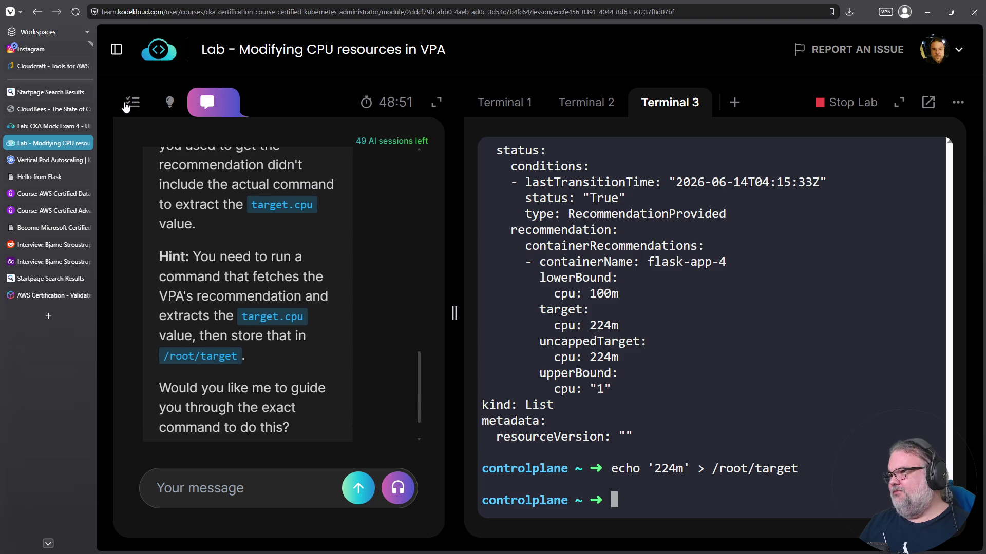
click(133, 102)
click(276, 369)
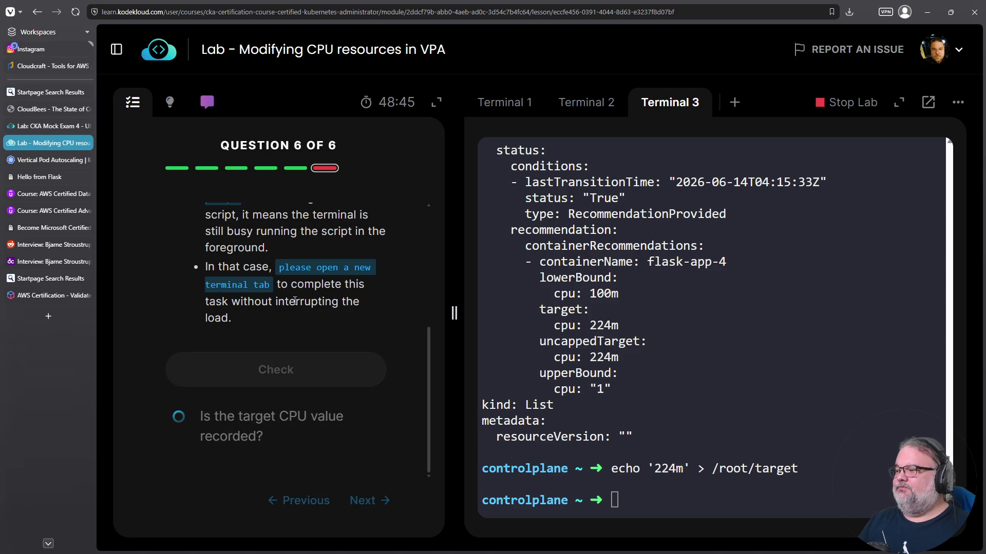
- Finish the lab with Next, browse the course lesson list, then bring up the Vertical Pod Autoscaling docs
click(316, 413)
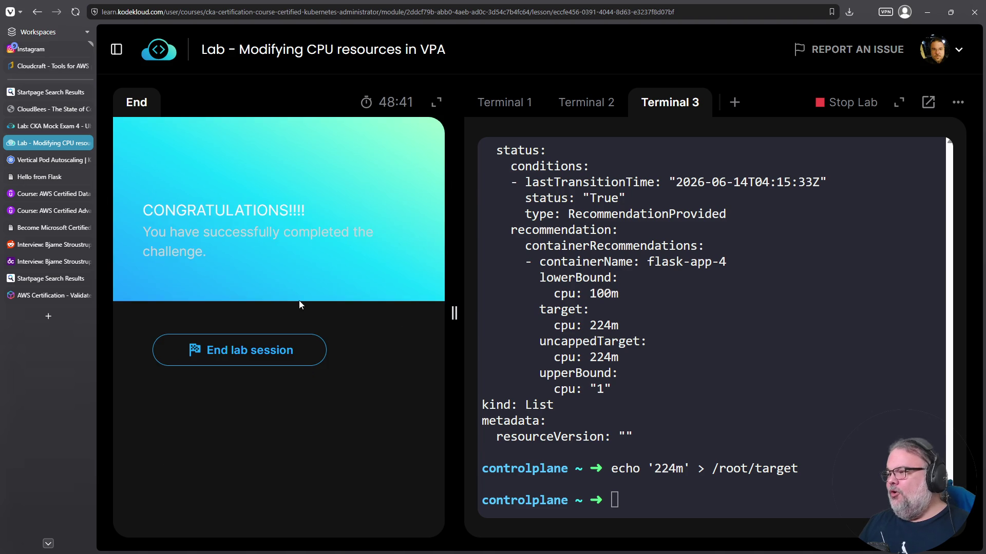
click(117, 49)
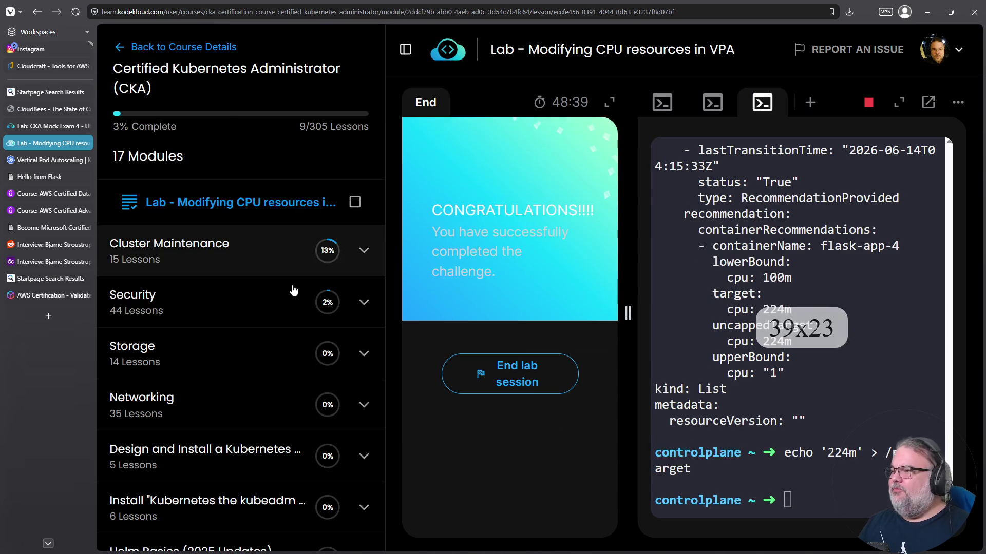
scroll(290, 348, up, 4)
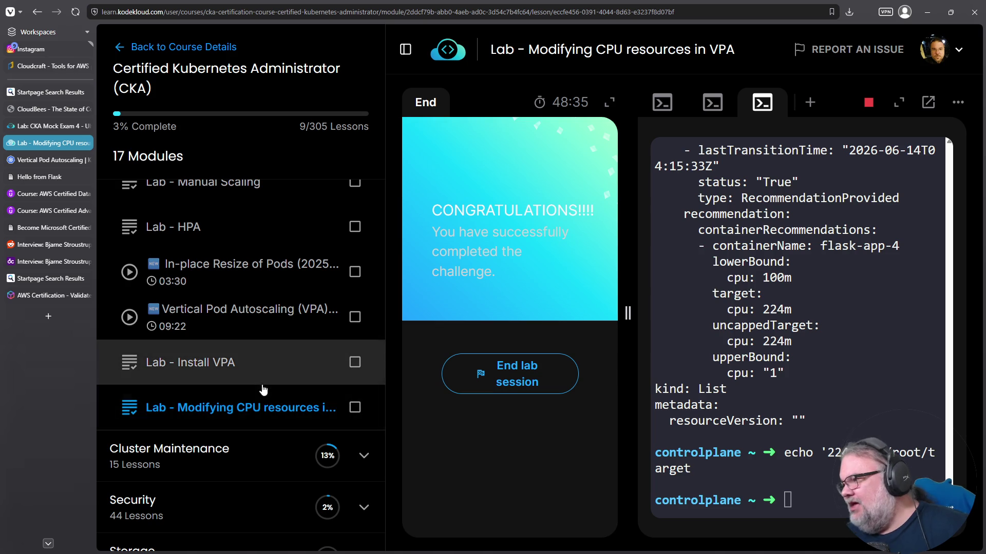
scroll(288, 359, up, 1)
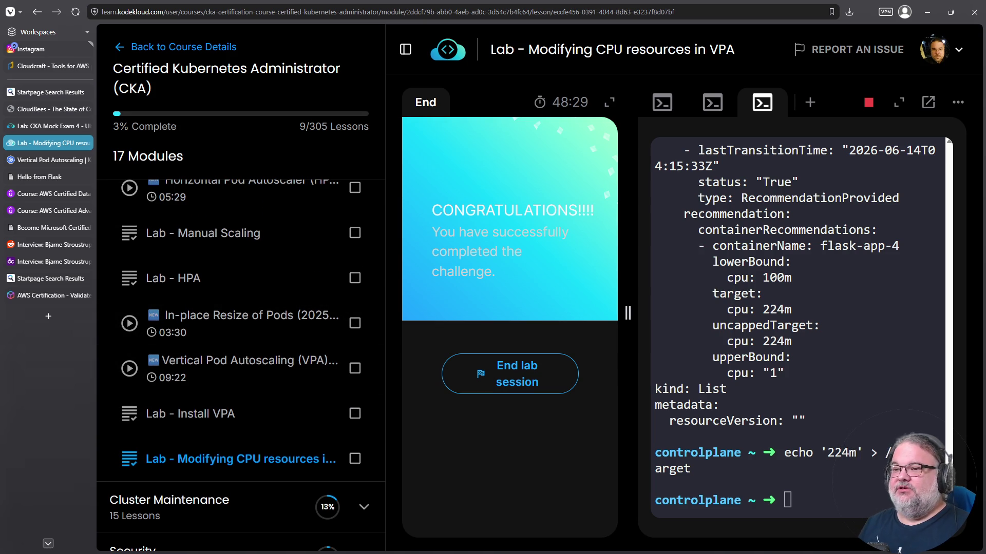
click(38, 164)
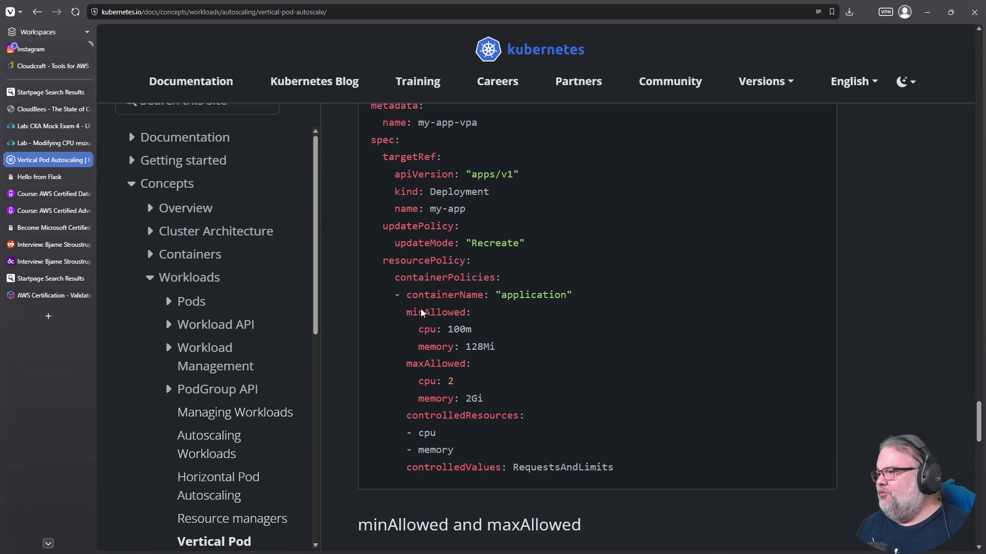
- Highlight the VPA example YAML manifests in the docs, then go back to the KodeKloud lab
drag(635, 520, 383, 208)
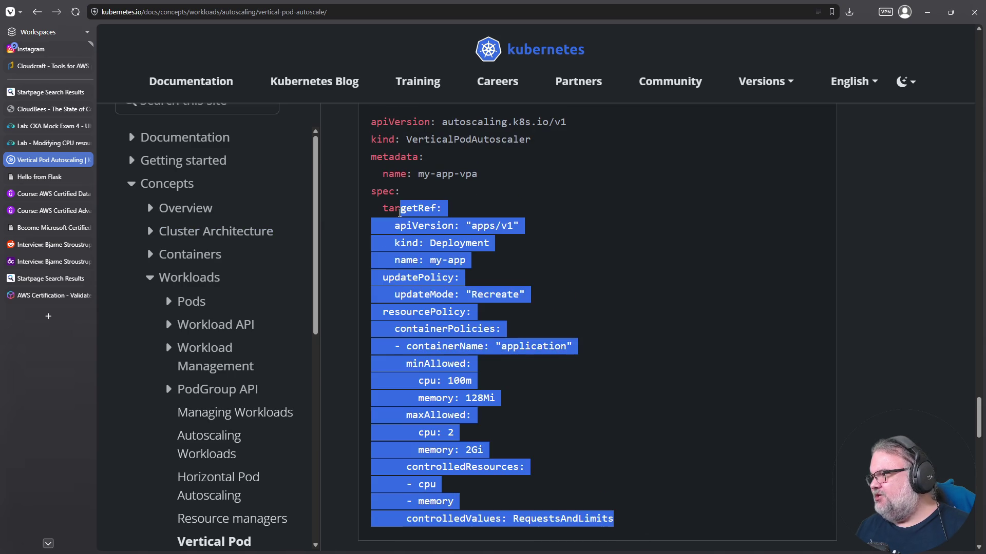
scroll(430, 398, up, 10)
scroll(430, 398, up, 4)
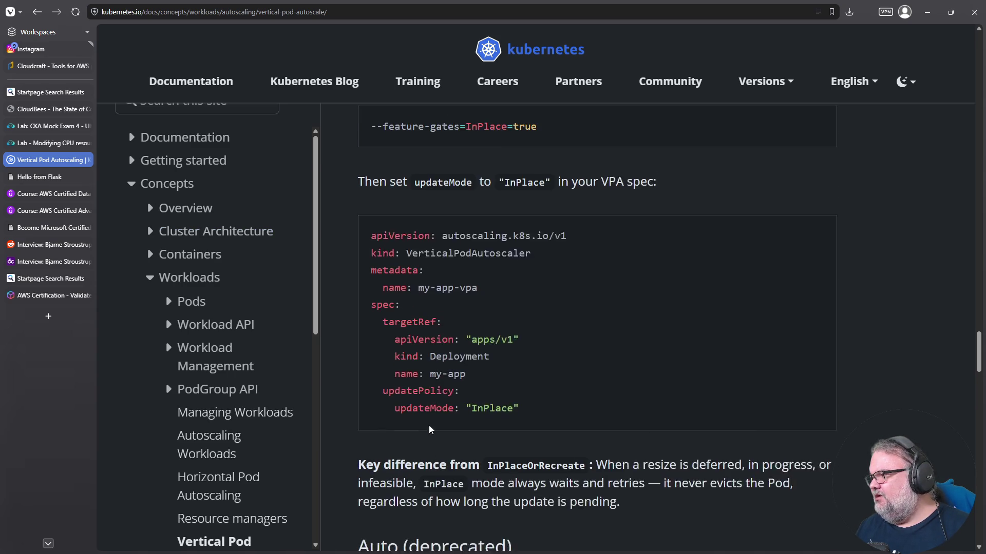
drag(528, 439, 311, 249)
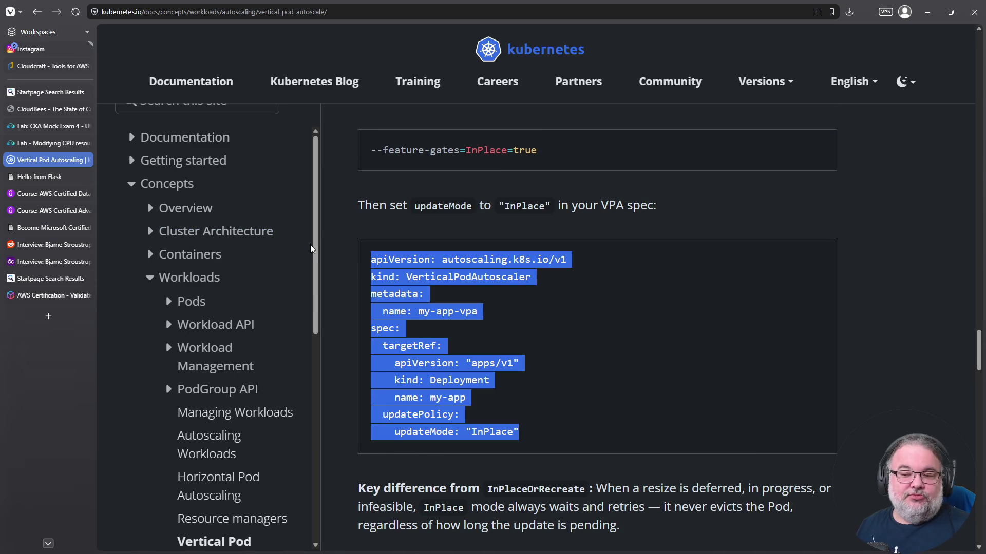
click(57, 142)
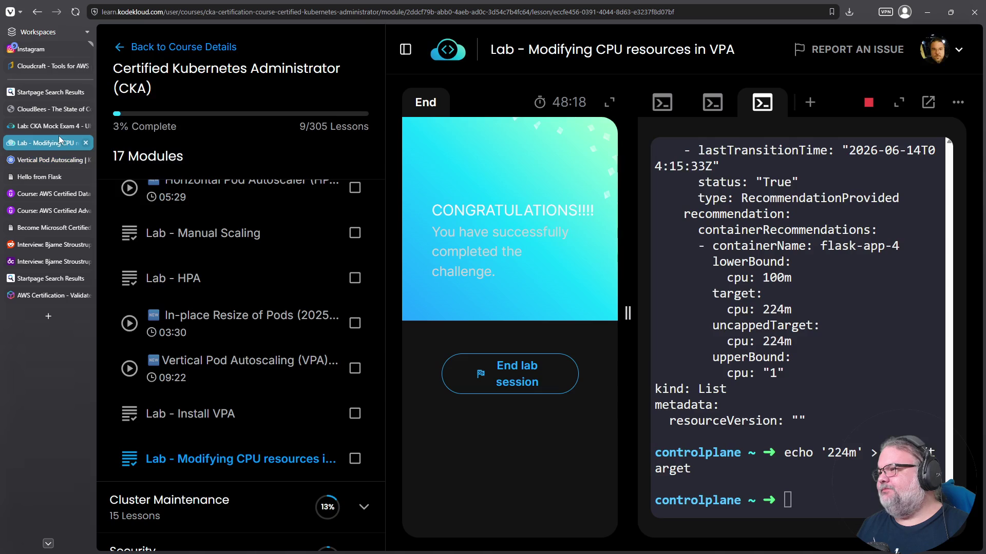
- Collapse the Logging & Monitoring and Scheduling modules in the course sidebar
scroll(231, 298, down, 5)
scroll(317, 327, up, 8)
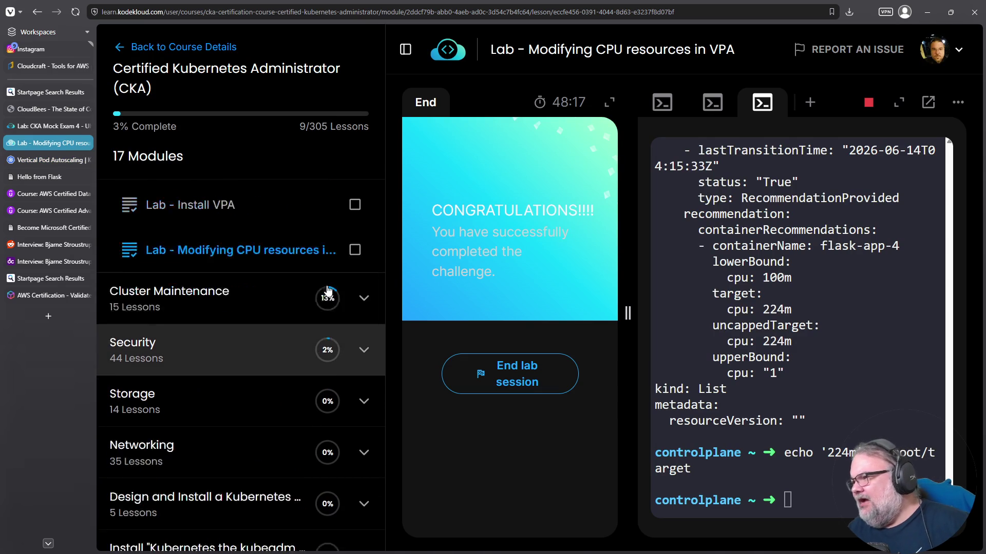
scroll(322, 277, up, 10)
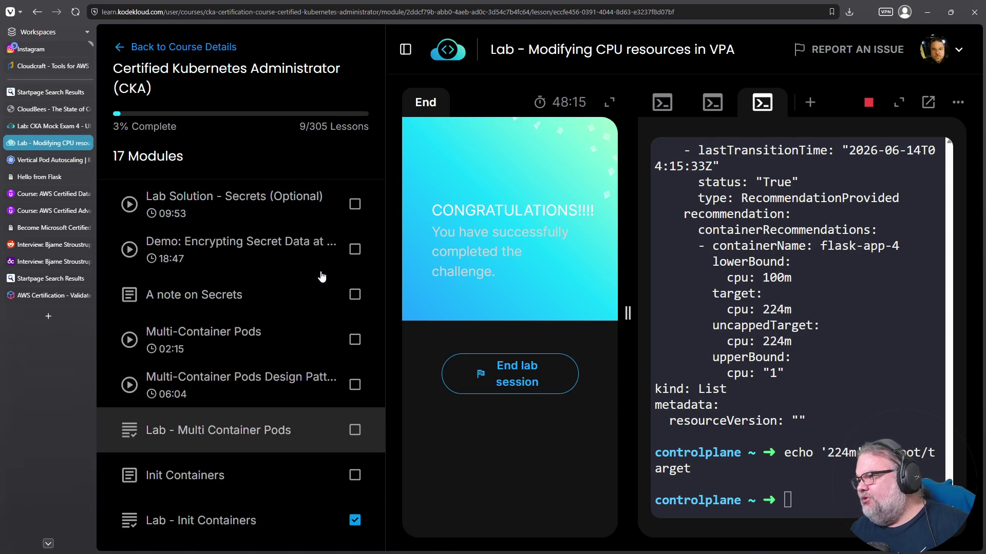
scroll(319, 277, up, 10)
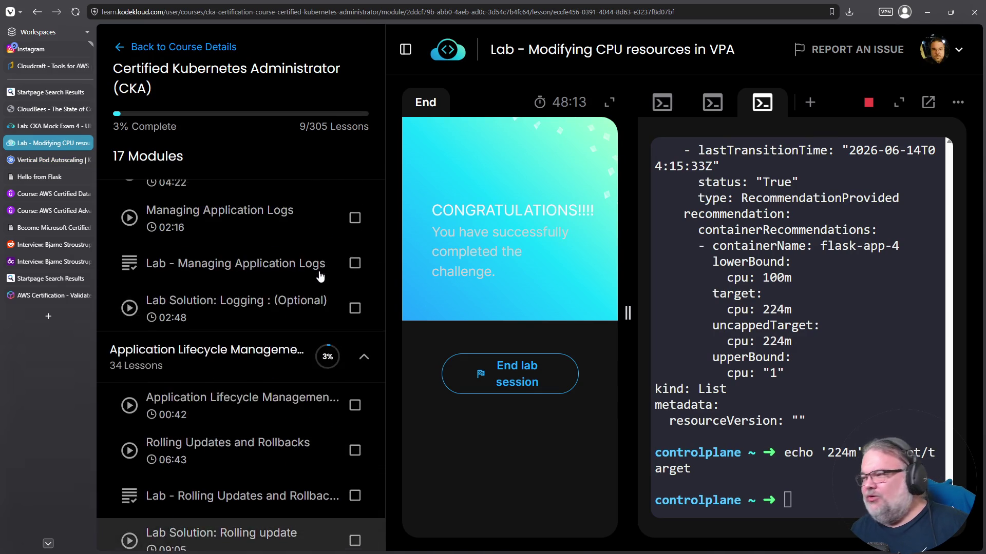
scroll(349, 338, up, 4)
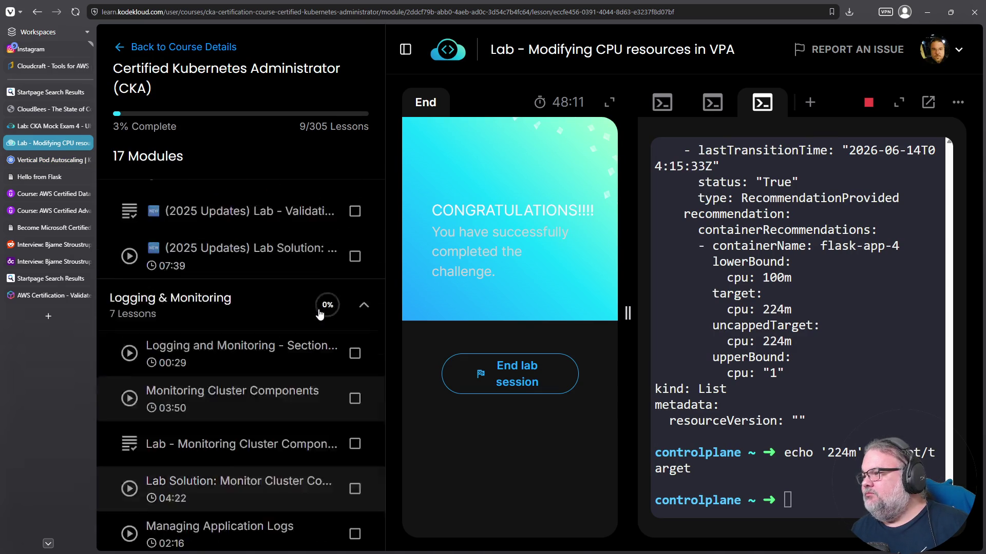
click(364, 345)
scroll(339, 300, up, 2)
scroll(339, 301, up, 10)
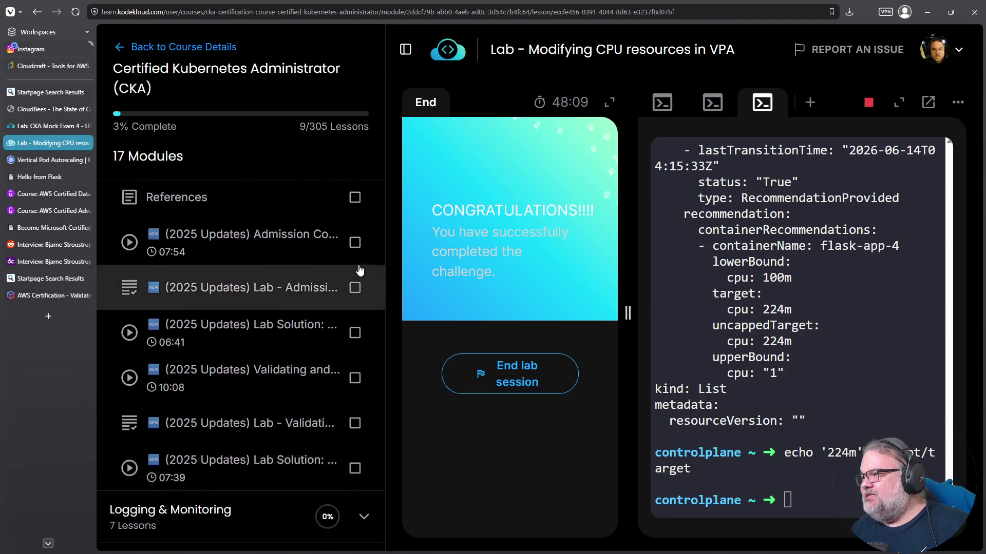
scroll(346, 292, up, 10)
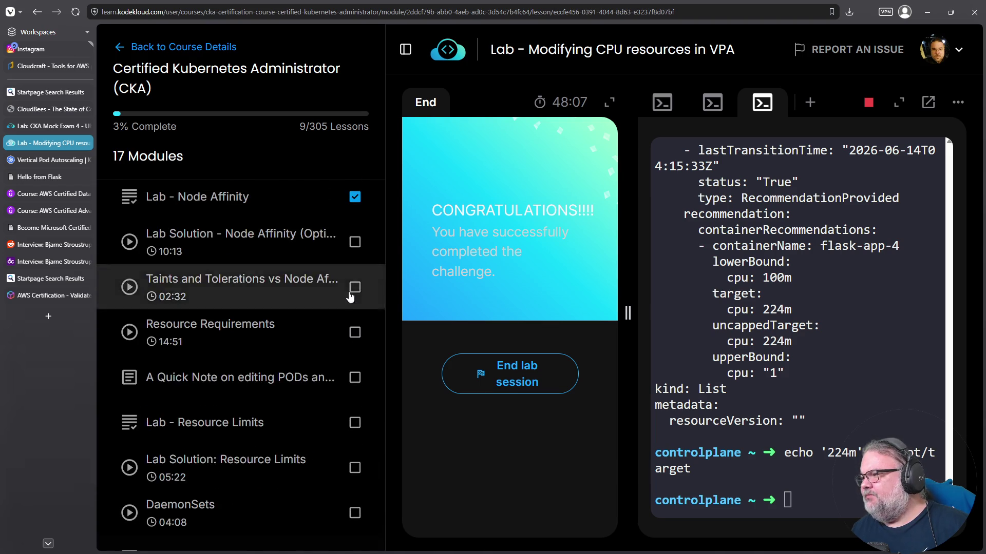
scroll(349, 303, up, 5)
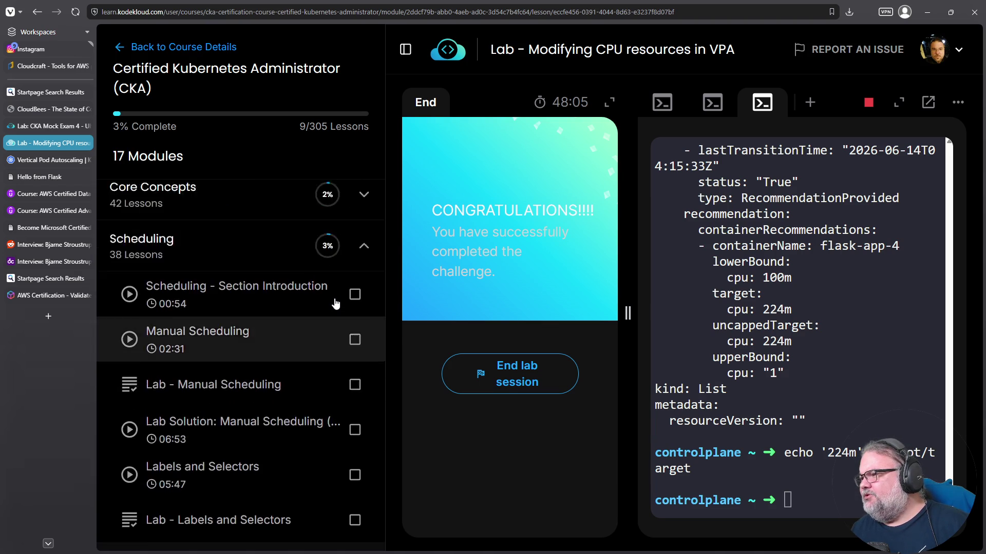
click(364, 310)
- Expand the Application Lifecycle Management and Cluster Maintenance modules
scroll(370, 328, down, 1)
scroll(370, 328, down, 1)
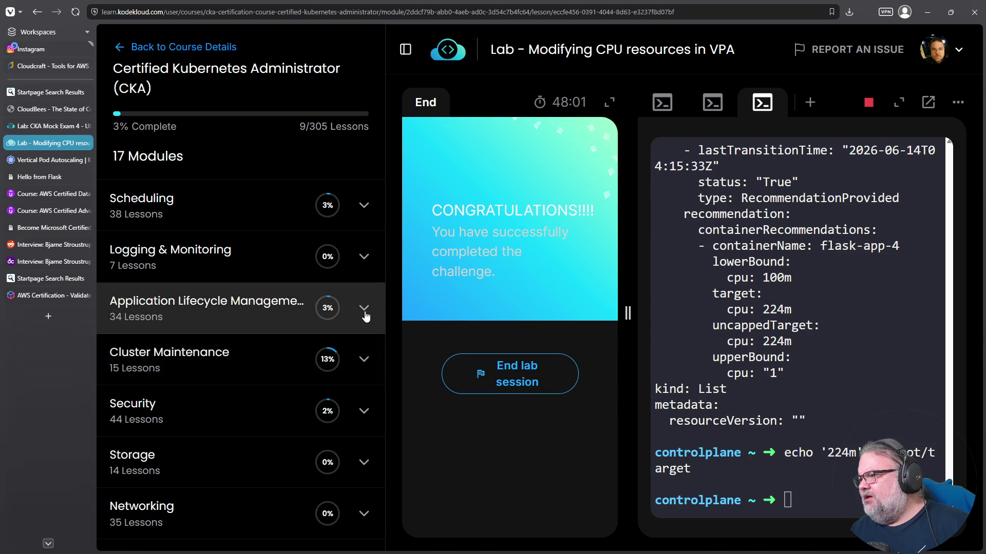
click(365, 314)
scroll(308, 355, down, 8)
scroll(302, 356, down, 10)
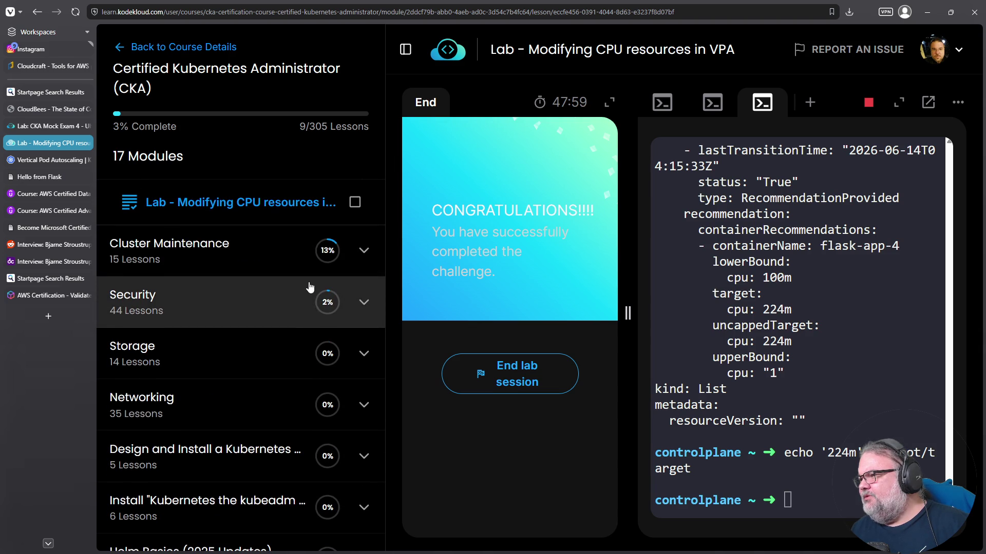
click(364, 251)
- Open the Lab - OS Upgrades lesson and end the old lab session
scroll(224, 300, down, 1)
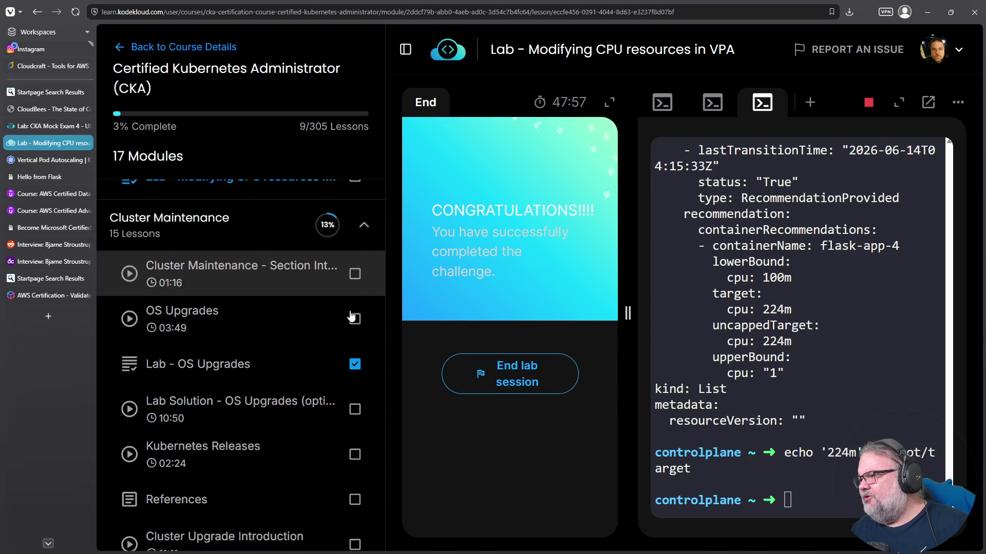
click(236, 341)
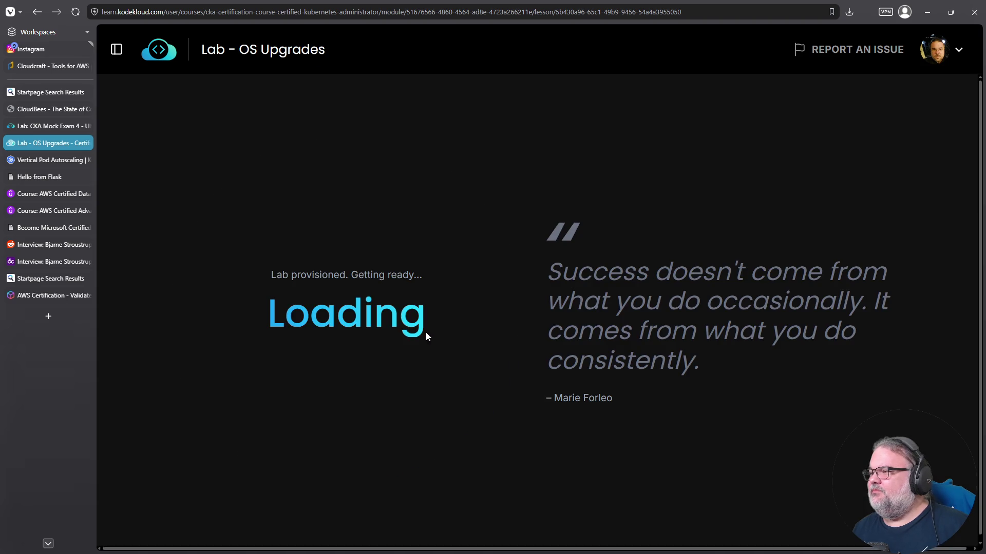
click(487, 365)
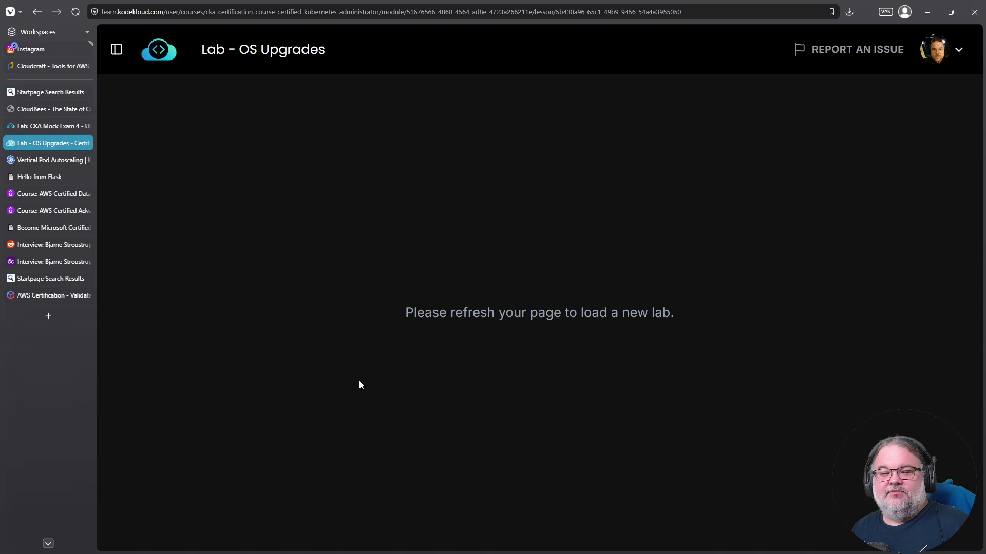
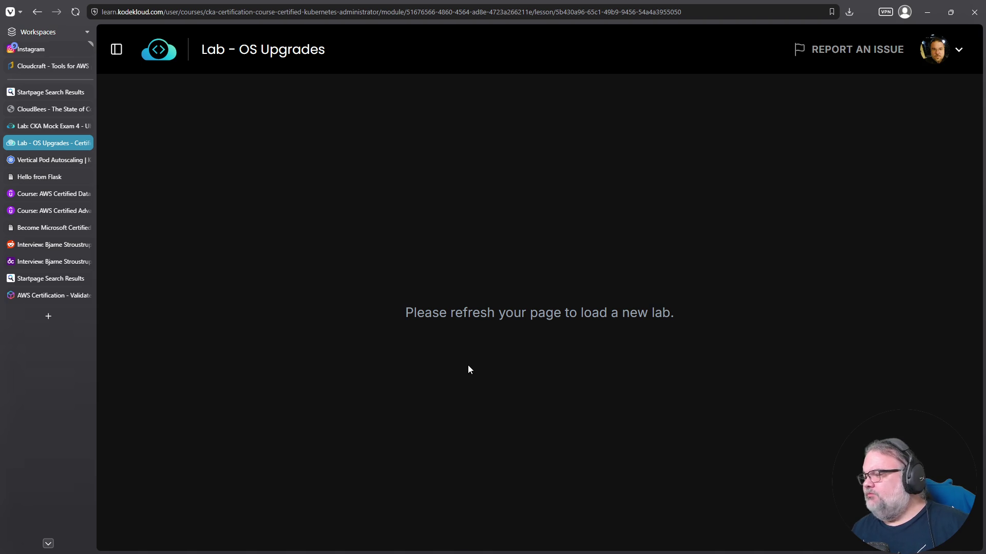
- Reload the page and restart the OS Upgrades lab, closing the stray AWS Certification tab
key(F5)
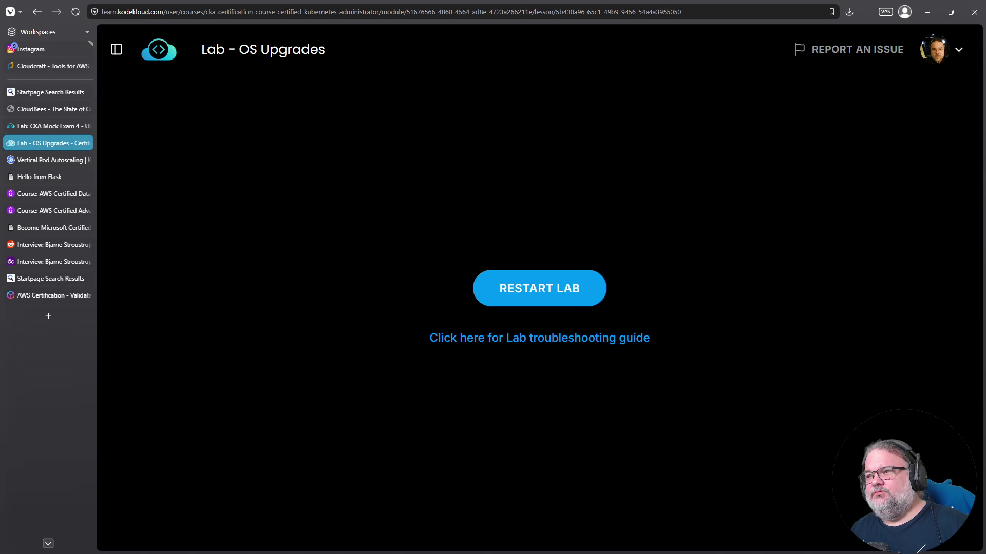
click(563, 307)
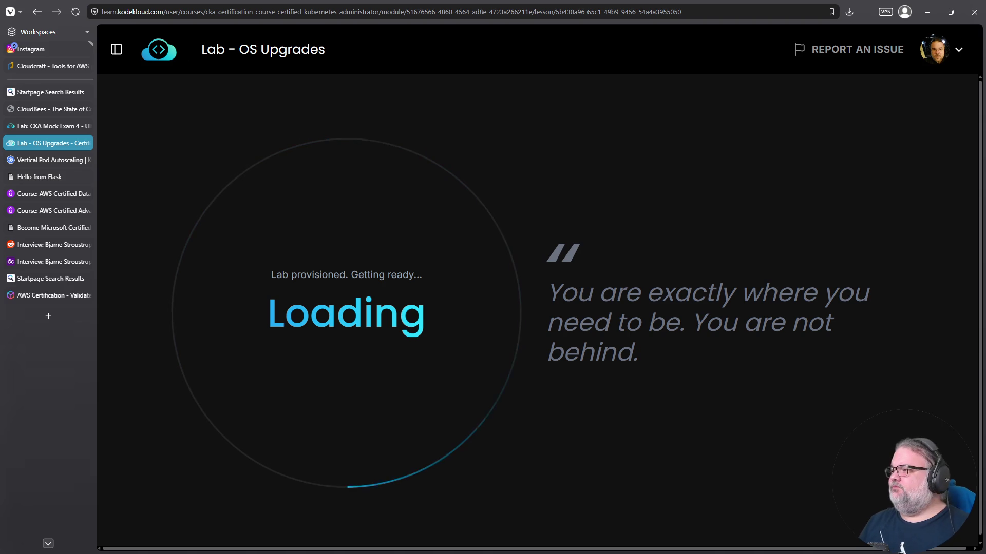
click(45, 295)
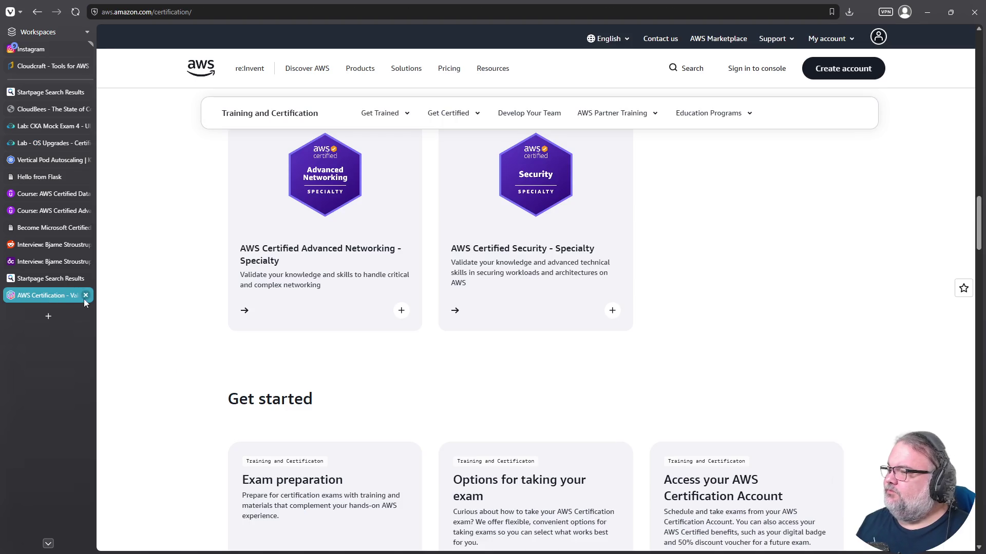
click(85, 296)
click(44, 143)
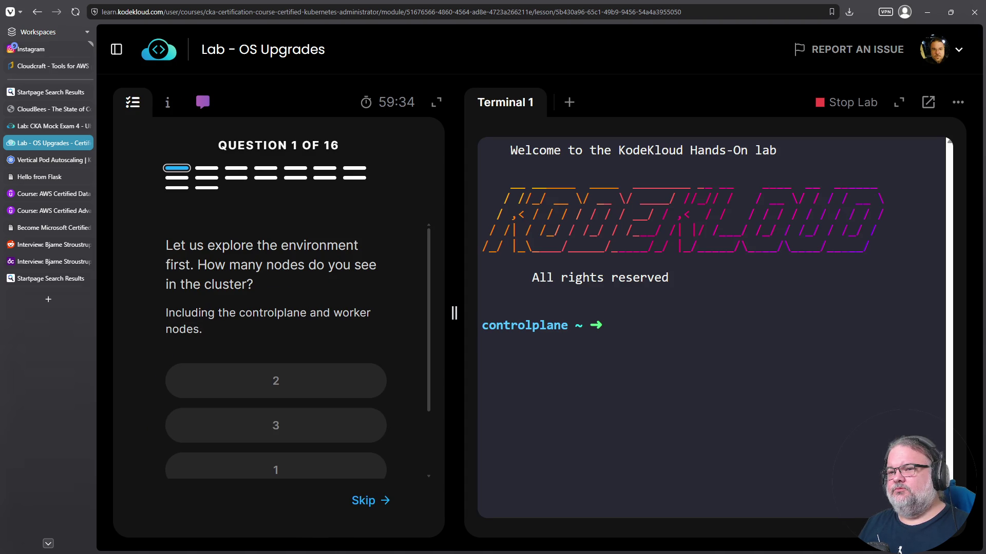
- List nodes with k get nodes and answer that the cluster has 2 nodes
click(660, 391)
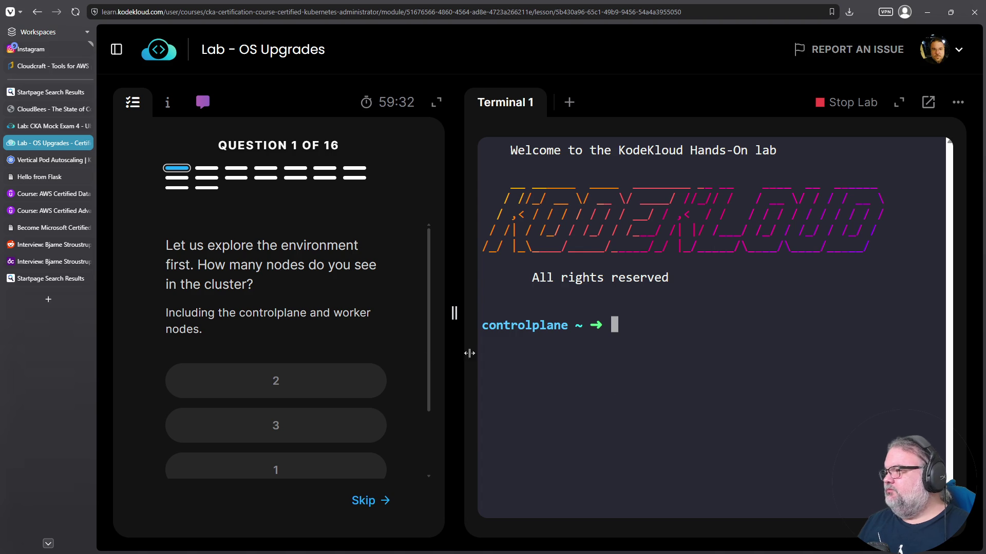
text(k get nodes)
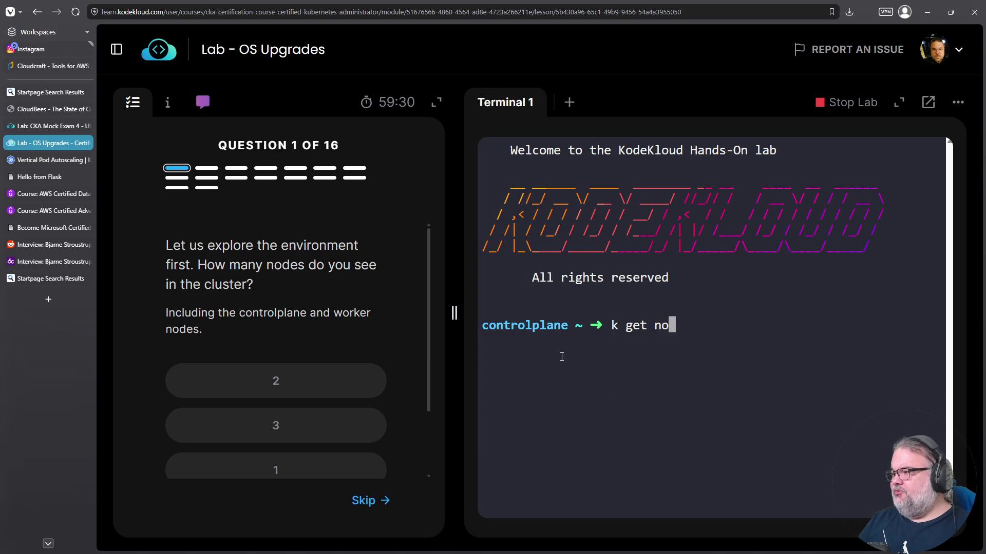
key(Return)
click(354, 381)
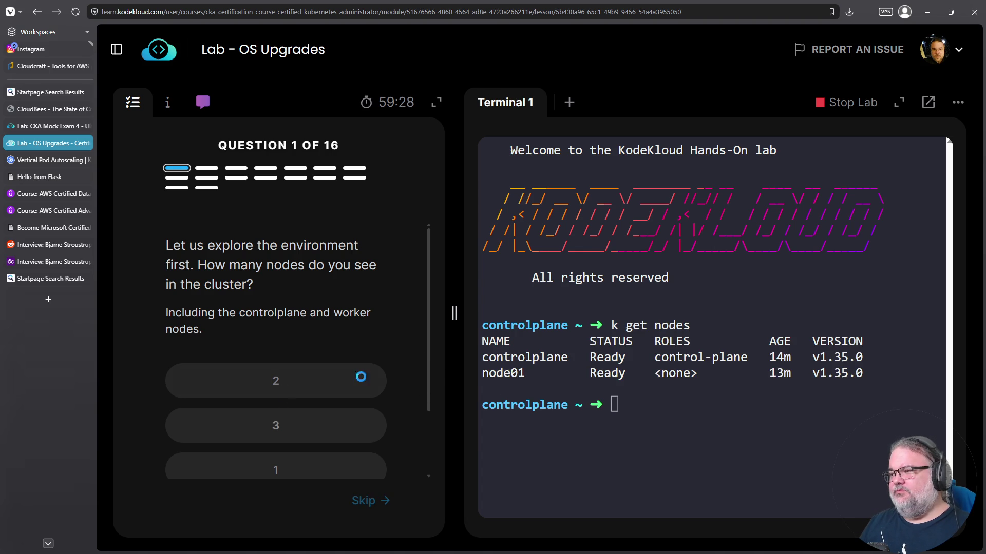
click(374, 500)
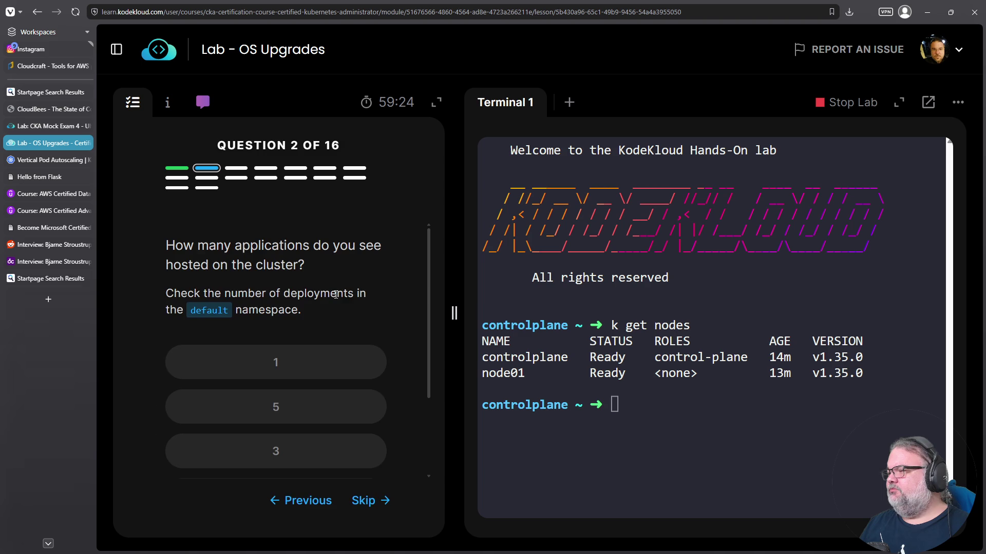
- List pods with k get pods and answer that 1 application is hosted
click(606, 343)
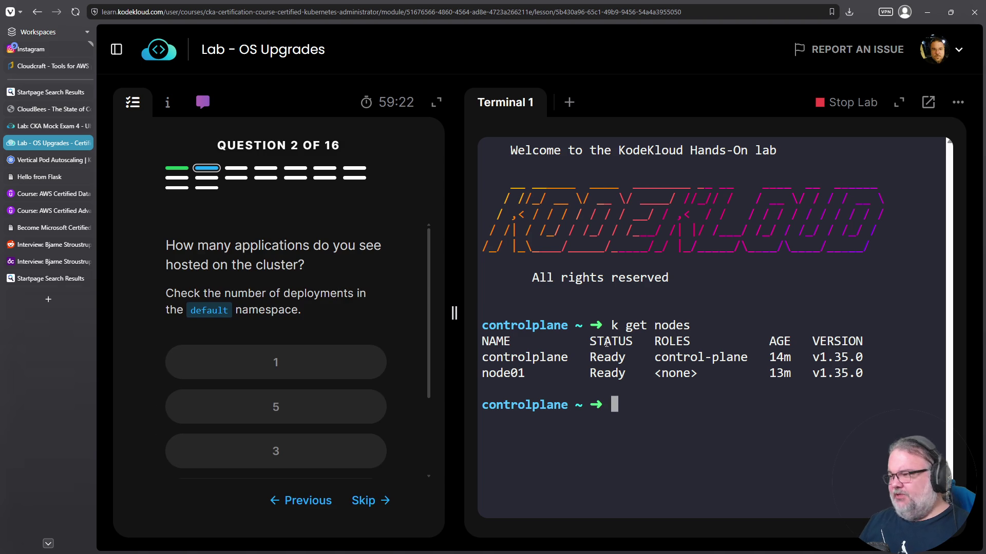
text(k get pods)
key(Return)
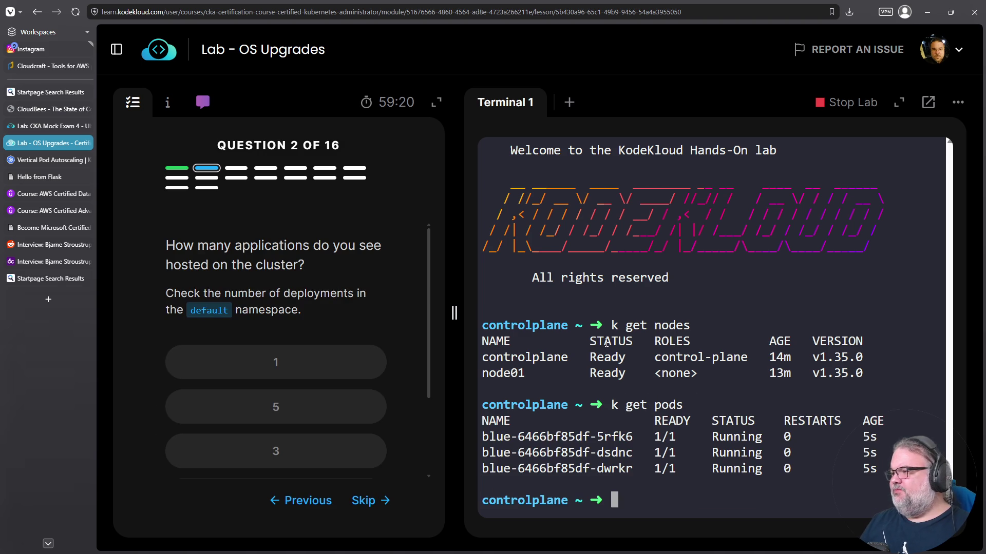
click(334, 362)
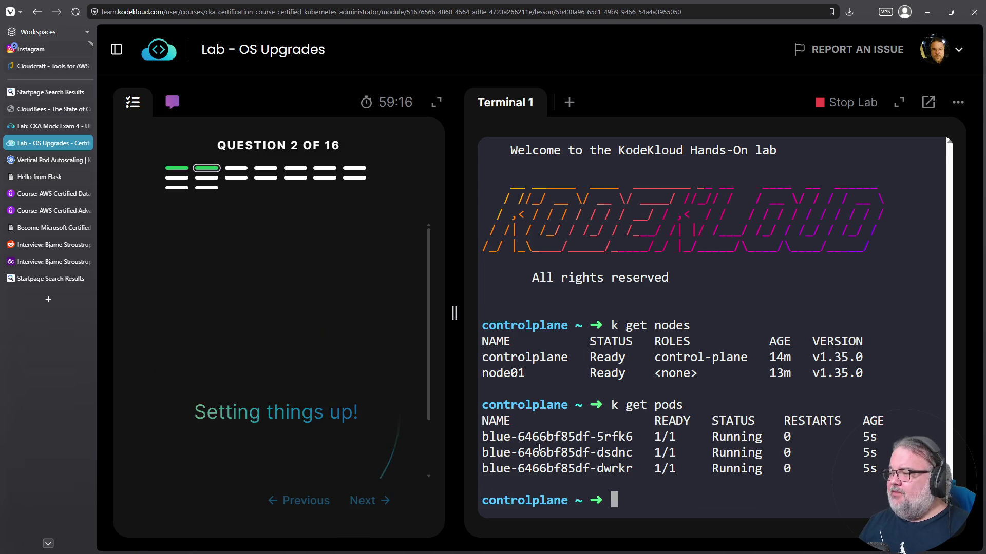
drag(539, 433, 532, 478)
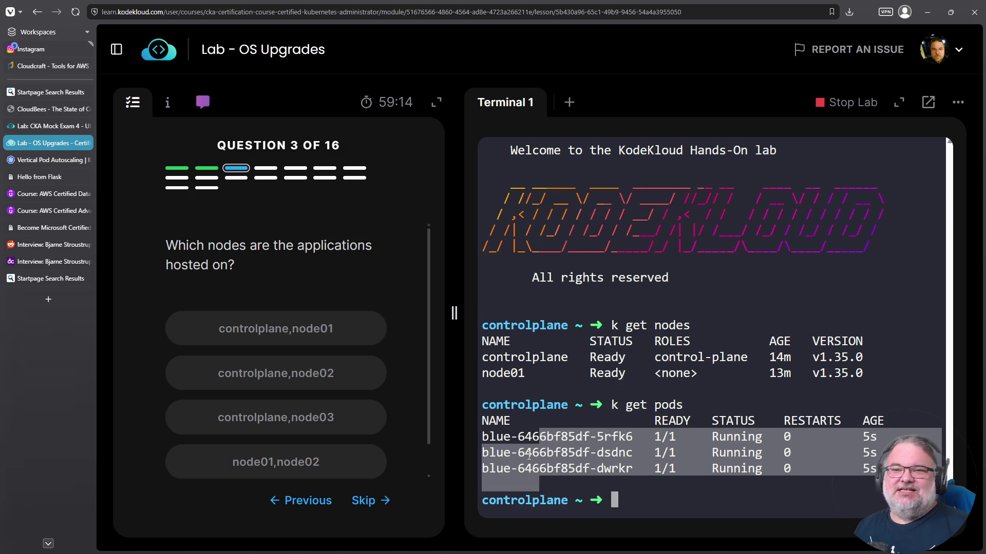
click(739, 350)
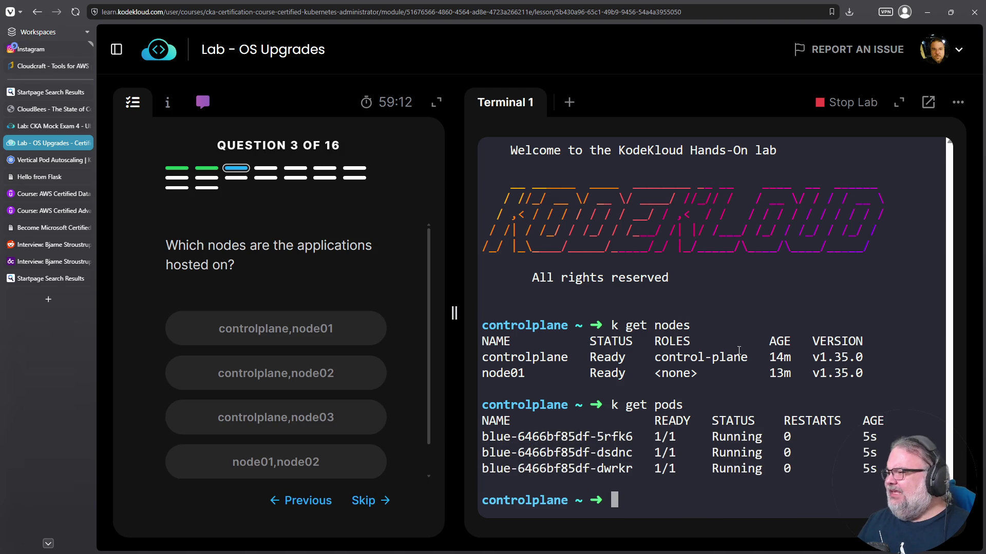
- Check pod placement with k get pods -o wide and answer controlplane,node01
text(k get pods -o wide)
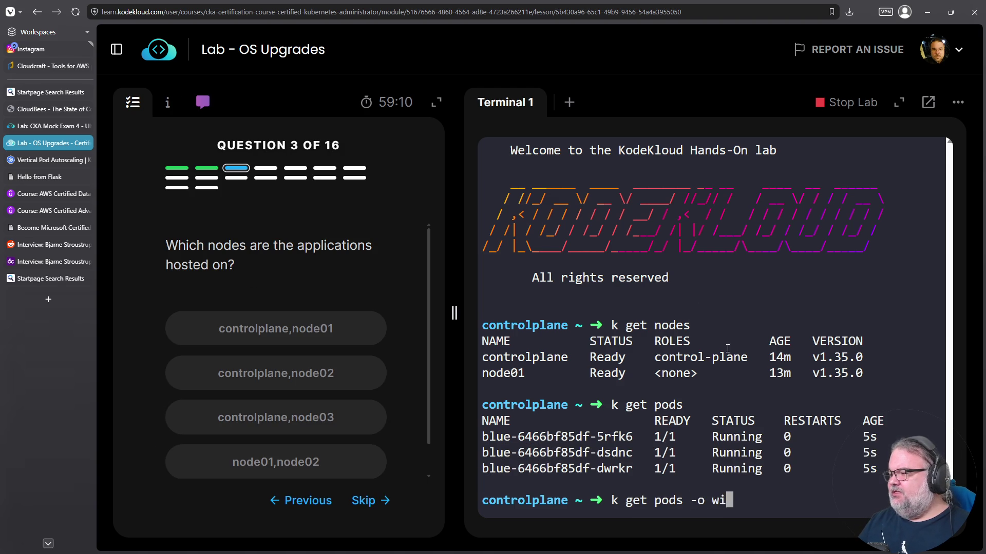
key(Return)
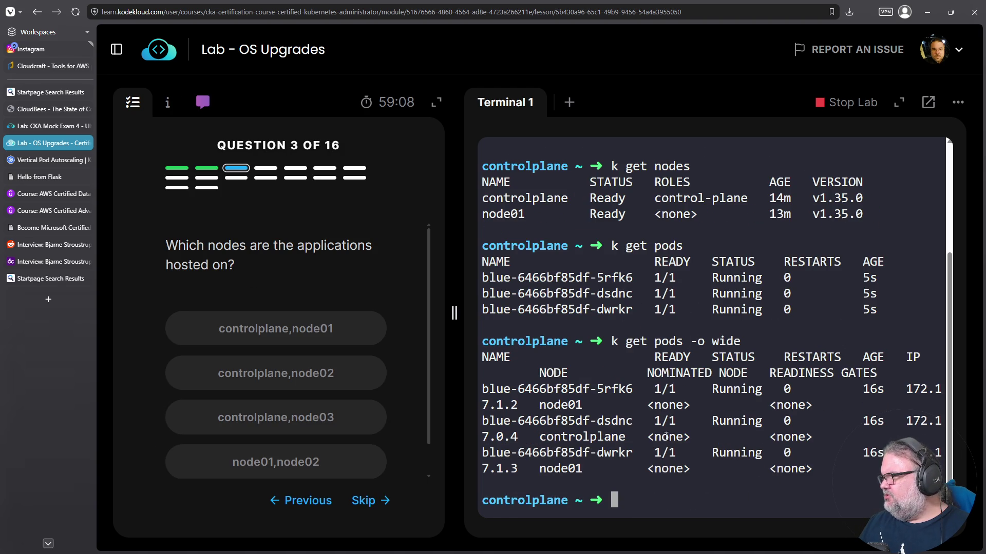
double_click(560, 405)
double_click(565, 452)
double_click(560, 468)
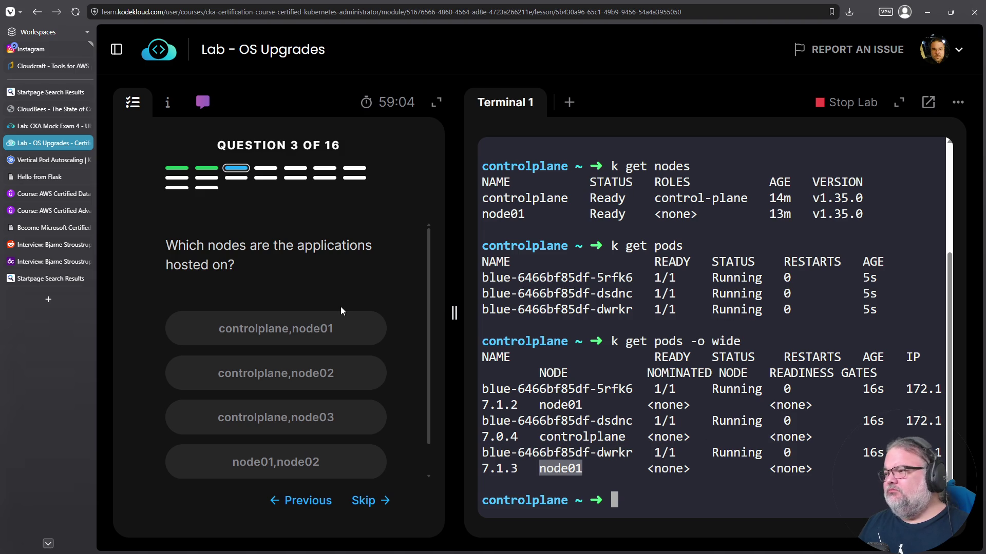
click(315, 325)
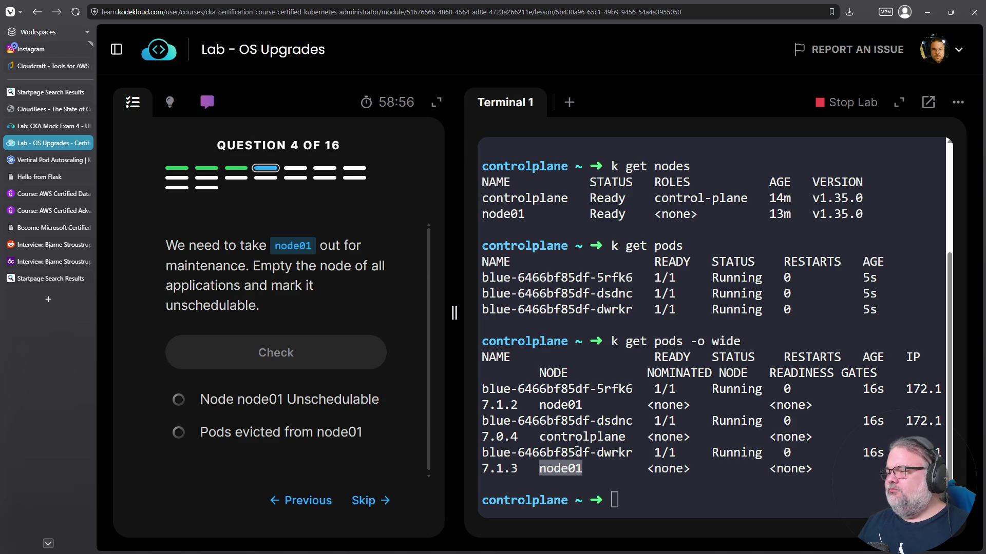
- Clear the terminal and attempt k drain node01, which errors on DaemonSet pods
click(663, 407)
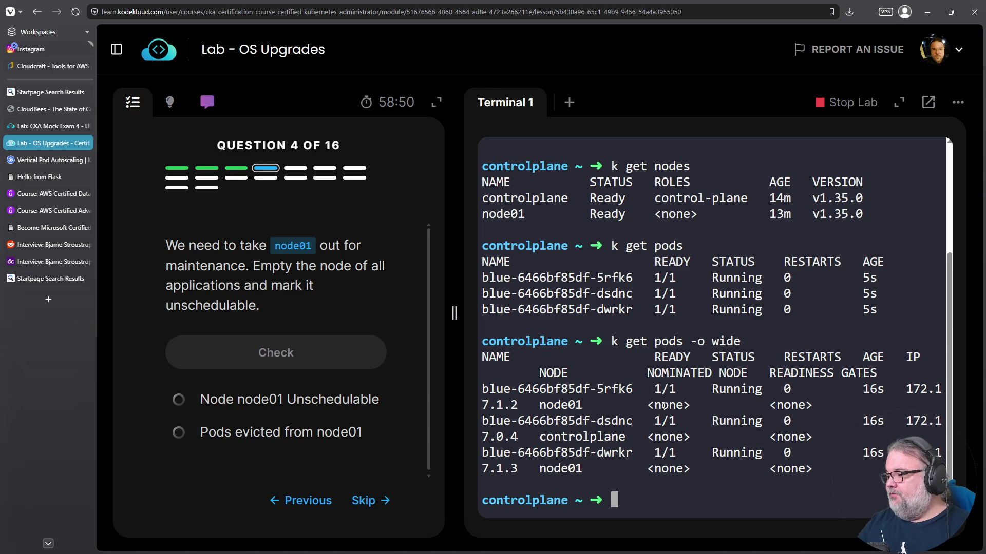
text(k)
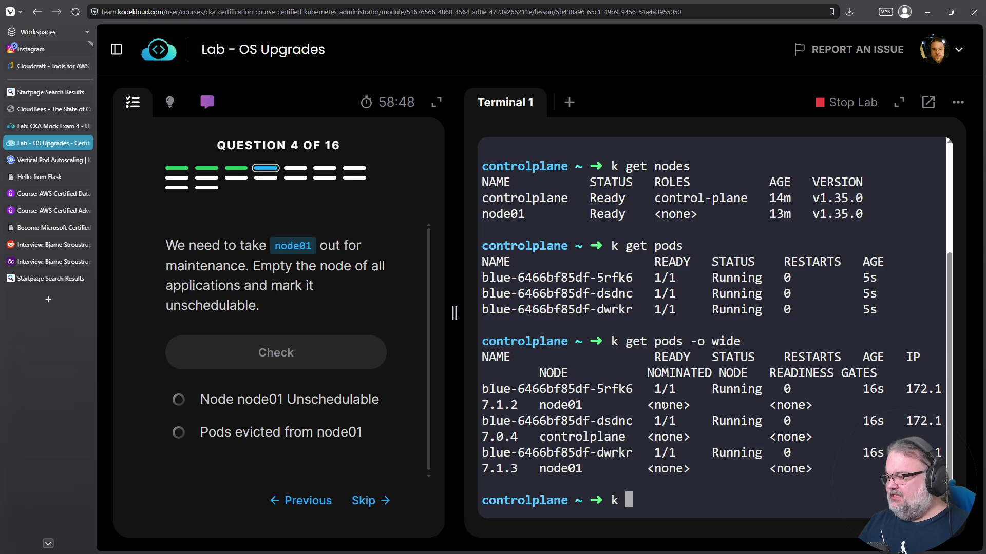
key(ctrl+l)
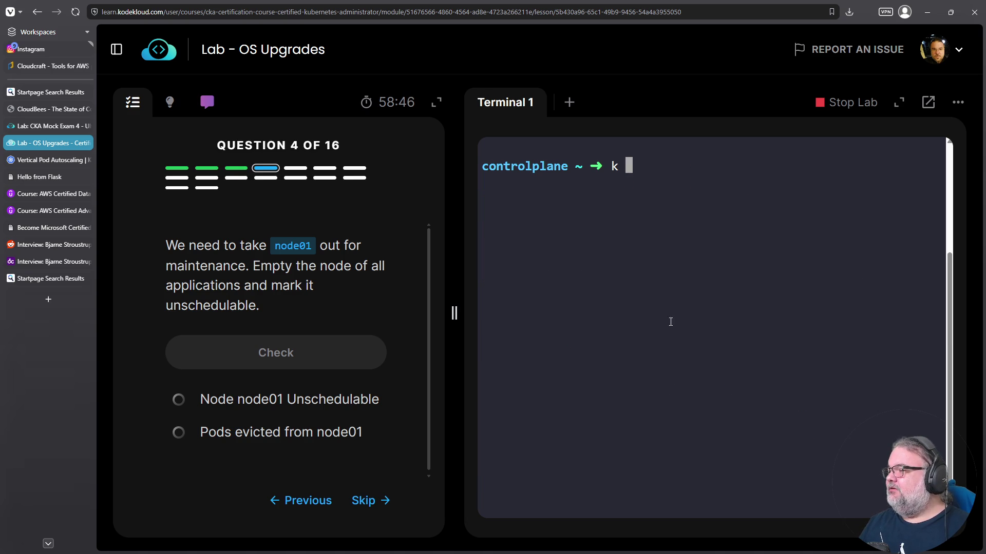
text(drain node01)
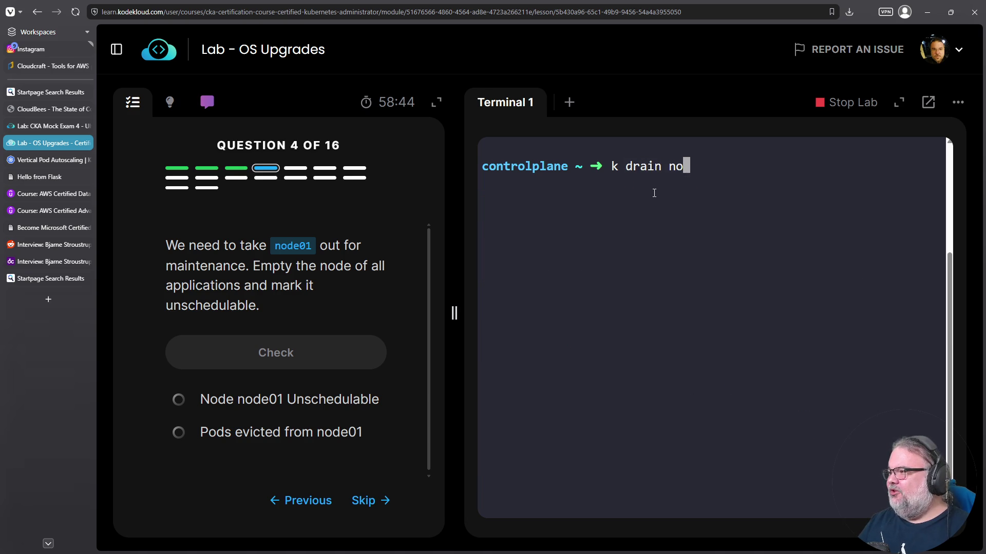
key(Return)
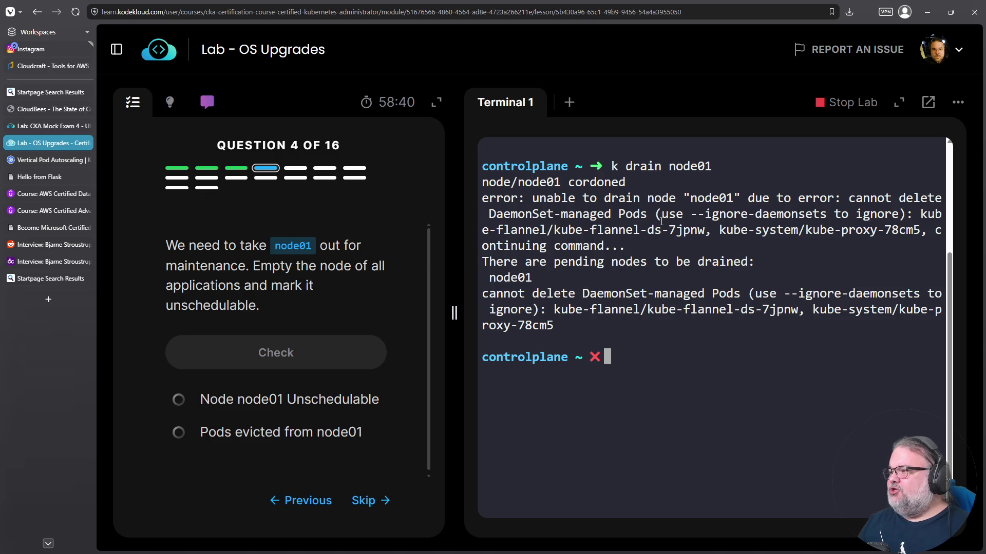
- Rerun the drain of node01 with the --ignore-daemonsets flag copied from the error
key(Up)
double_click(590, 292)
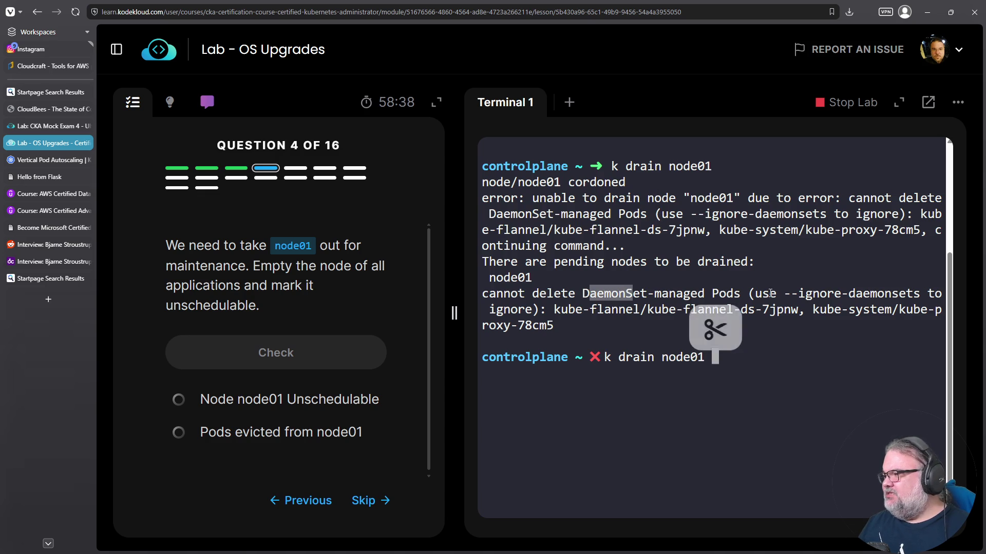
drag(783, 293, 919, 293)
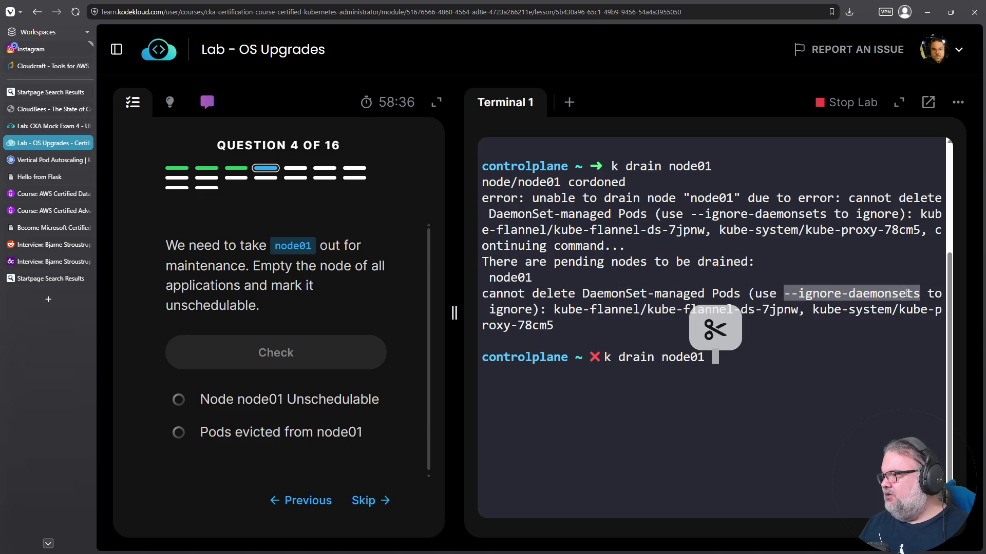
right_click(904, 296)
click(784, 327)
right_click(783, 316)
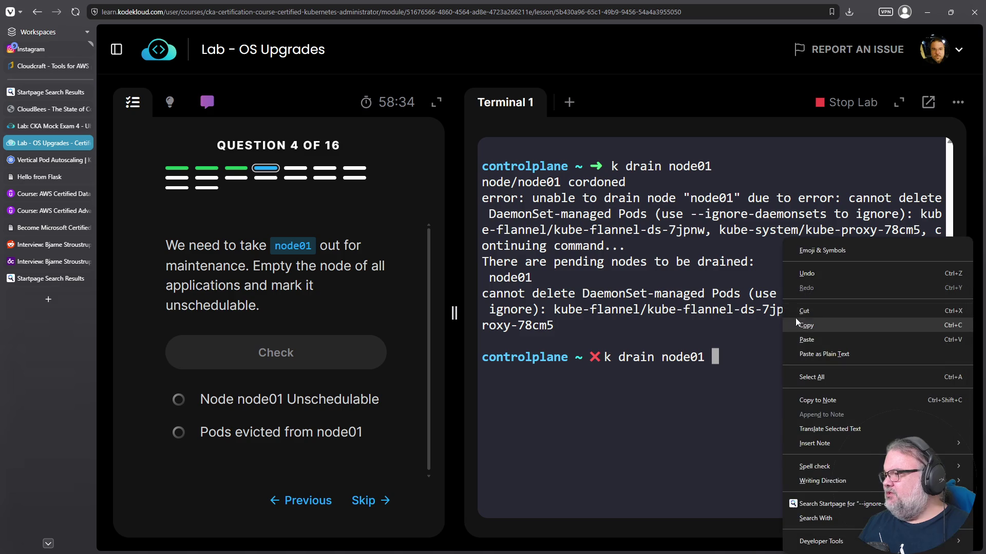
click(805, 339)
key(Return)
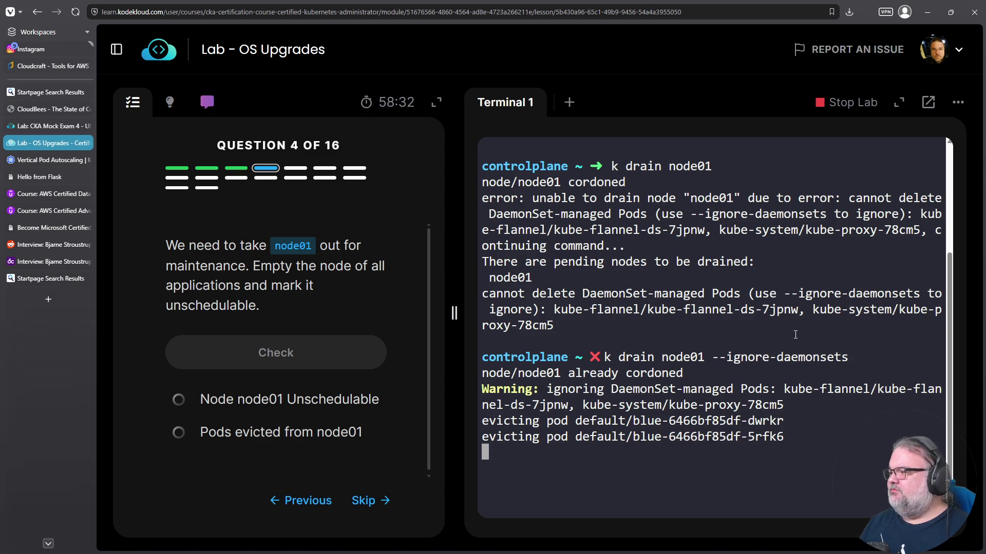
- Verify pods moved to controlplane, pass the drain check, and answer controlplane for question 5
drag(808, 422, 464, 402)
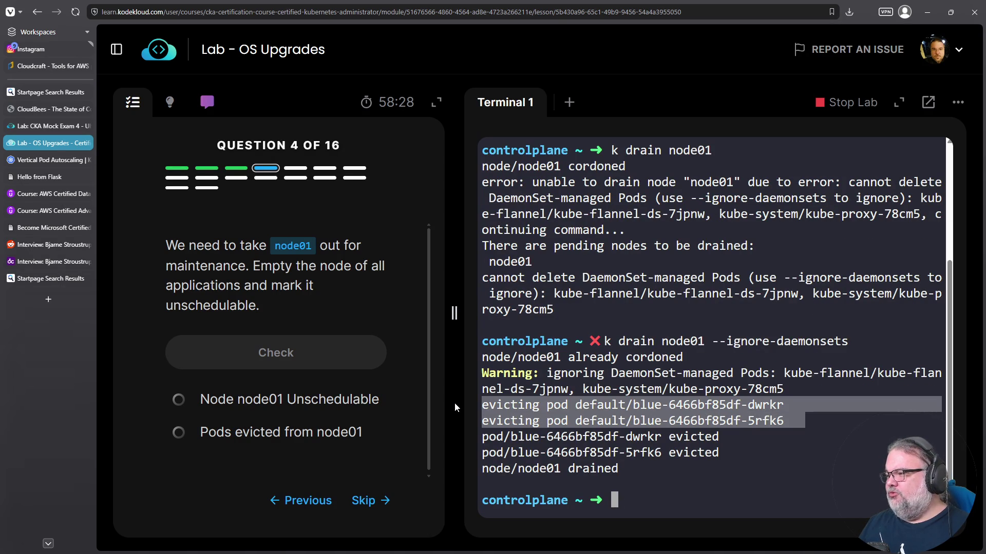
text(k get pods -o wide)
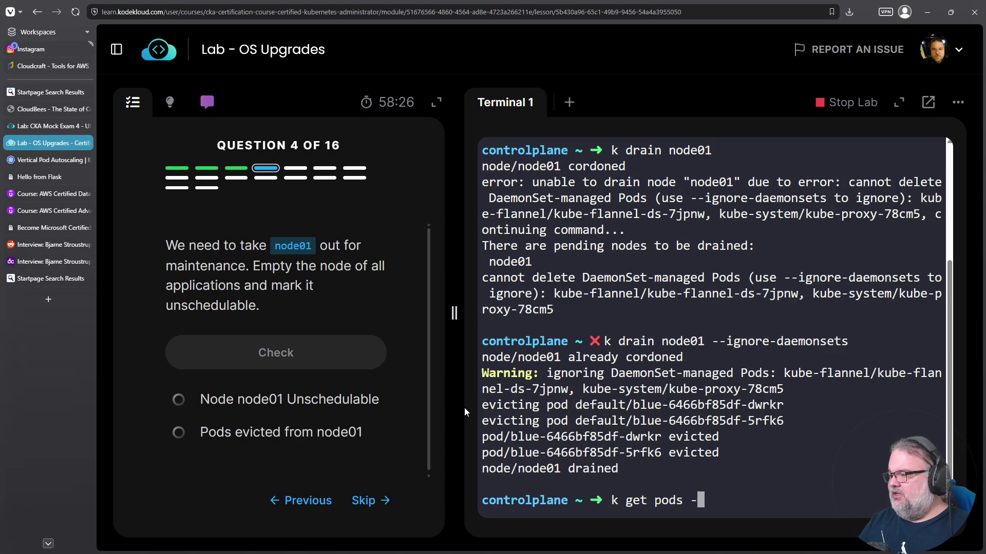
key(Return)
drag(588, 437, 623, 472)
click(622, 472)
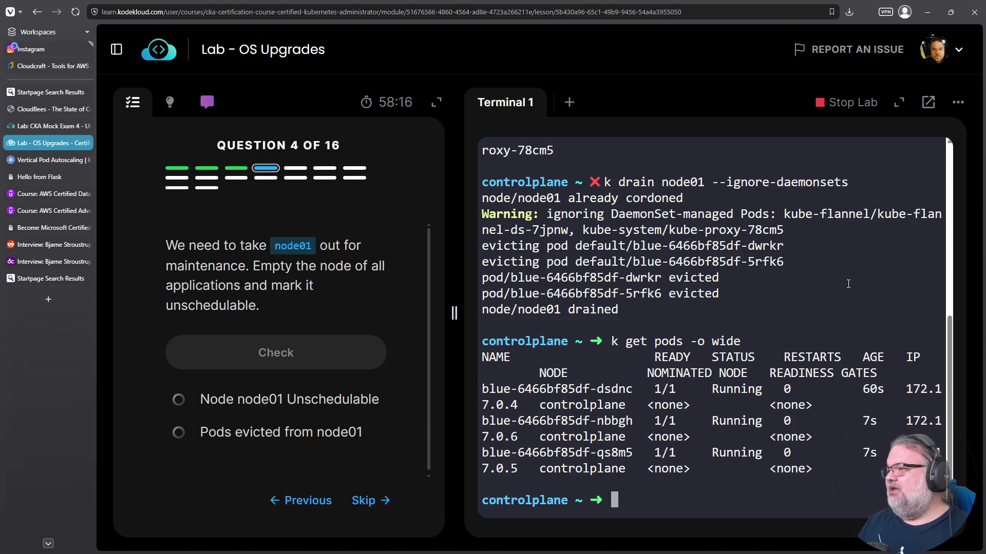
click(304, 346)
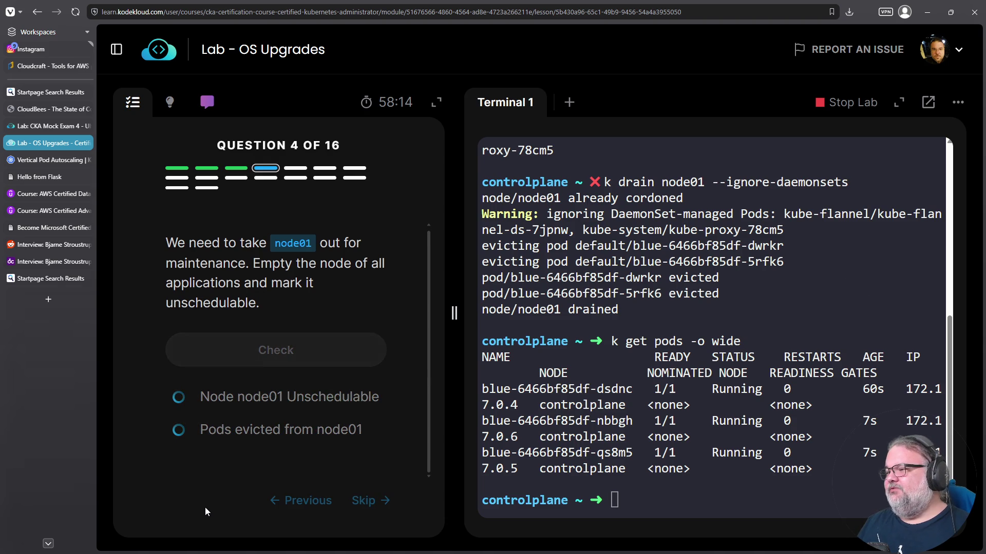
click(286, 391)
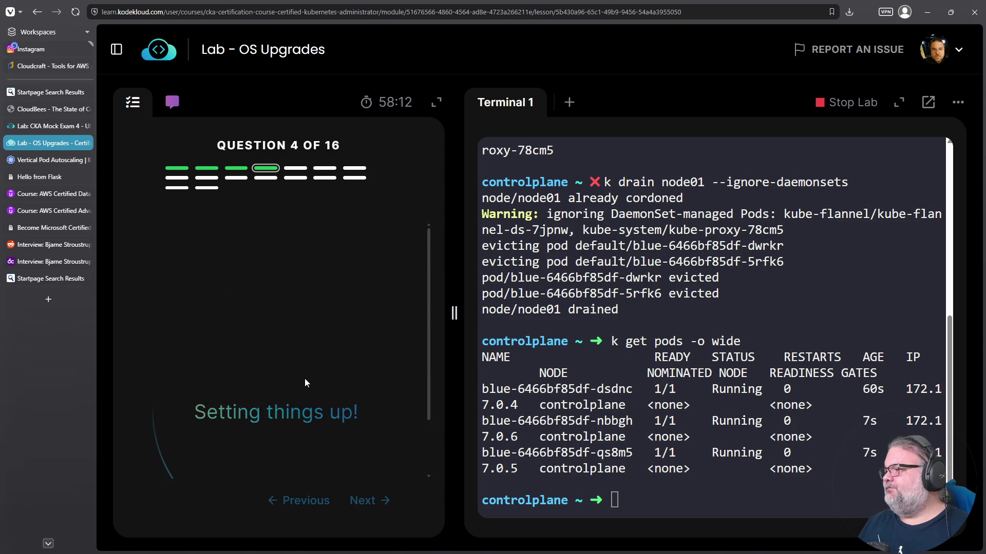
click(280, 311)
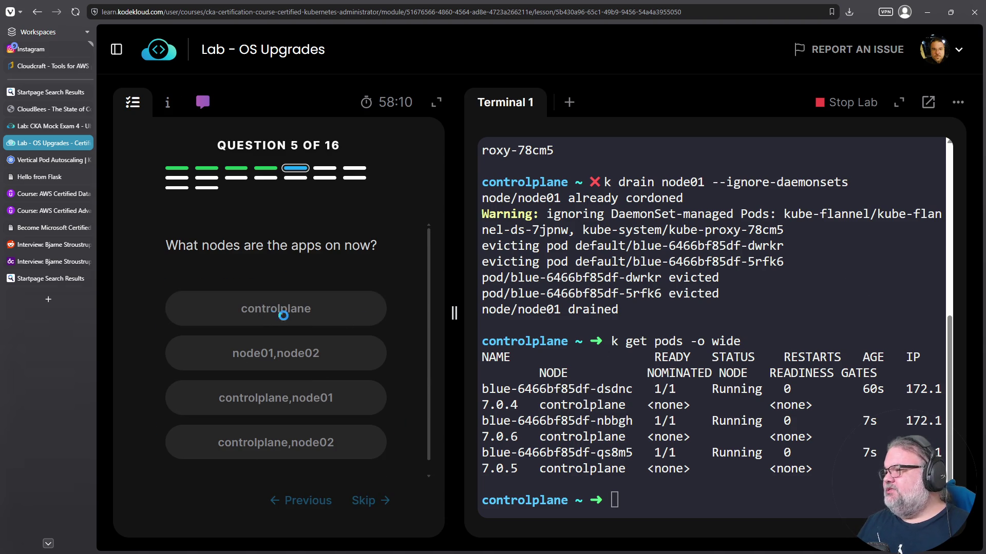
- Uncordon node01 with k uncordon node01 and pass the schedulability check
click(363, 499)
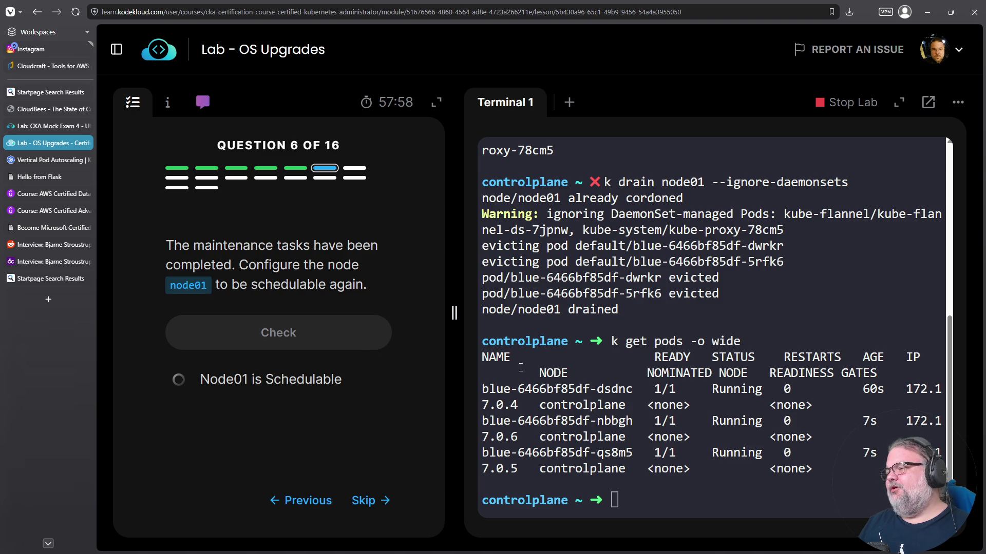
click(720, 389)
text(k)
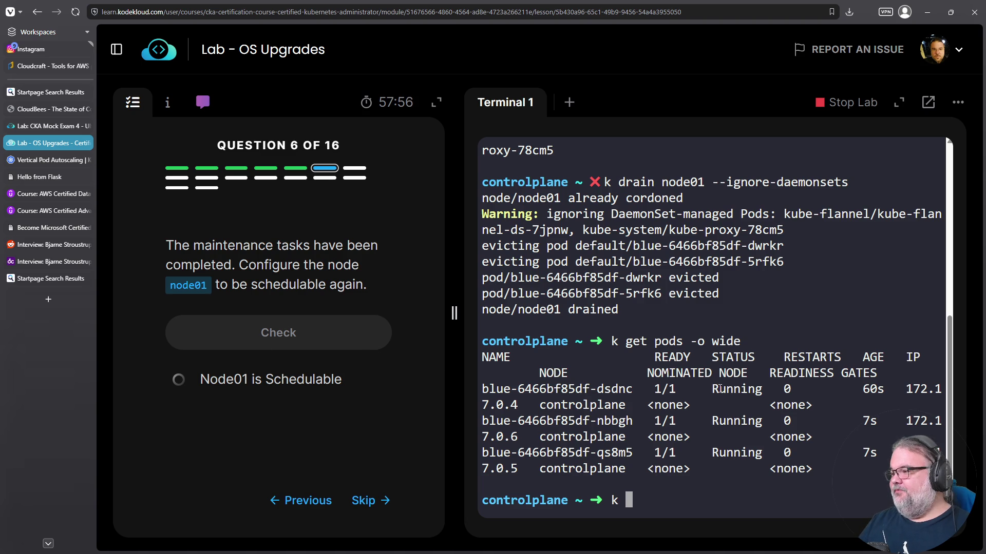
key(BackSpace)
text(k uncordon nord)
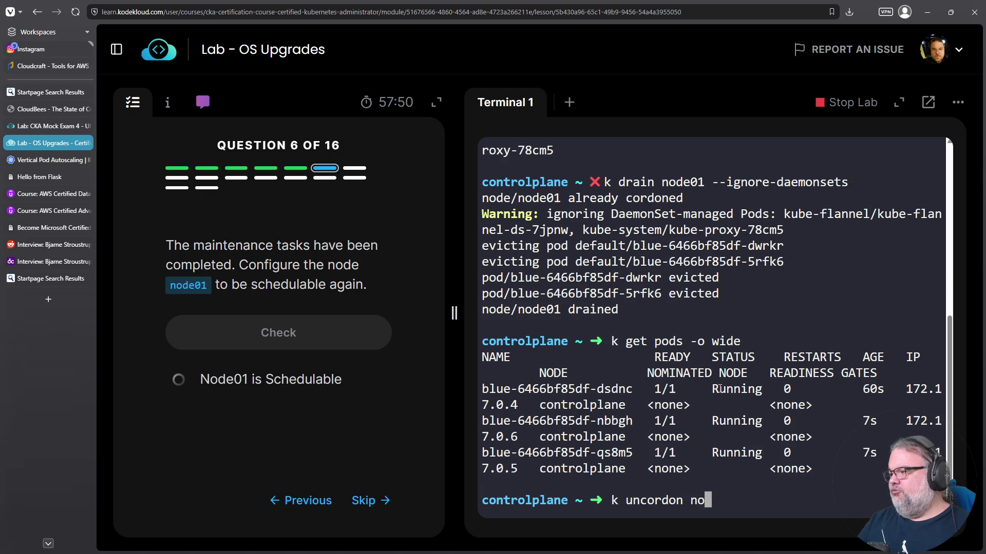
key(BackSpace)
key(BackSpace)
text(de01)
key(Return)
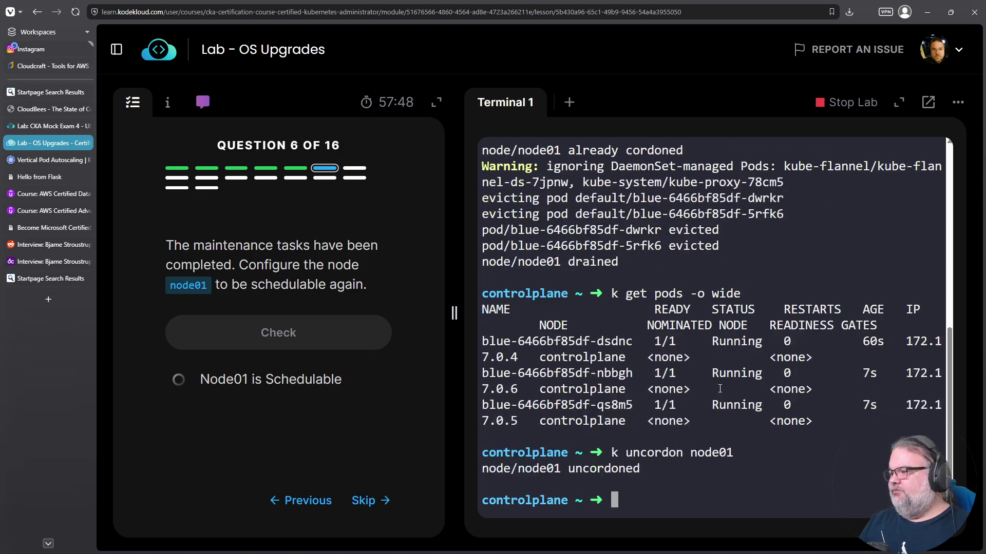
click(248, 332)
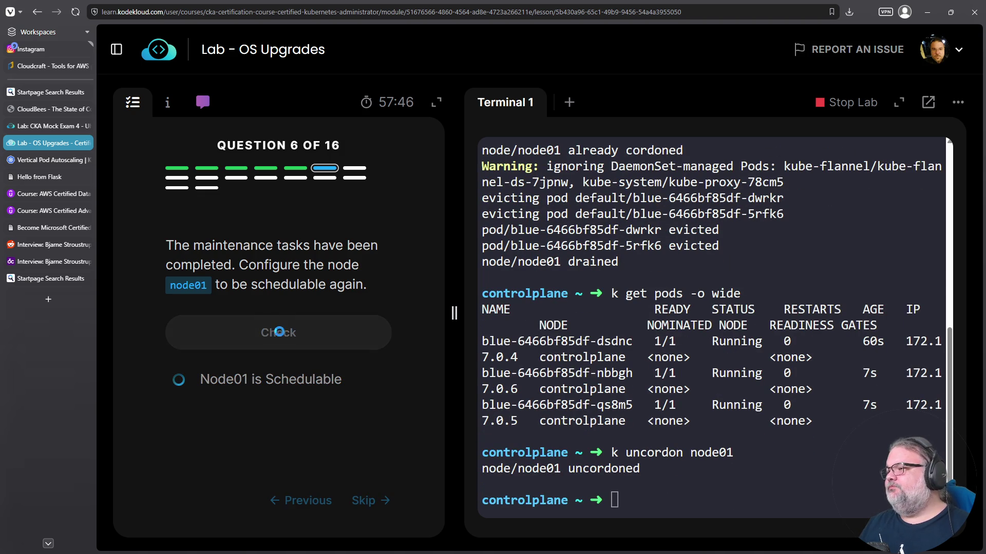
click(297, 377)
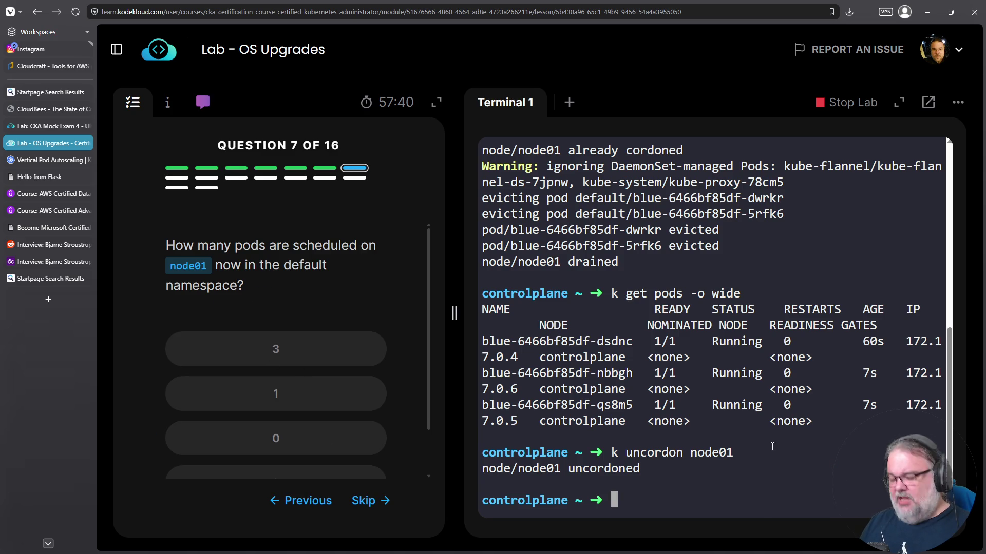
- Run k get pods -o wide to confirm the pods remain on controlplane
text(k get pods -o wide)
key(Return)
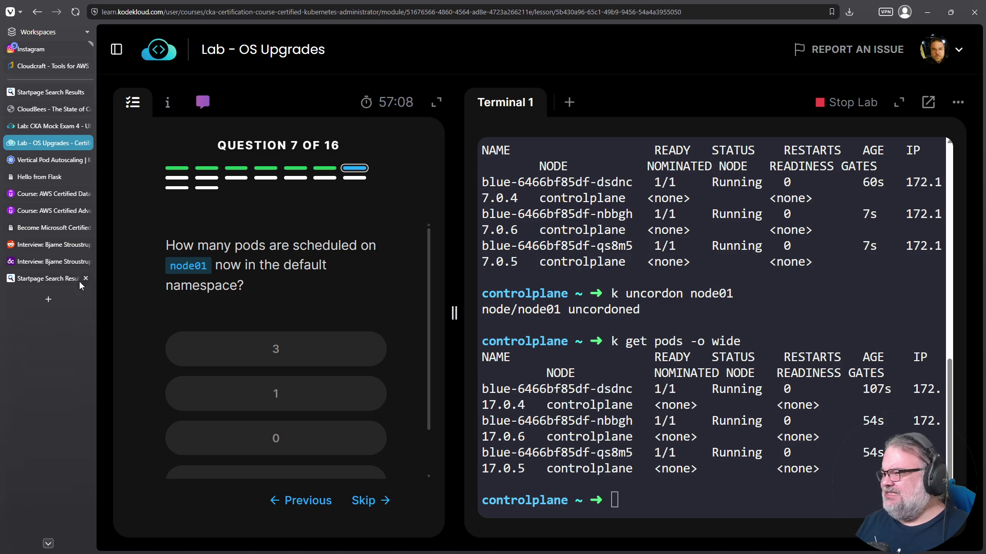
click(48, 300)
text(kubernetes descheduler)
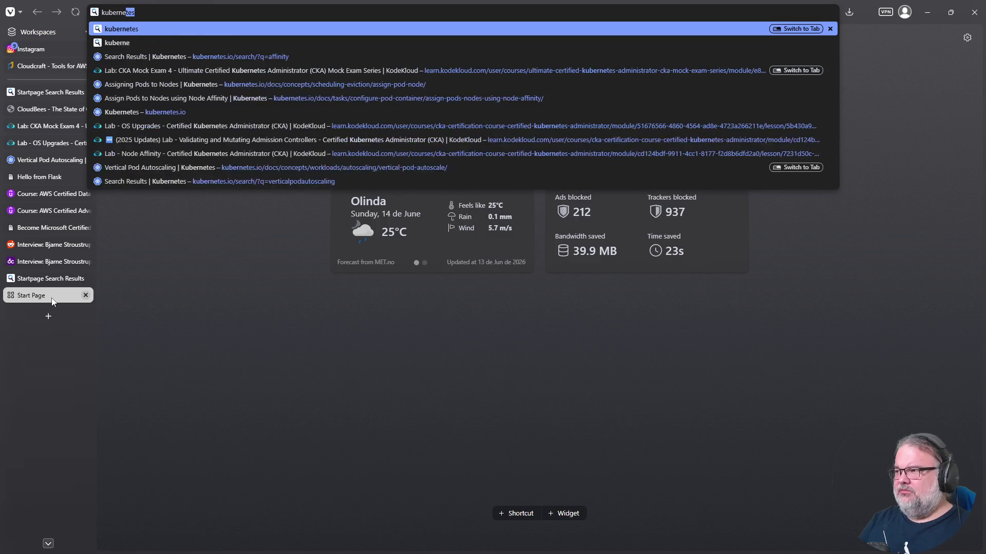
key(Return)
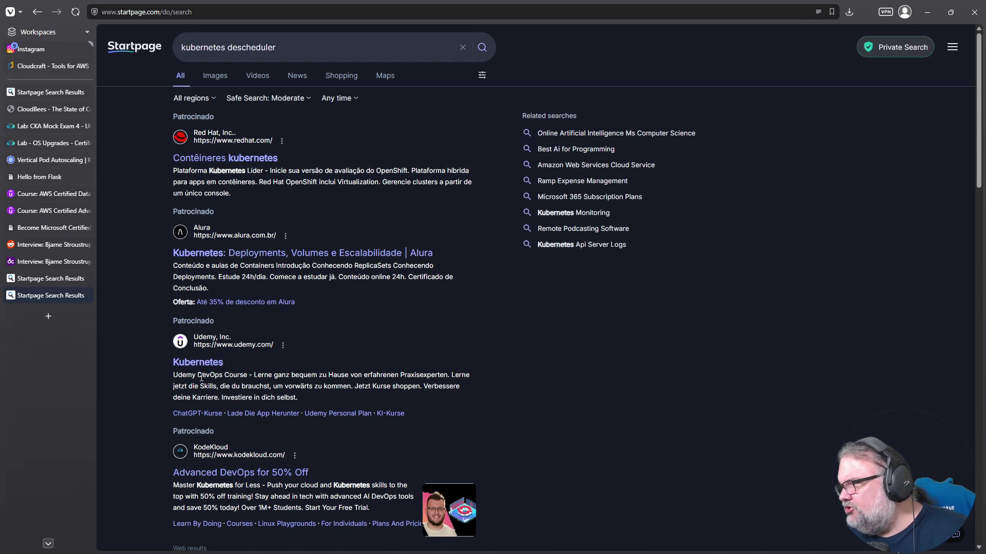
scroll(222, 359, down, 6)
scroll(222, 360, up, 6)
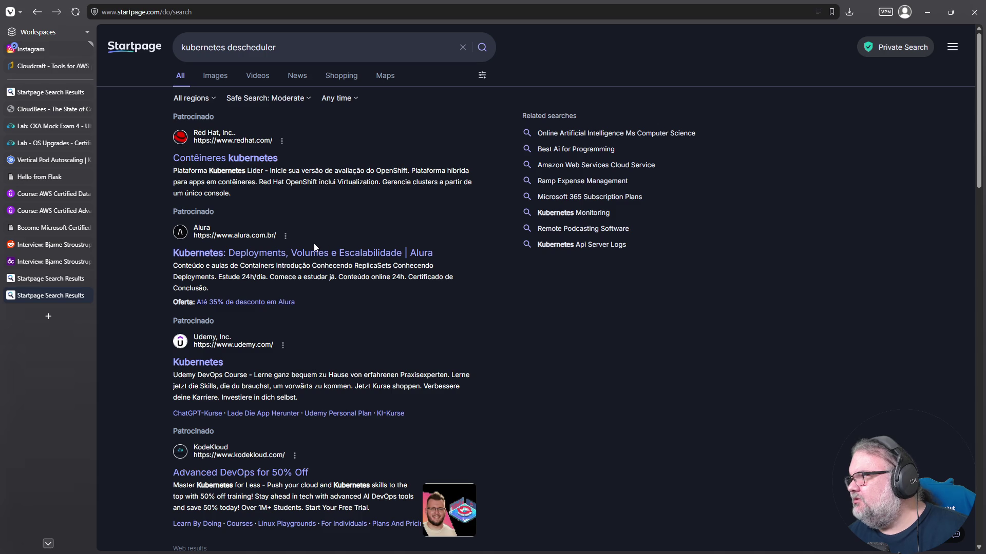
scroll(294, 264, down, 2)
scroll(257, 267, down, 3)
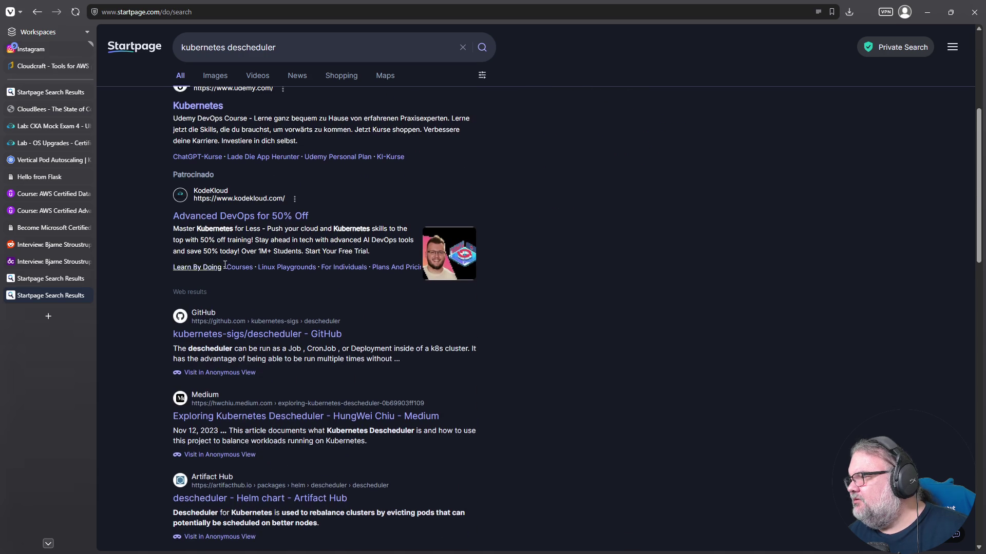
scroll(318, 225, down, 4)
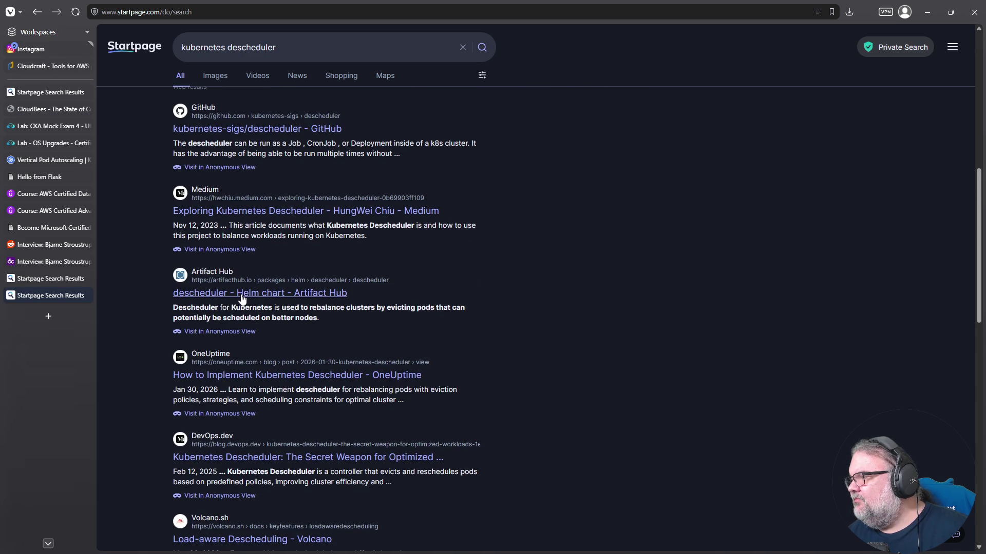
scroll(241, 300, down, 3)
scroll(239, 304, down, 2)
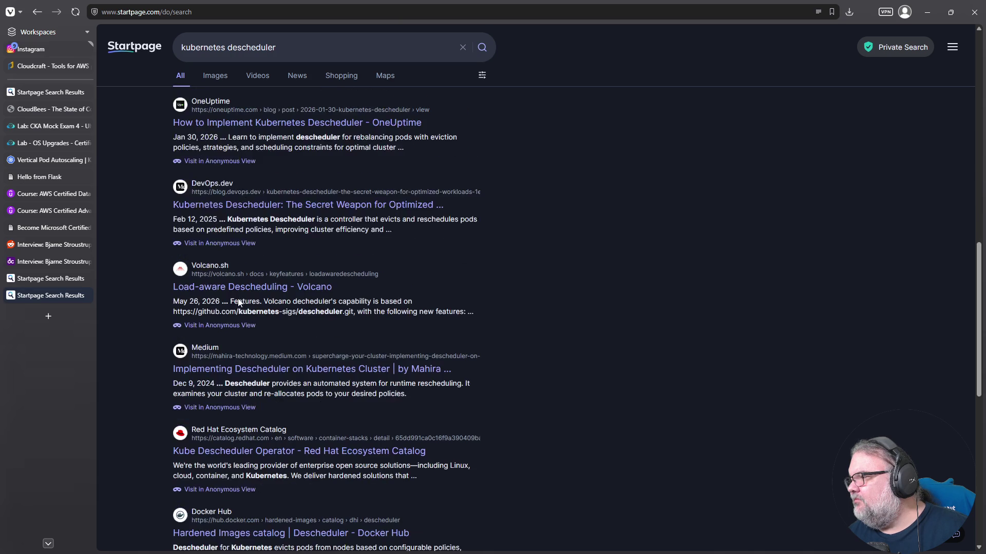
click(219, 16)
text(g kubernetes desch)
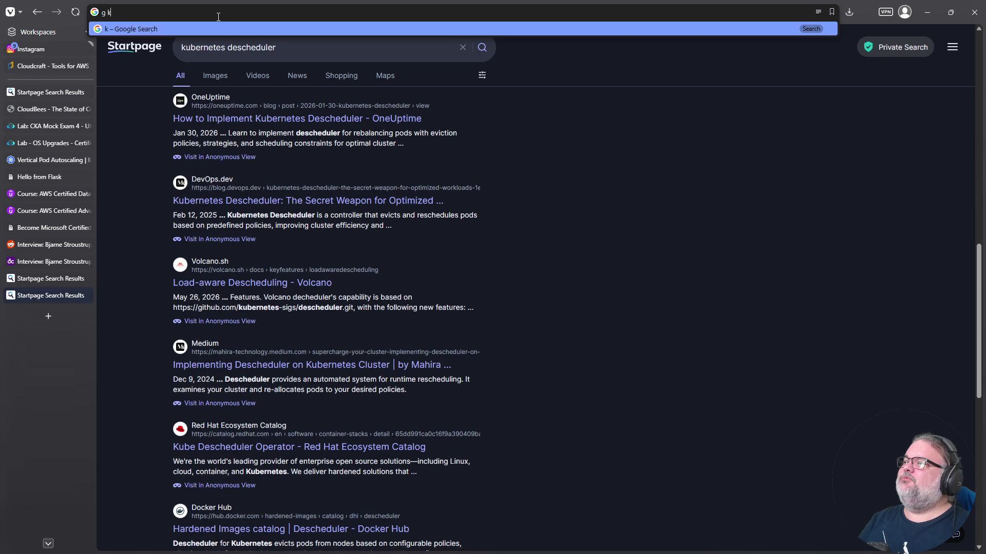
text(eduler)
key(Return)
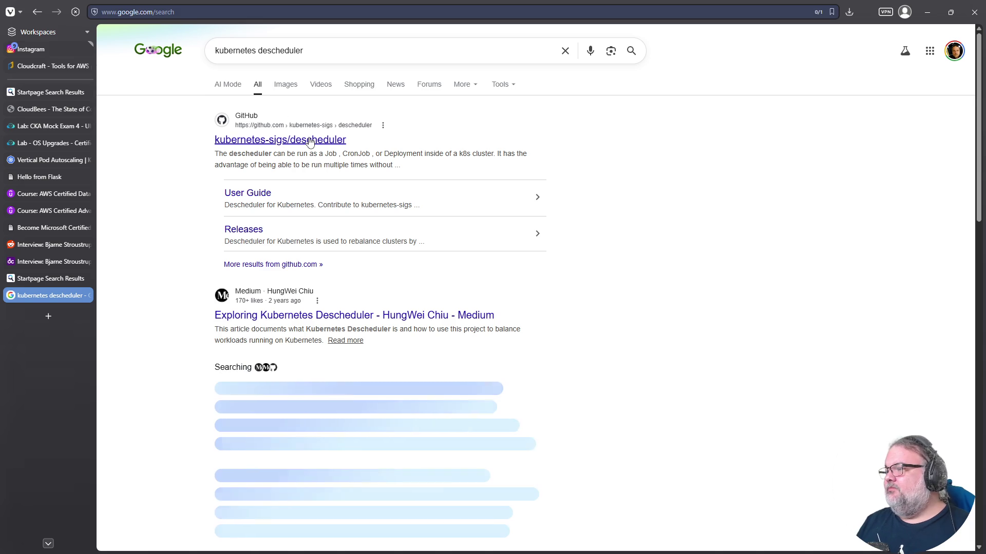
click(310, 140)
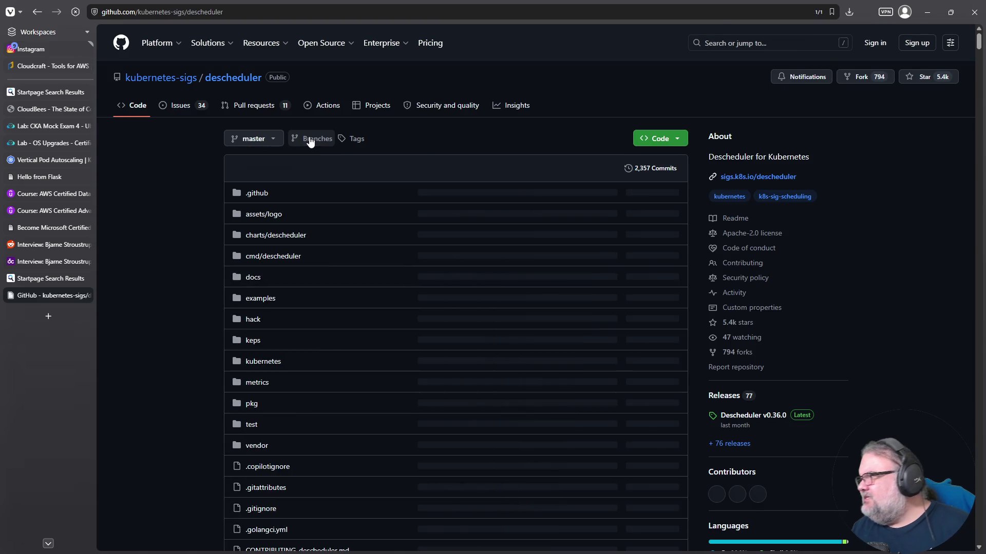
scroll(506, 346, down, 12)
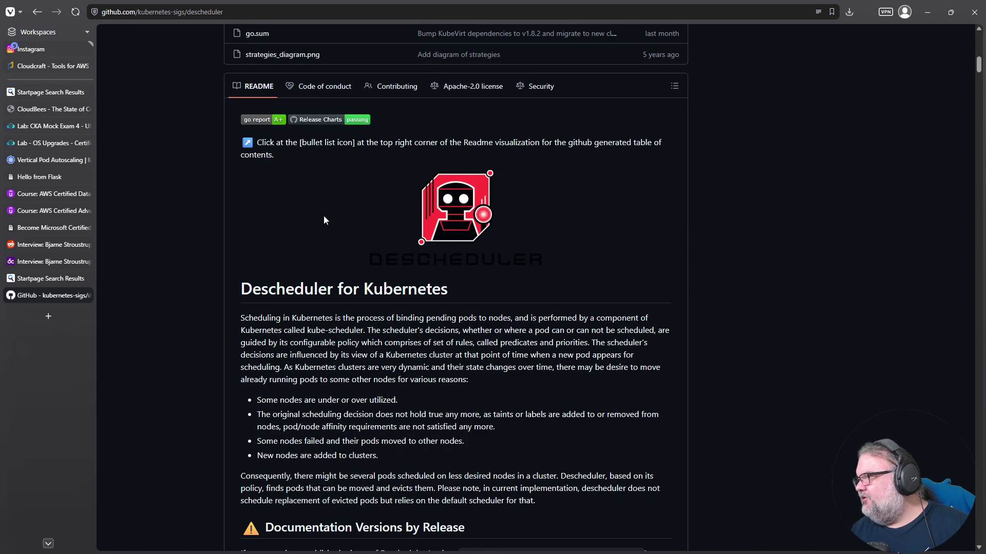
scroll(329, 216, down, 4)
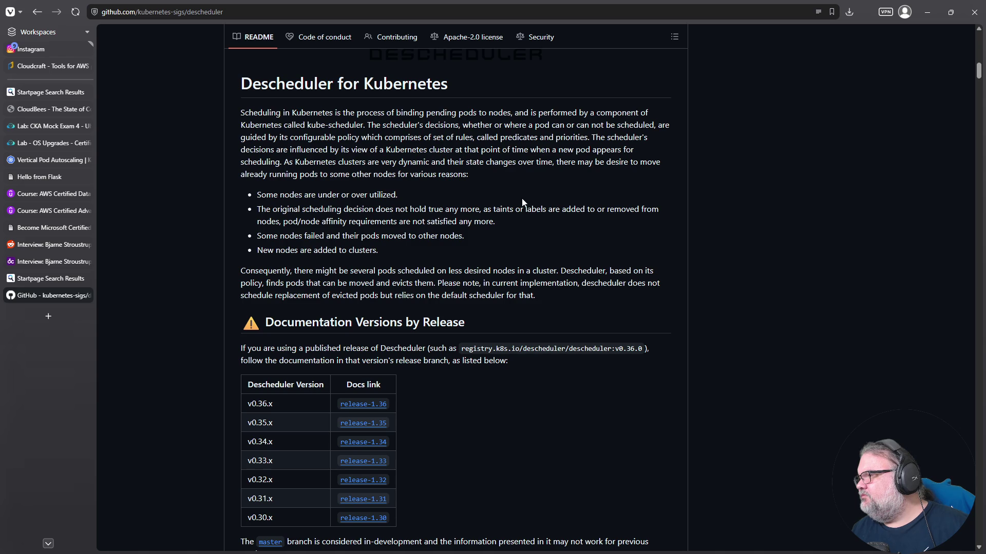
scroll(516, 202, down, 6)
scroll(507, 207, down, 6)
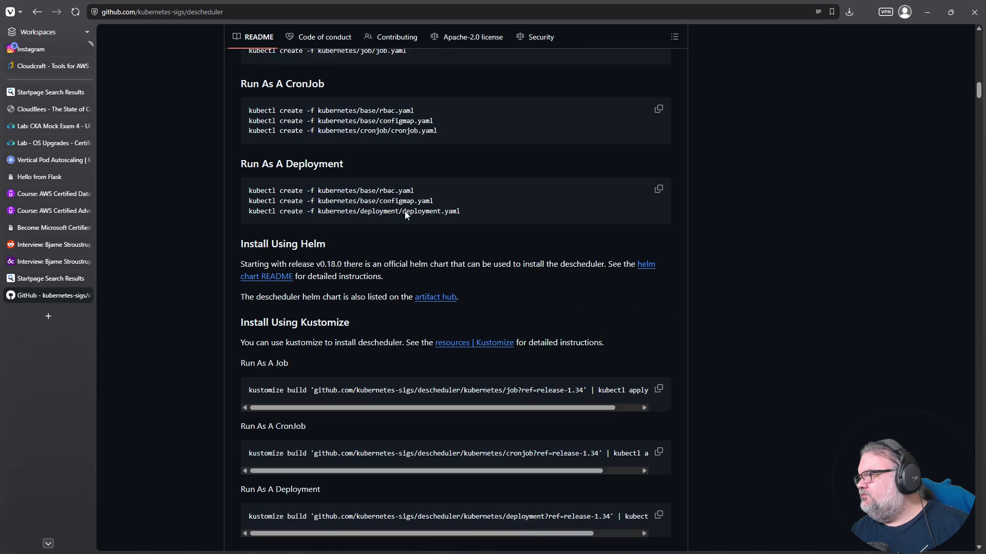
click(87, 296)
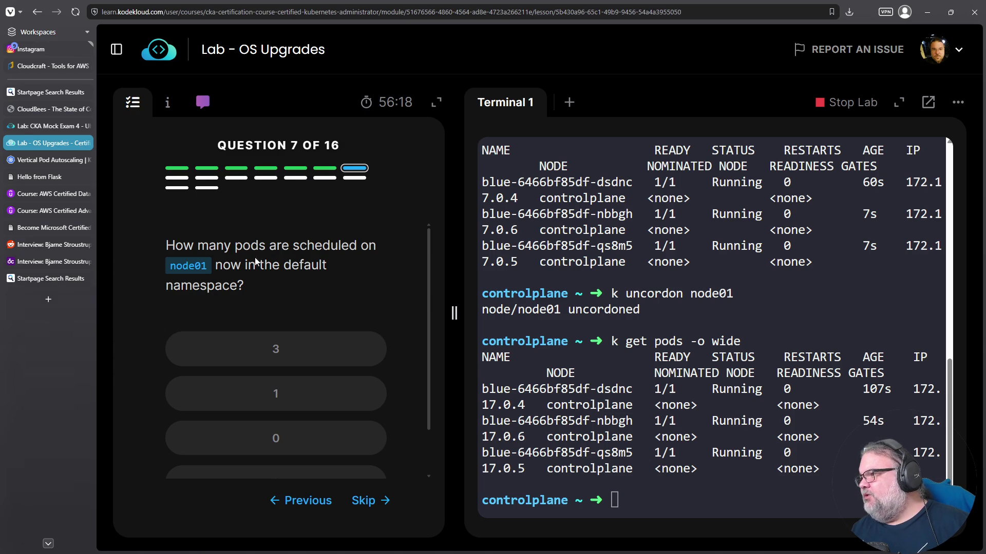
- Answer that pods are scheduled on node01 only when newly created
scroll(374, 367, down, 1)
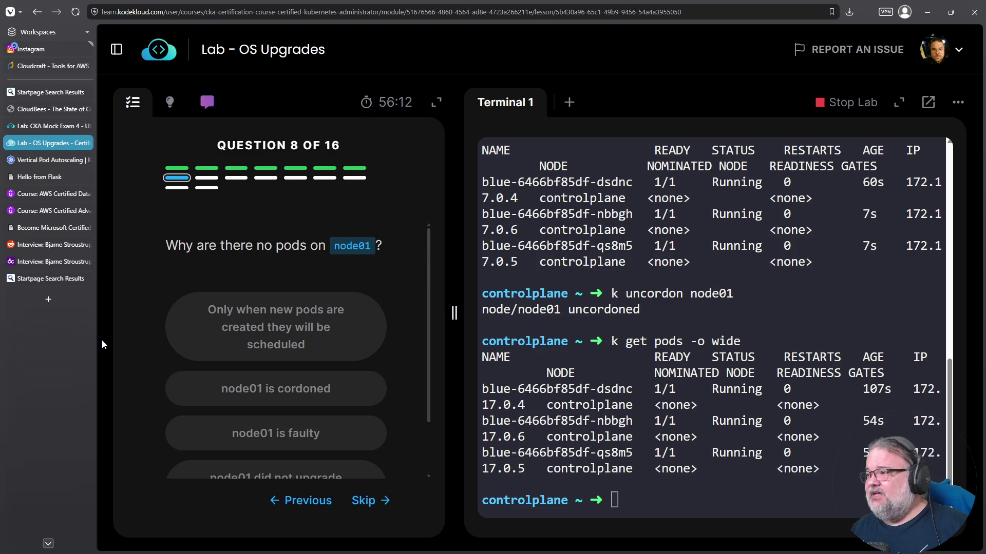
scroll(267, 321, down, 2)
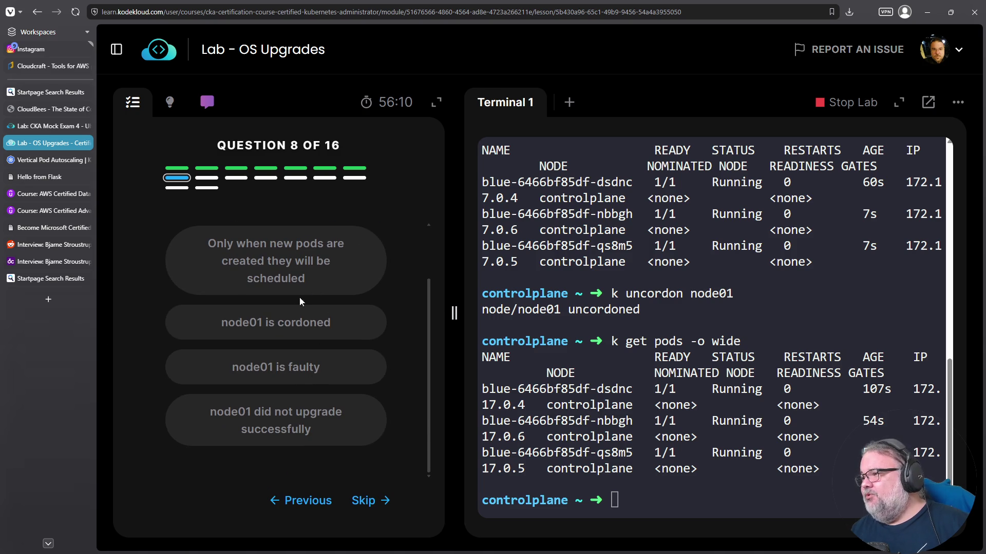
click(264, 271)
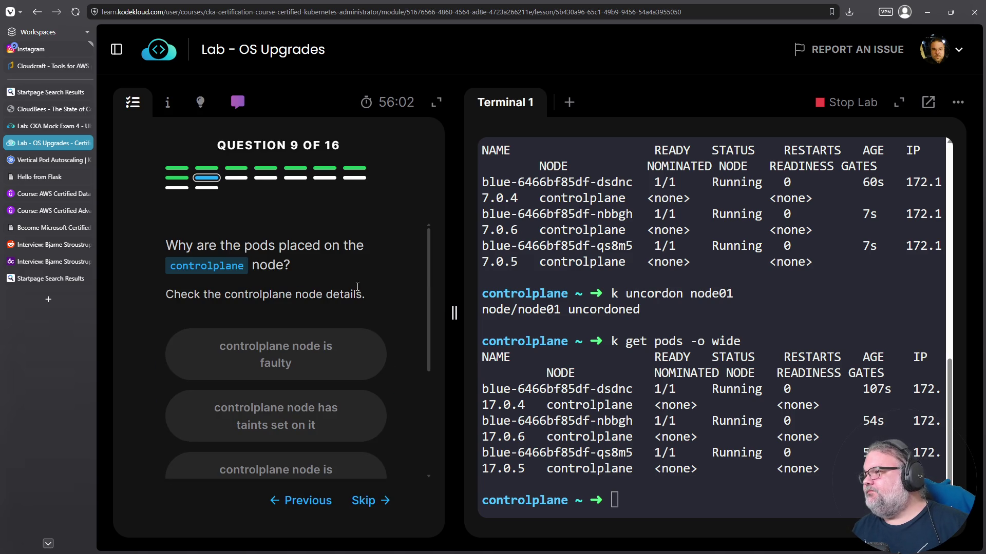
- Answer that controlplane has no taints and acknowledge the maintenance window notice
scroll(359, 257, down, 3)
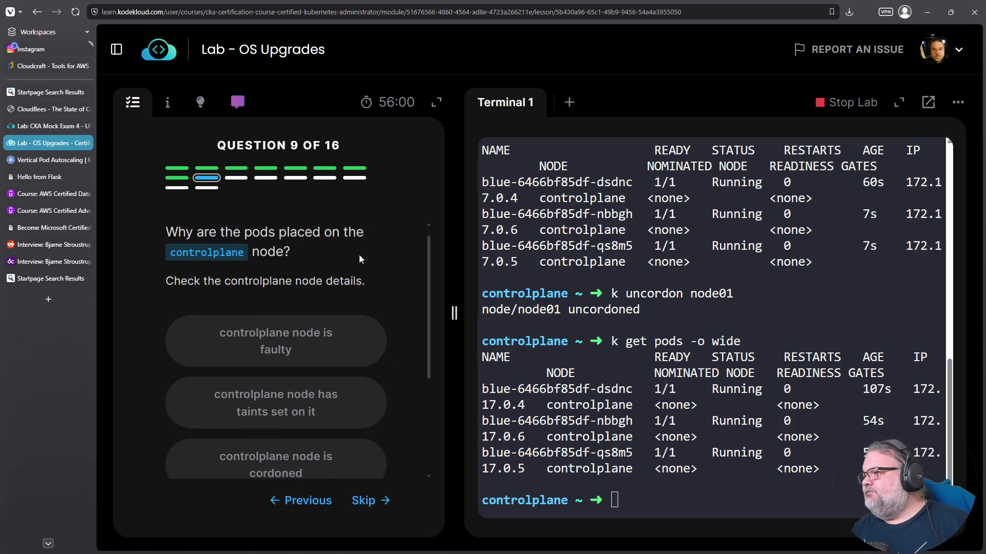
scroll(358, 307, up, 3)
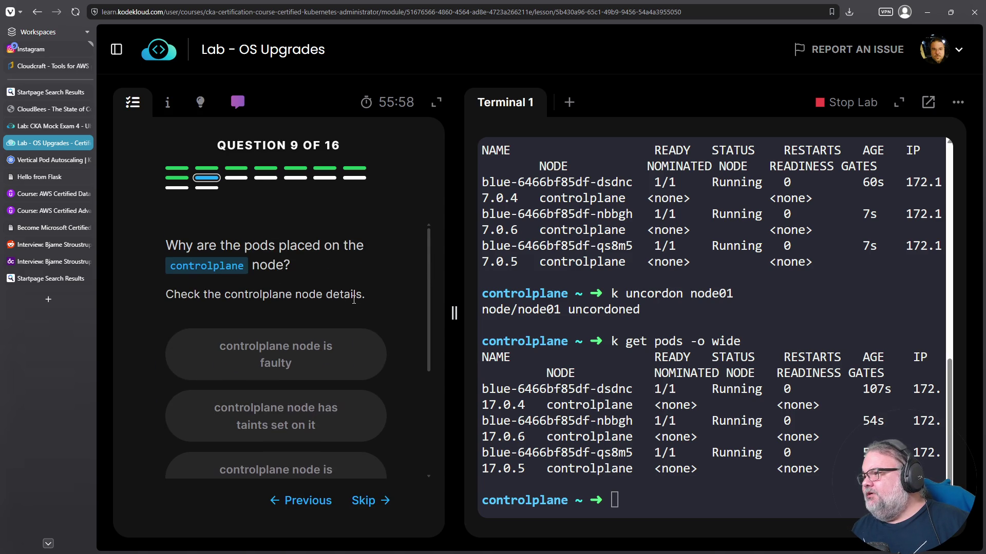
scroll(334, 340, down, 2)
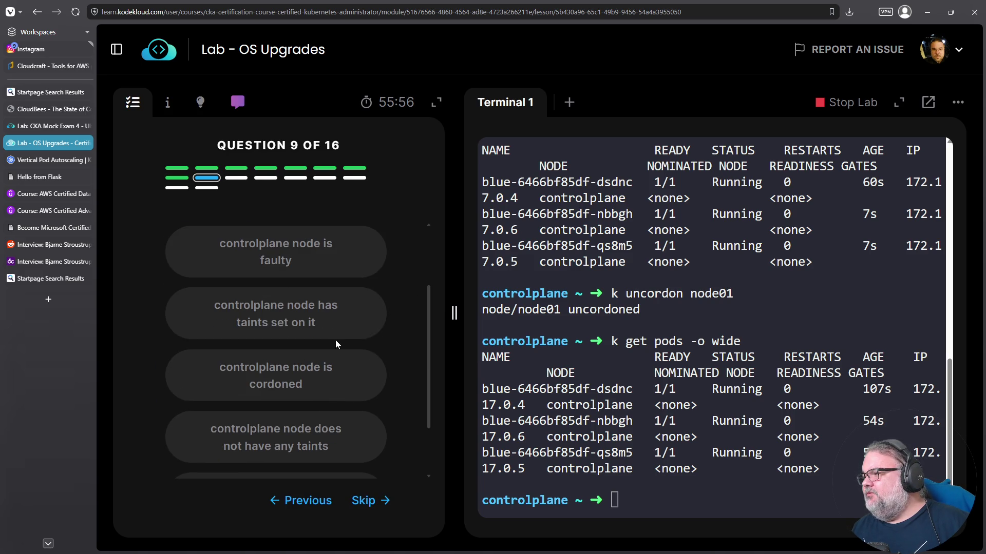
scroll(337, 334, down, 1)
scroll(329, 339, down, 1)
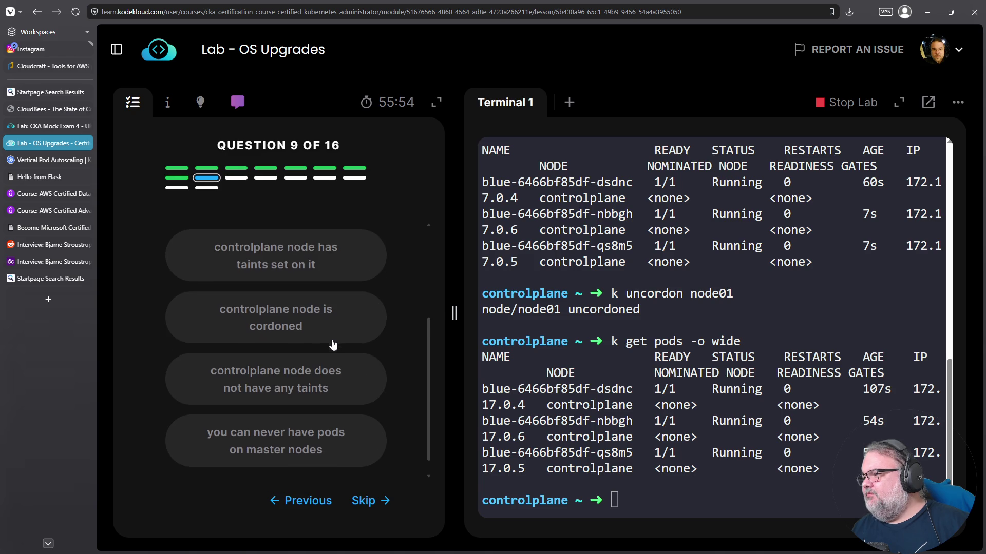
click(317, 363)
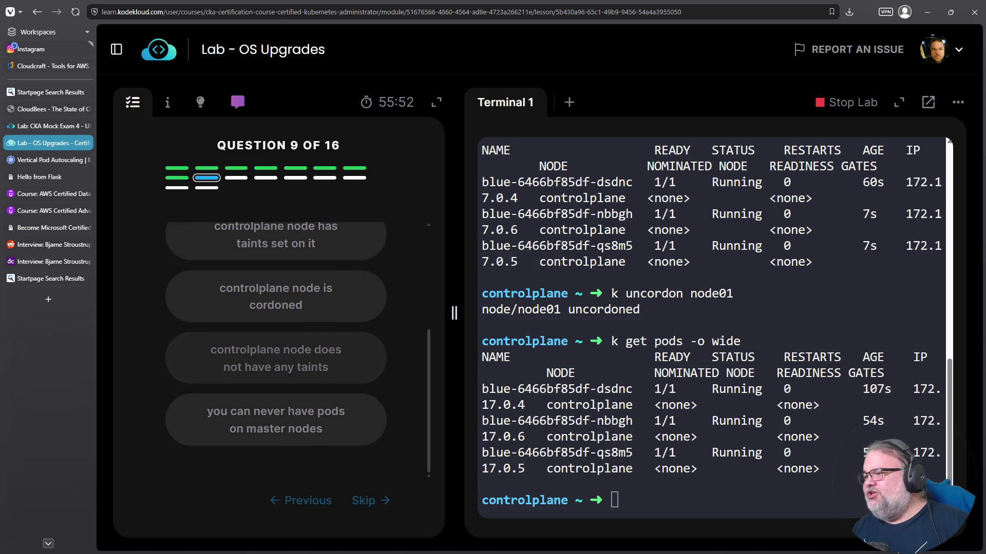
click(361, 499)
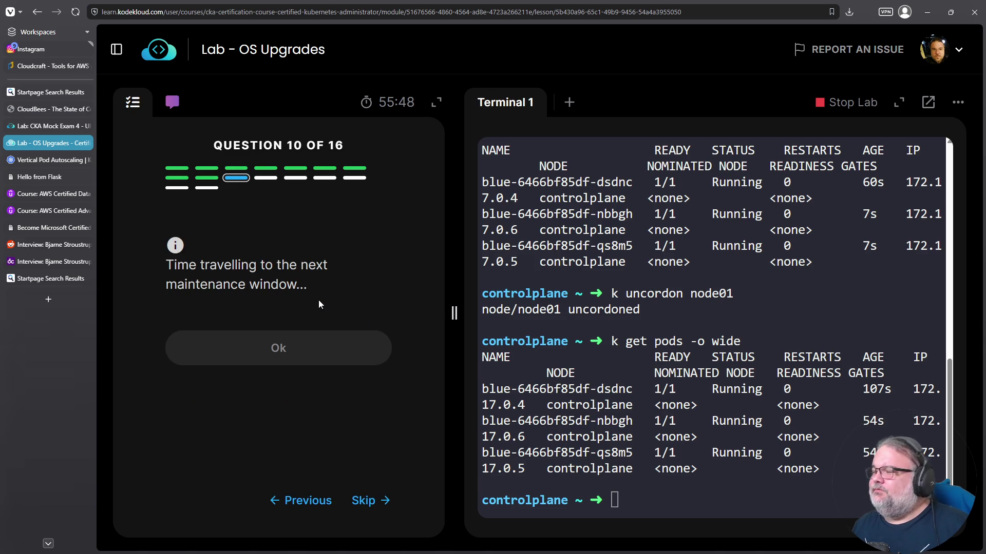
click(295, 357)
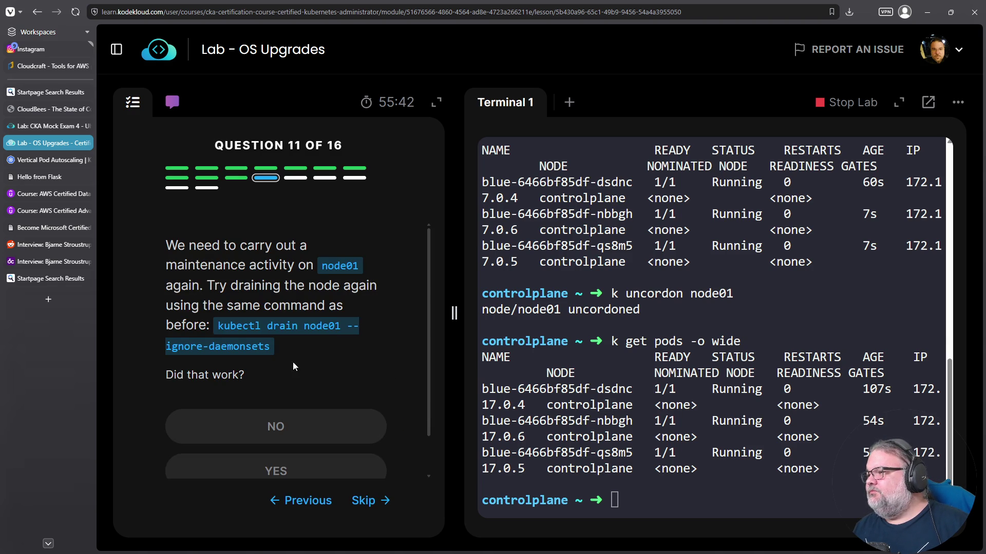
drag(222, 329, 268, 348)
- Paste and run the kubectl drain node01 command again, which fails on an unmanaged pod
right_click(254, 349)
click(276, 367)
click(714, 345)
right_click(714, 345)
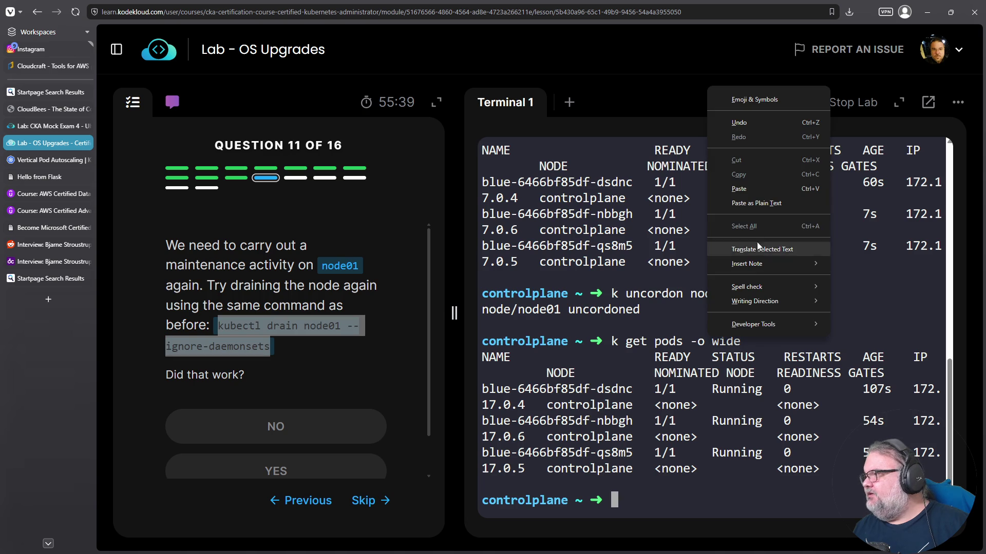
click(751, 183)
key(Return)
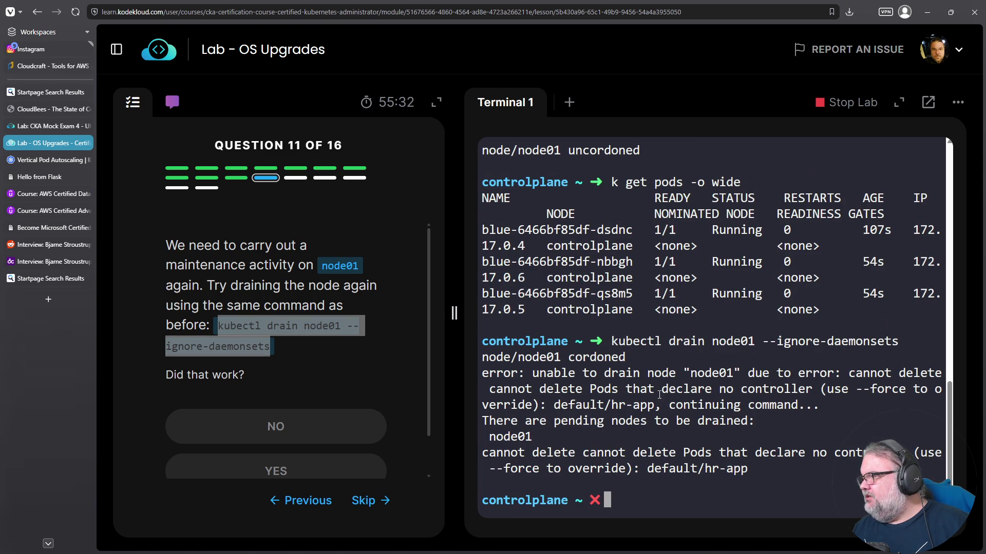
double_click(601, 389)
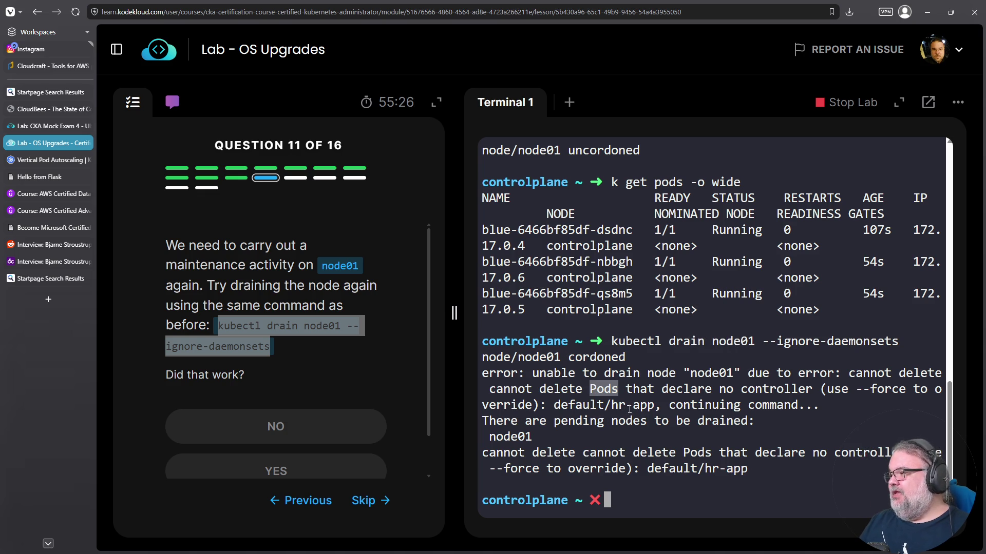
- Append --force to the recalled drain command and answer that the drain failed and why
key(Up)
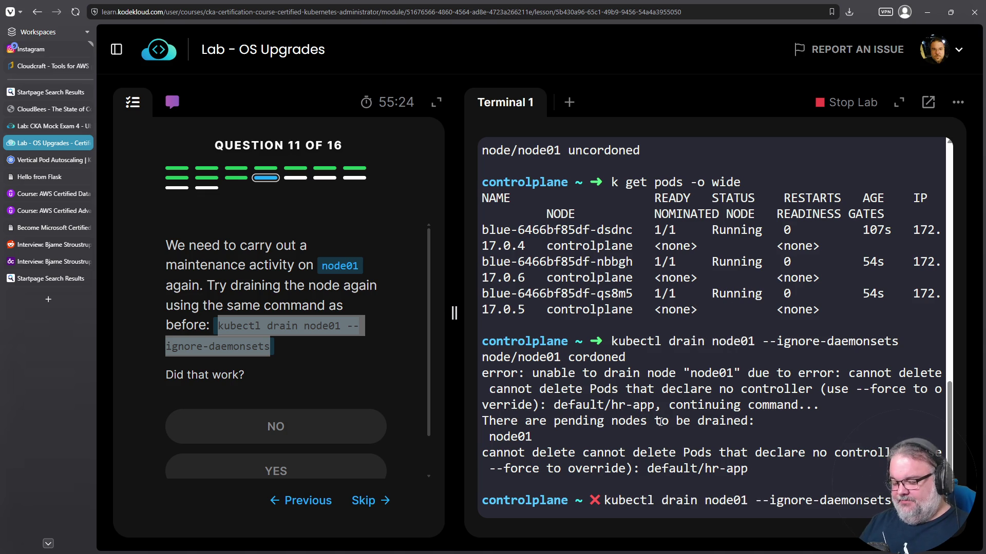
text( --force)
click(334, 457)
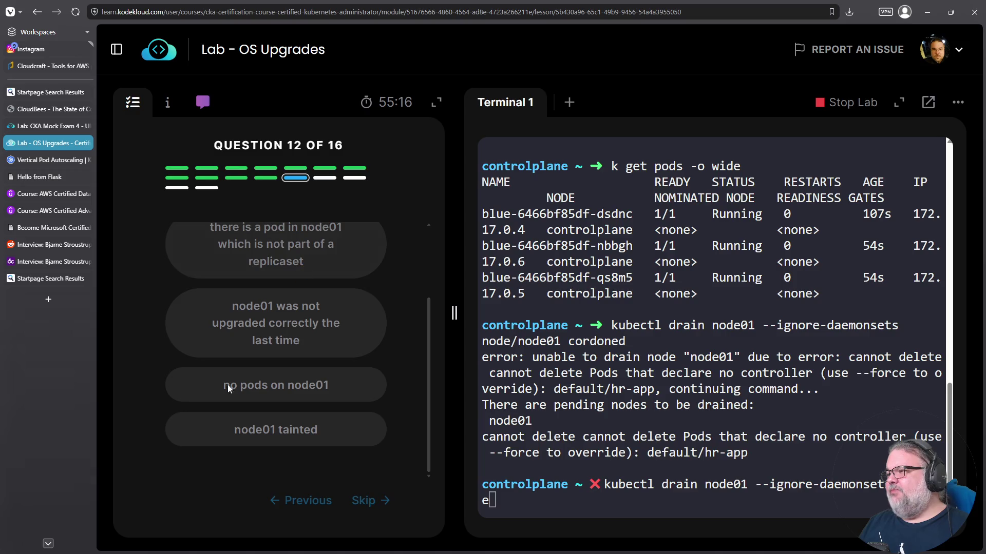
click(288, 245)
click(360, 505)
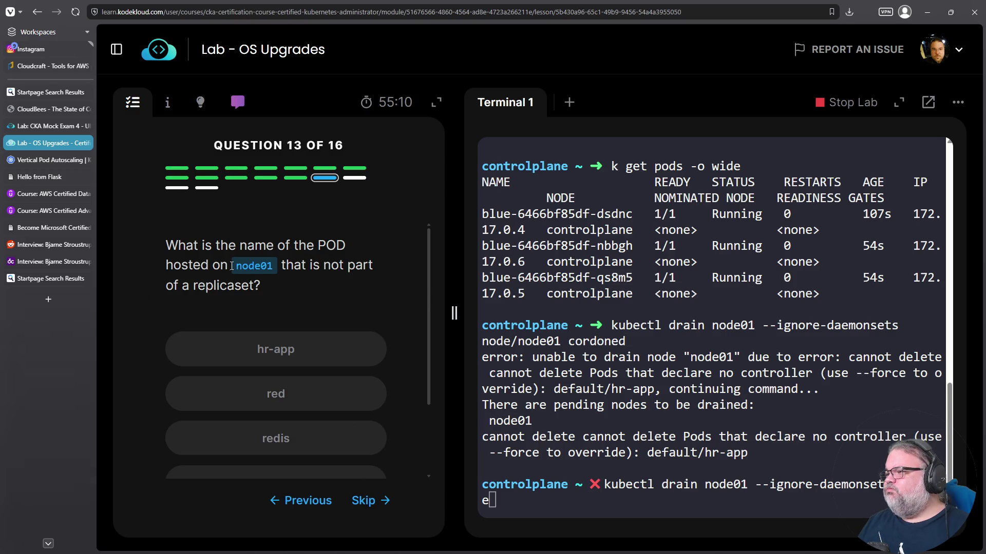
- Answer that hr-app is the unmanaged pod and that it will be lost forever
click(319, 360)
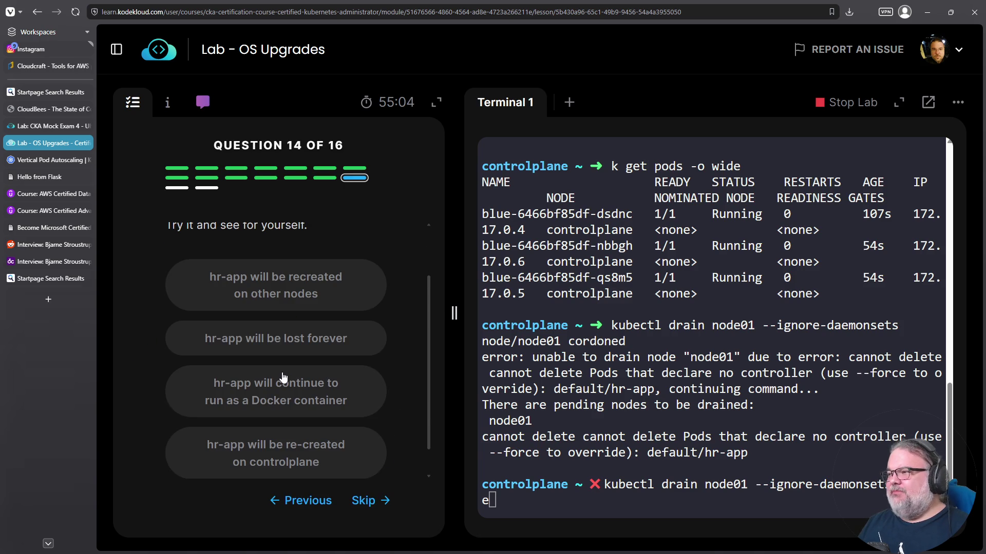
scroll(283, 378, up, 2)
scroll(339, 354, down, 2)
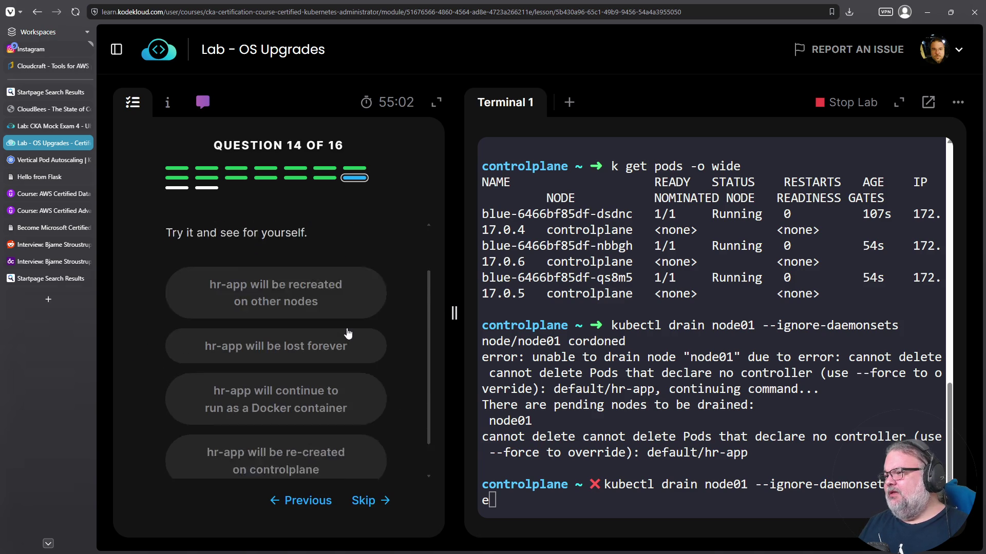
scroll(348, 334, down, 1)
click(297, 321)
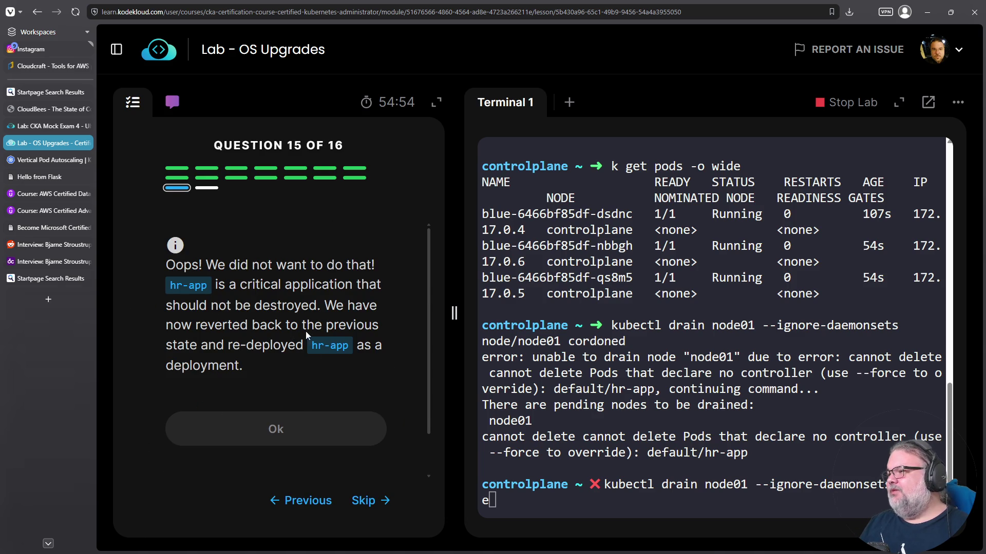
- Acknowledge the note that hr-app is critical, then stop the lab session
mouse_move(226, 285)
mouse_down()
mouse_move(385, 295)
mouse_move(311, 303)
mouse_up()
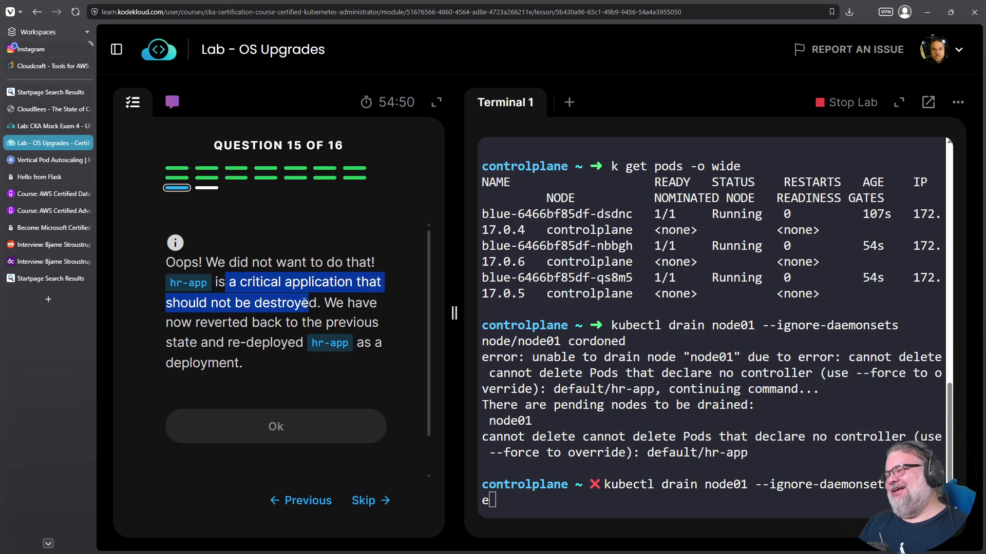
scroll(288, 334, down, 1)
click(282, 380)
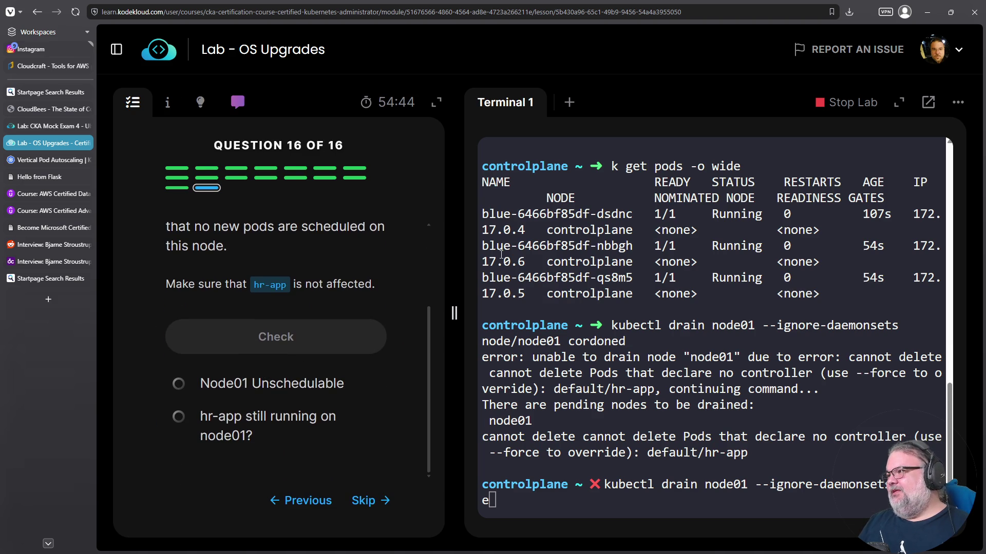
click(847, 104)
click(466, 331)
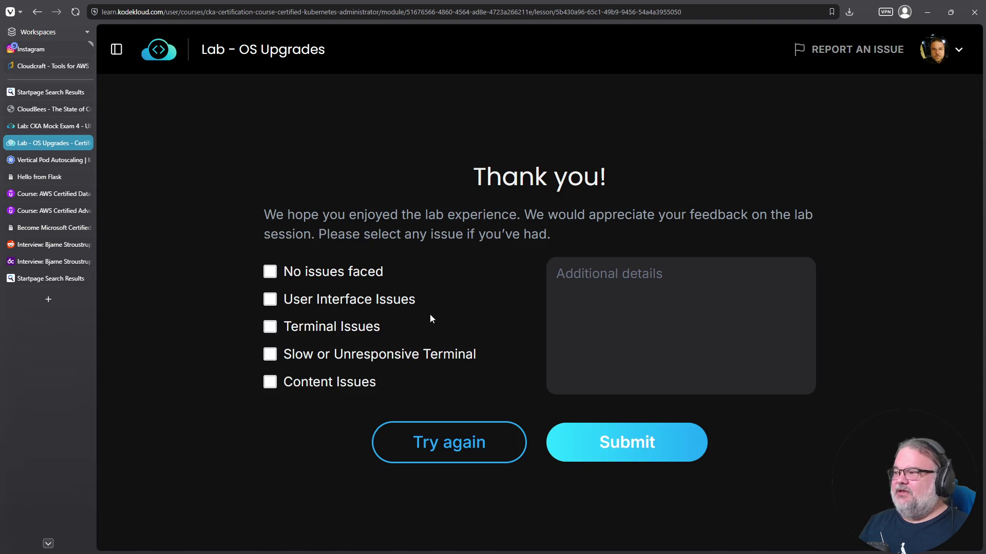
- Submit 'No issues faced' feedback and navigate the course outline to Lab - Cluster Upgrade Process
click(325, 272)
click(609, 442)
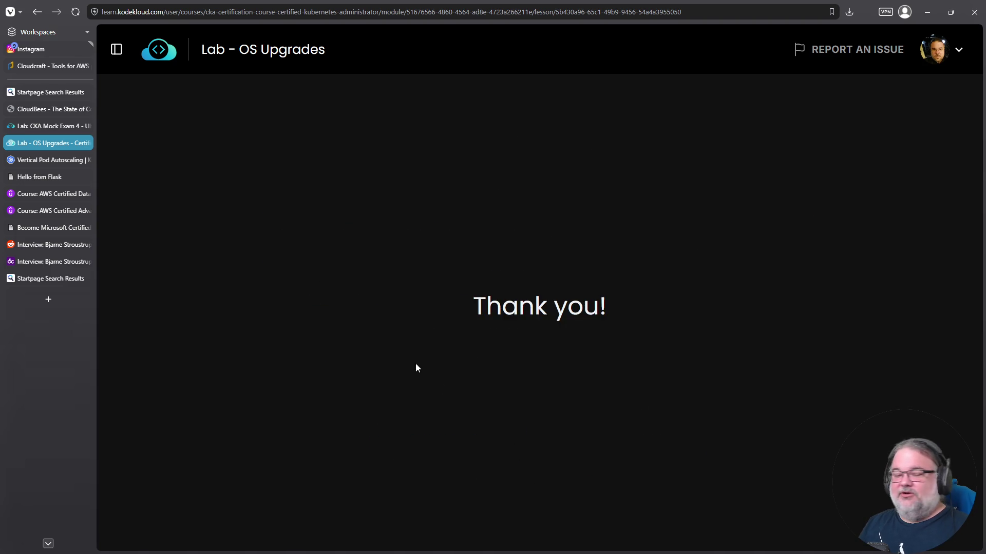
click(117, 51)
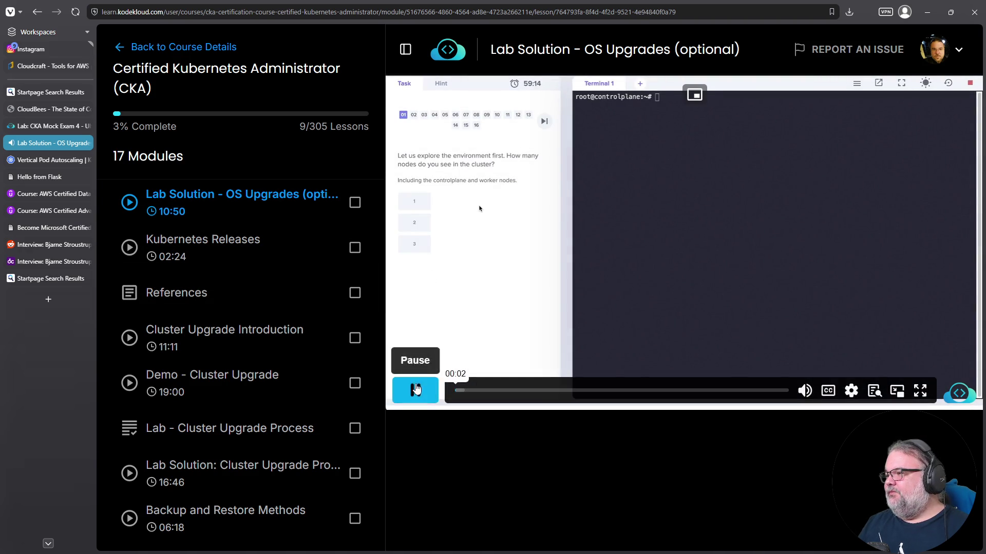
scroll(247, 254, down, 1)
scroll(247, 254, up, 1)
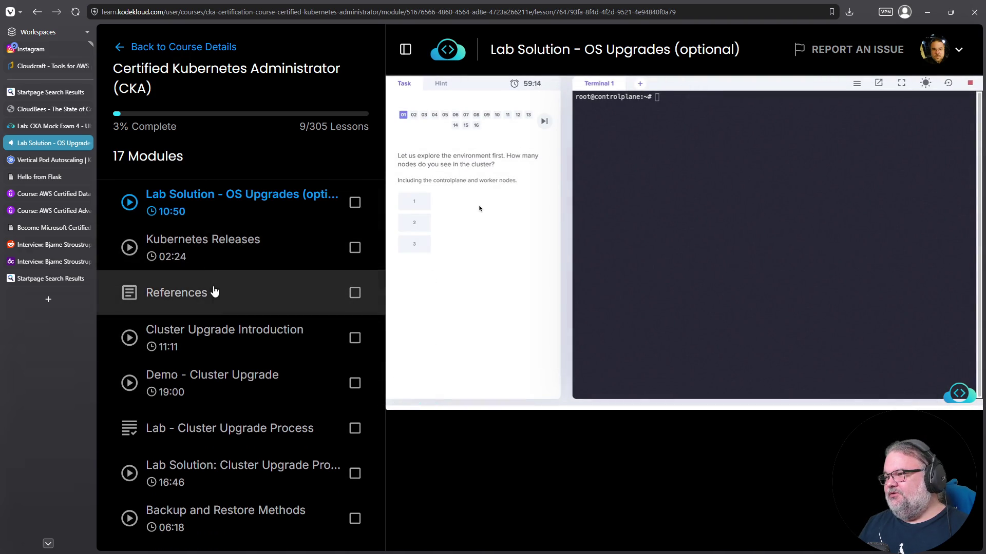
click(225, 344)
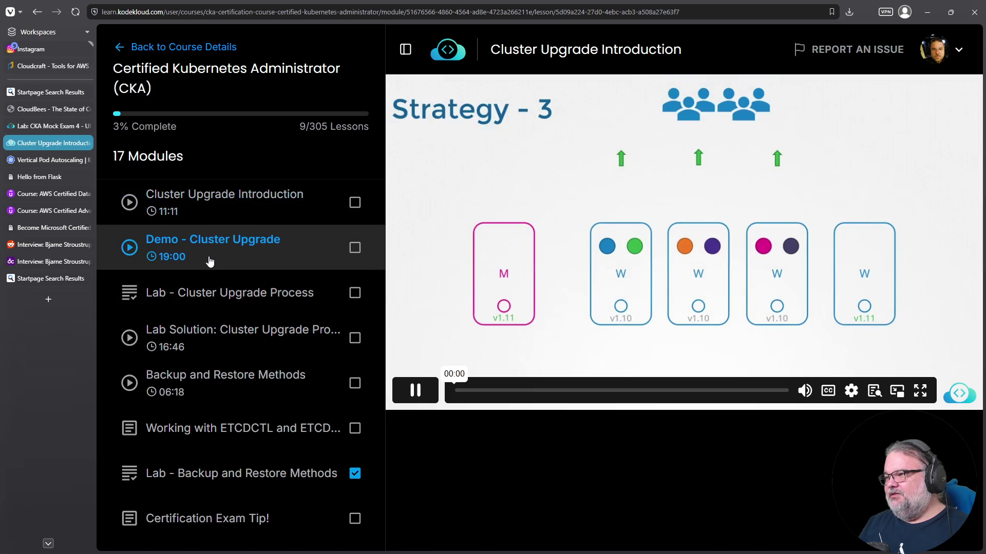
click(210, 255)
click(207, 254)
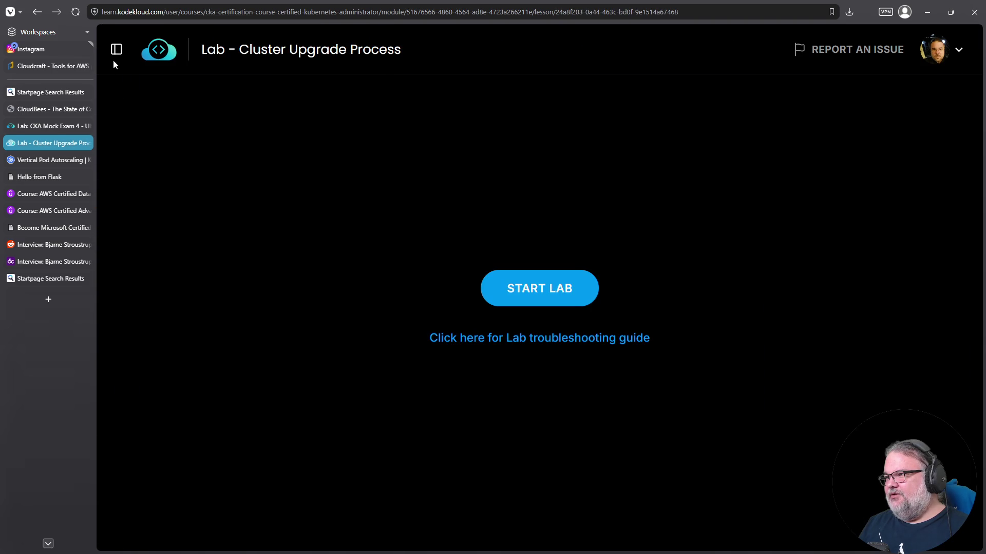
click(114, 49)
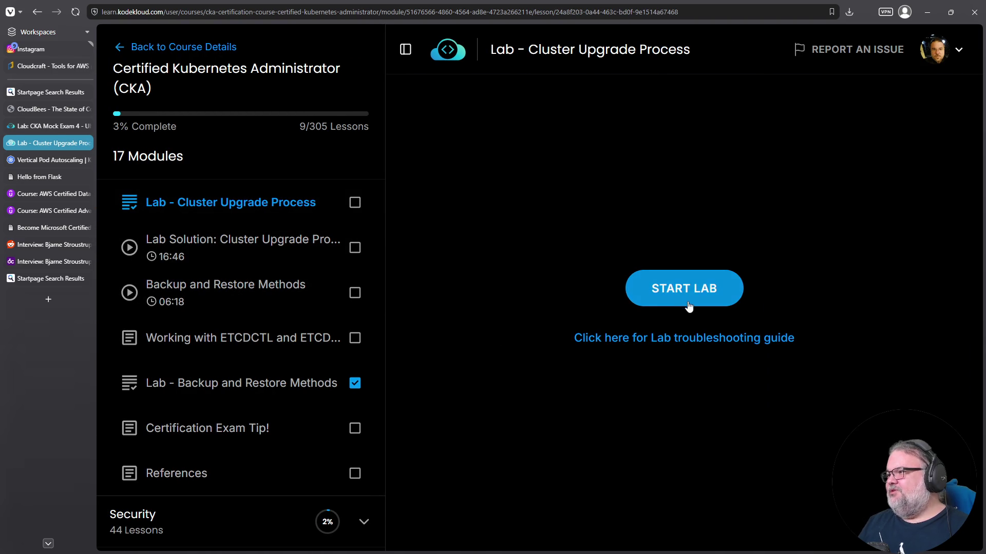
- Start the Cluster Upgrade Process lab and collapse the course outline once it loads
click(686, 300)
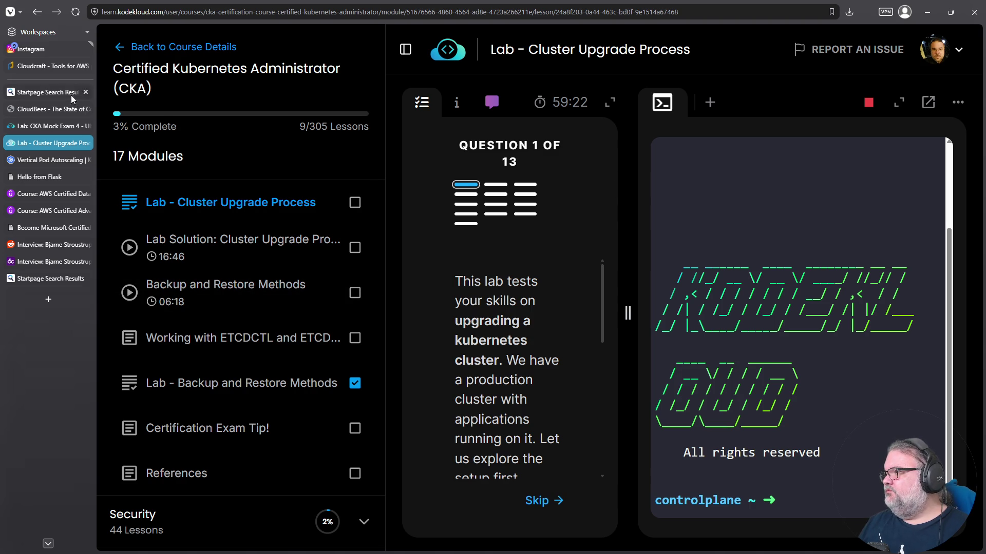
click(405, 49)
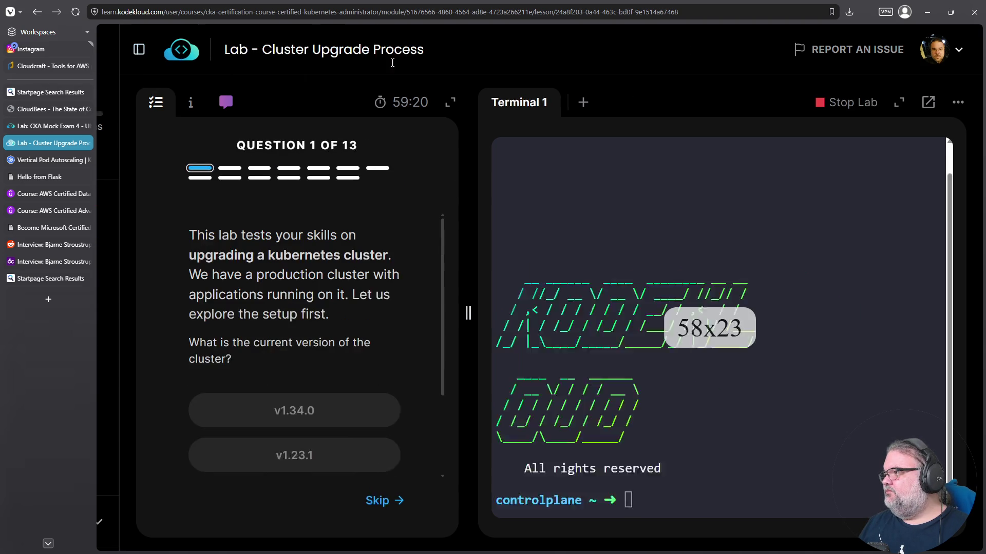
- Run kubectl version, read server version v1.34.0, and answer v1.34.0 for question 1
scroll(303, 409, down, 1)
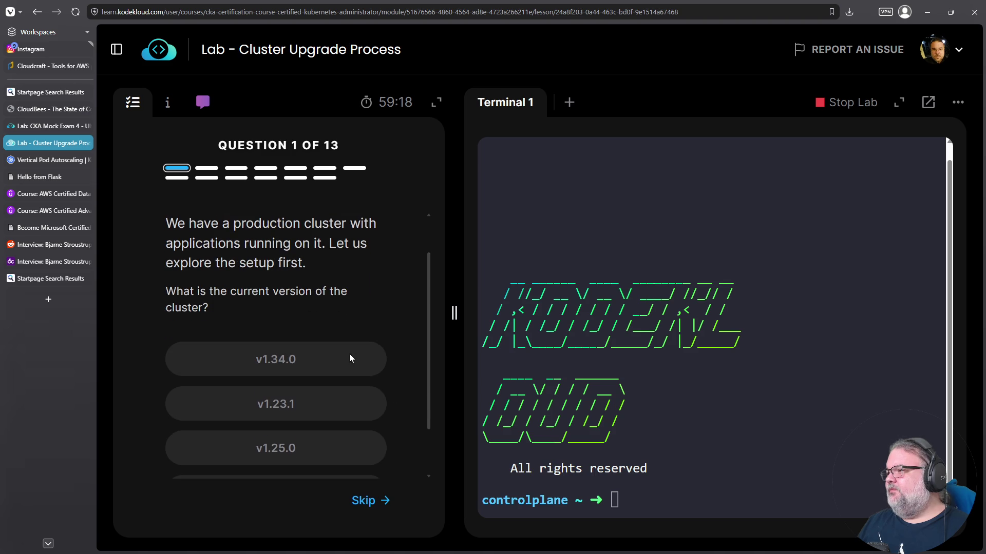
text(k)
key(BackSpace)
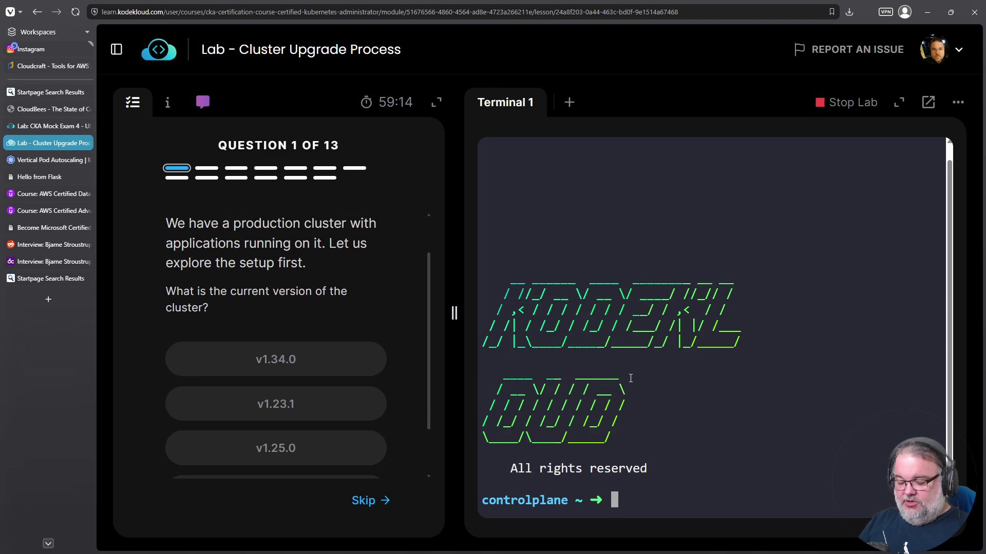
key(ctrl+l)
text(kubectl version)
key(Return)
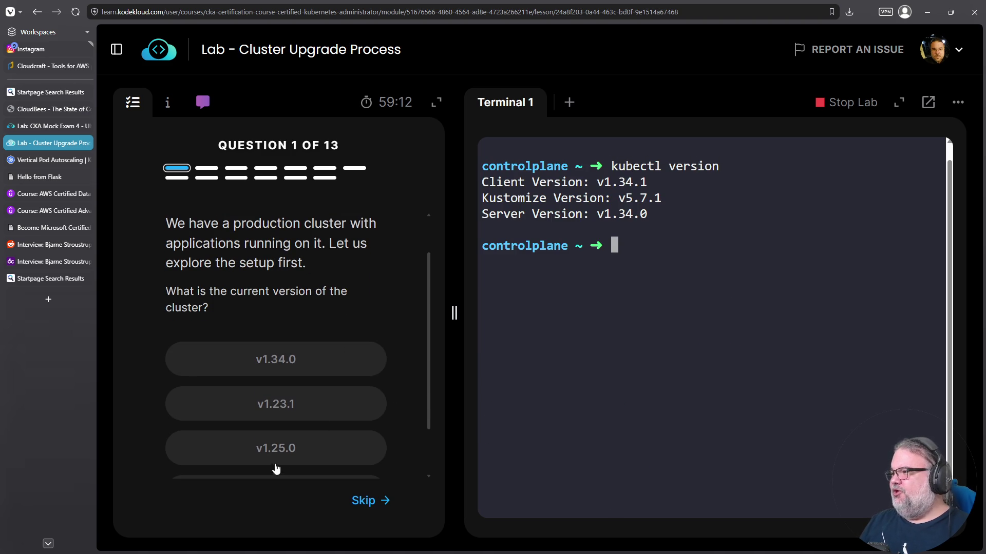
triple_click(527, 181)
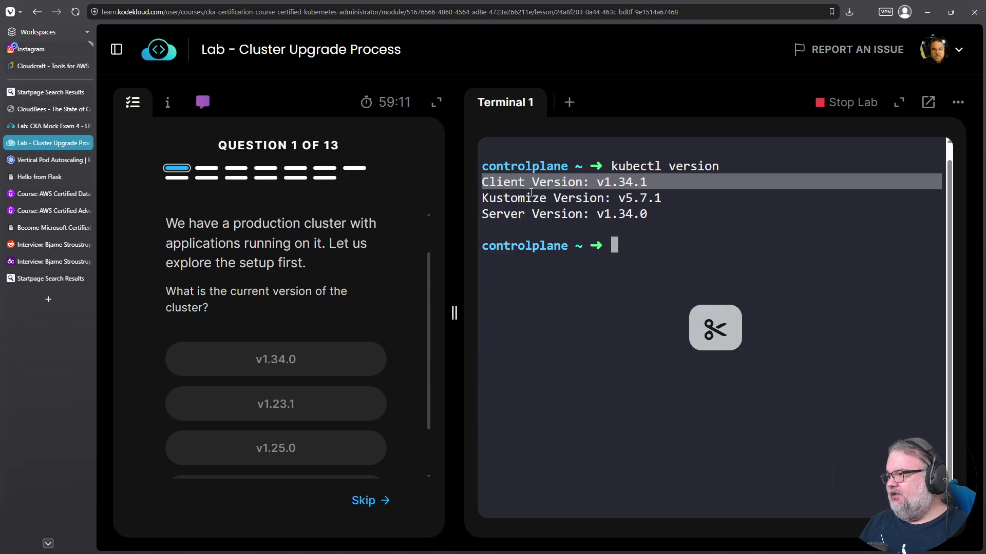
triple_click(548, 215)
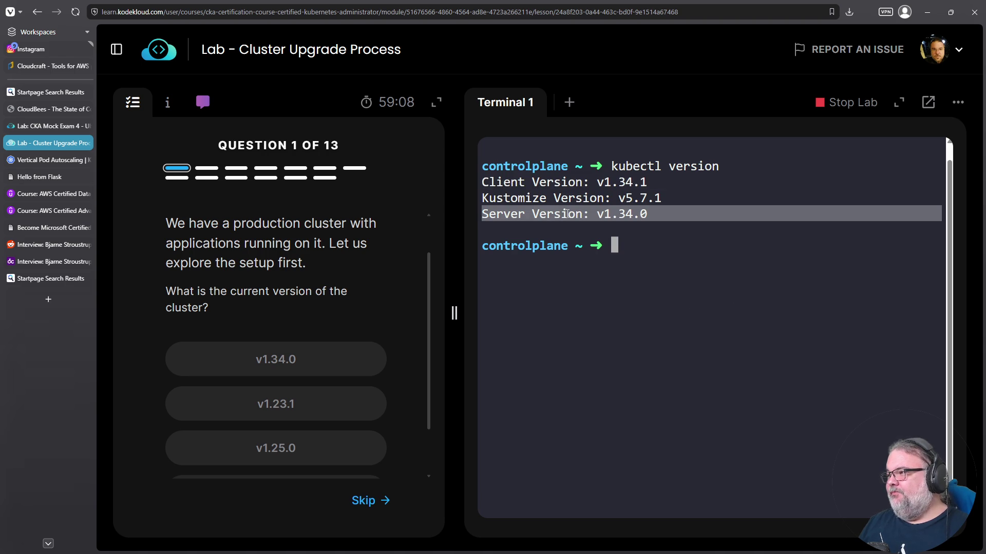
triple_click(560, 182)
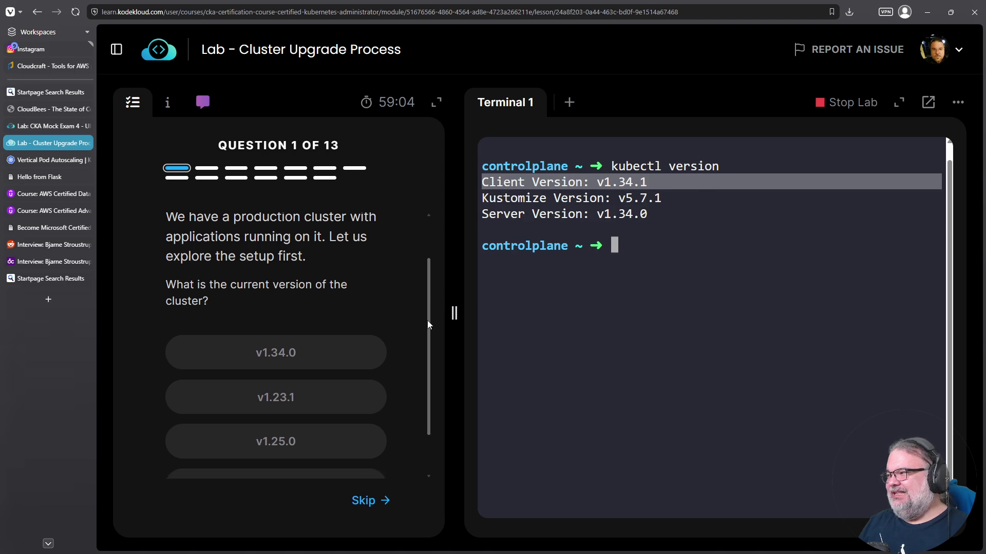
scroll(421, 334, down, 2)
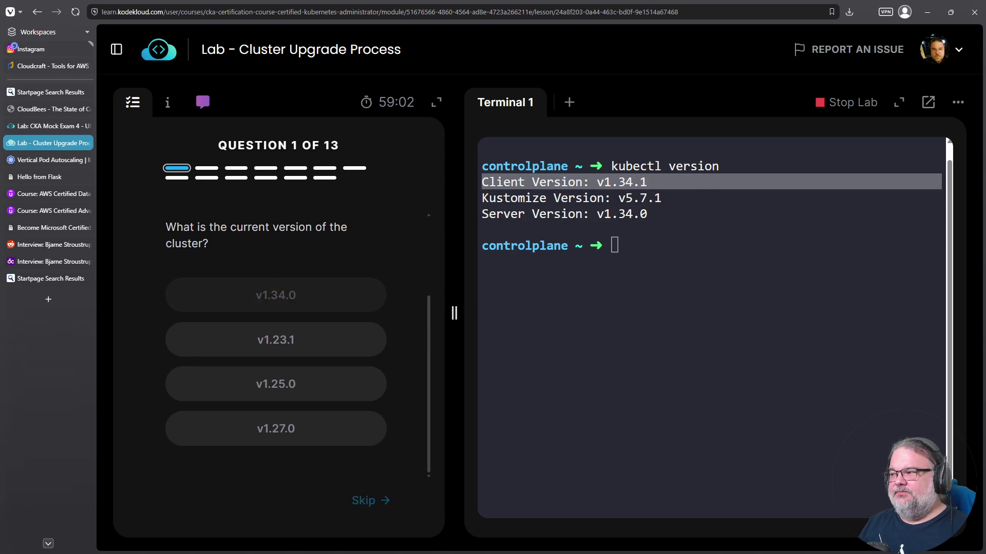
click(276, 296)
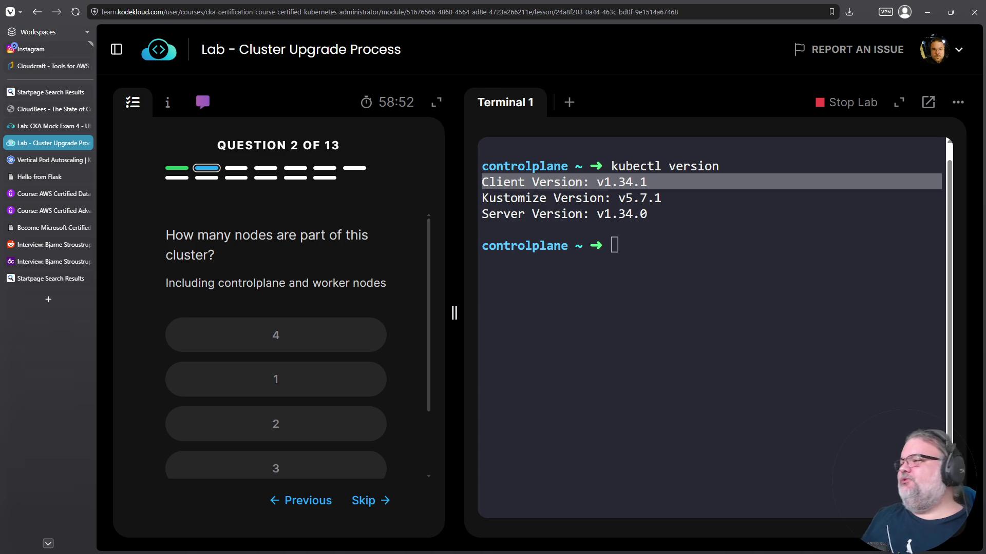
- List the nodes with k get nodes and answer question 2: the cluster has 2 nodes
click(517, 298)
text(k get nodes)
key(Return)
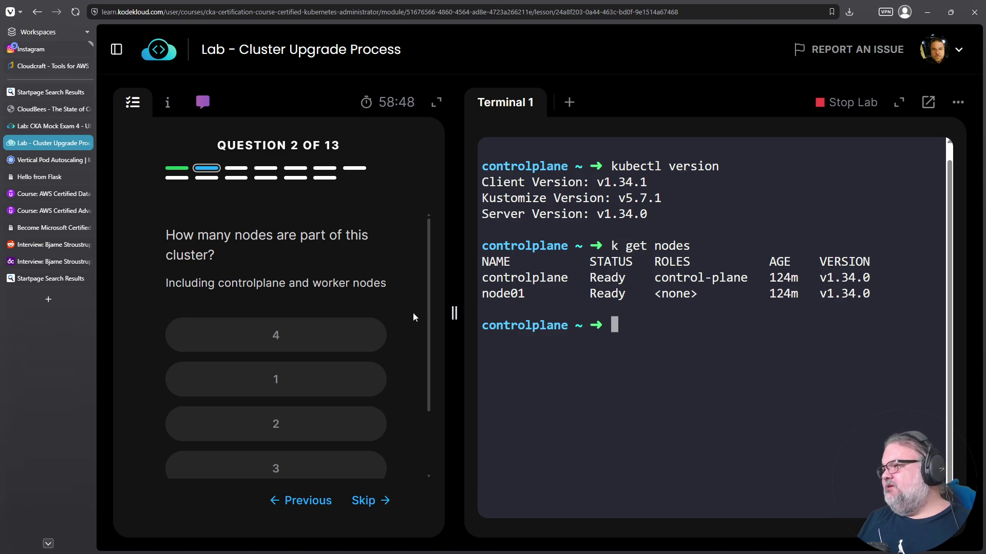
click(288, 414)
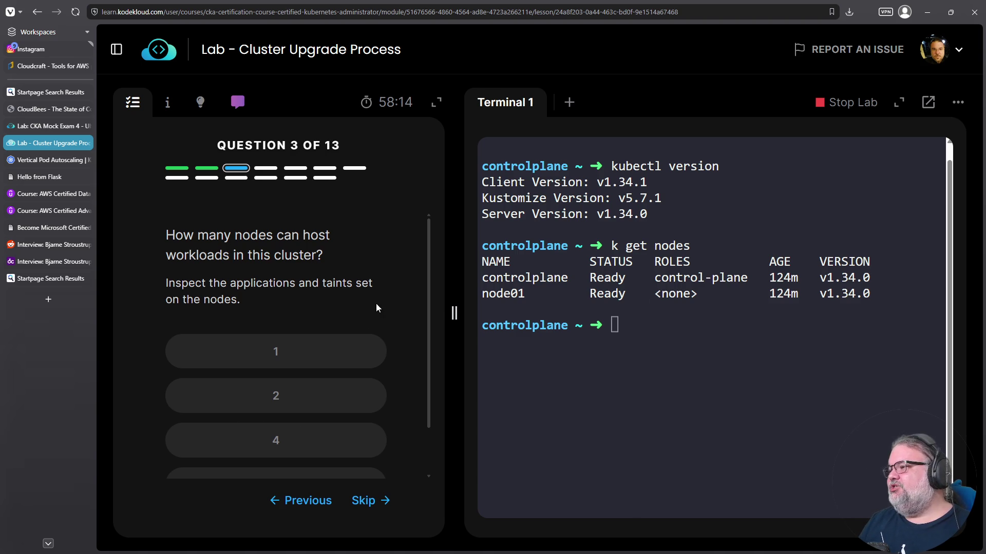
- Search the node YAML for taints and answer question 3: 2 nodes can host workloads
scroll(376, 308, down, 2)
click(637, 357)
text(k g)
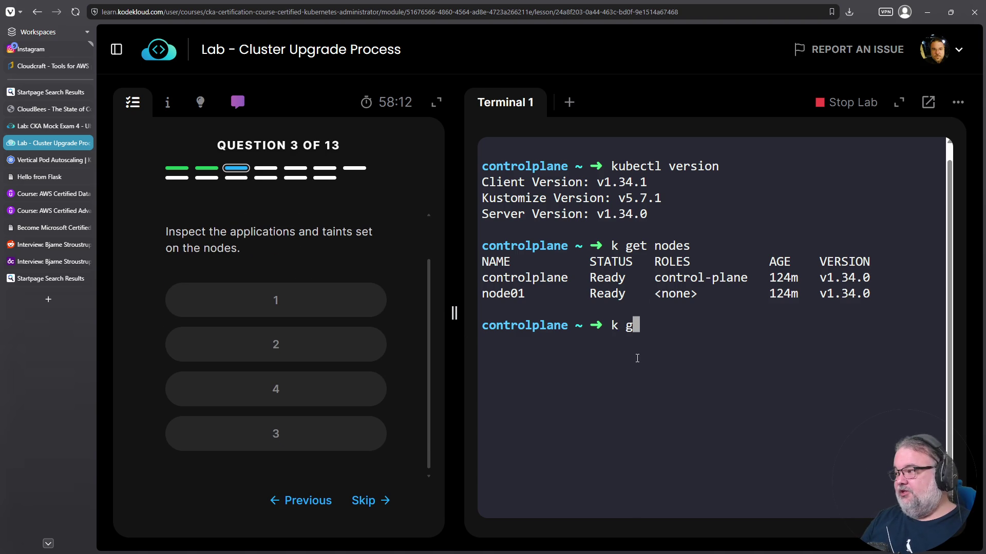
text(et nodes -o yaml | fgrep taints)
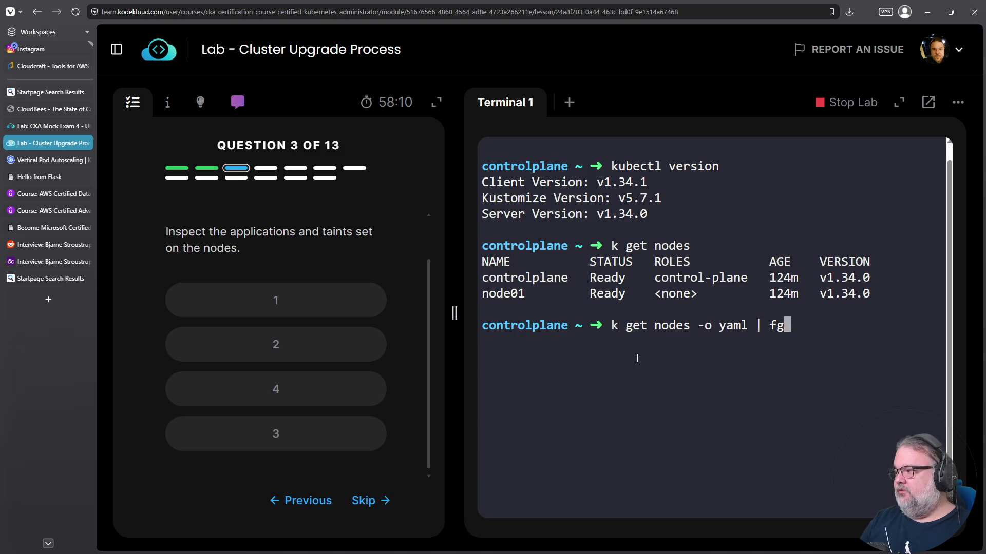
key(Return)
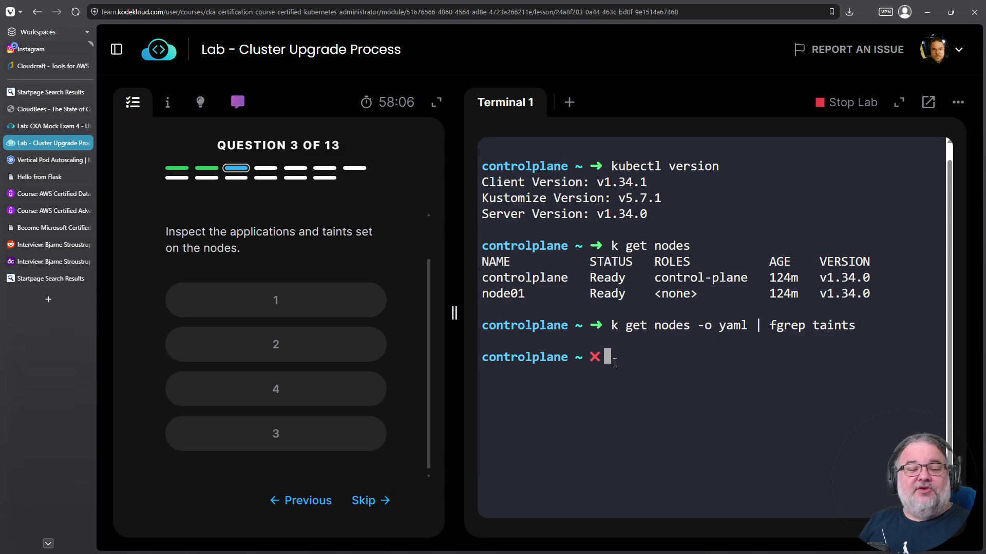
click(308, 336)
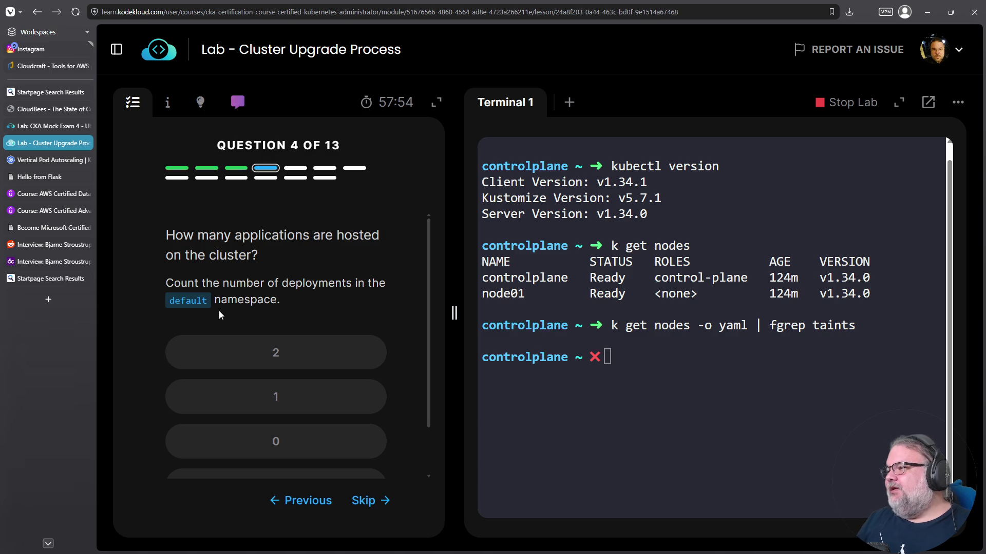
- Run k get pods and answer question 4: 1 application is hosted
click(675, 416)
text(k get pods)
key(Return)
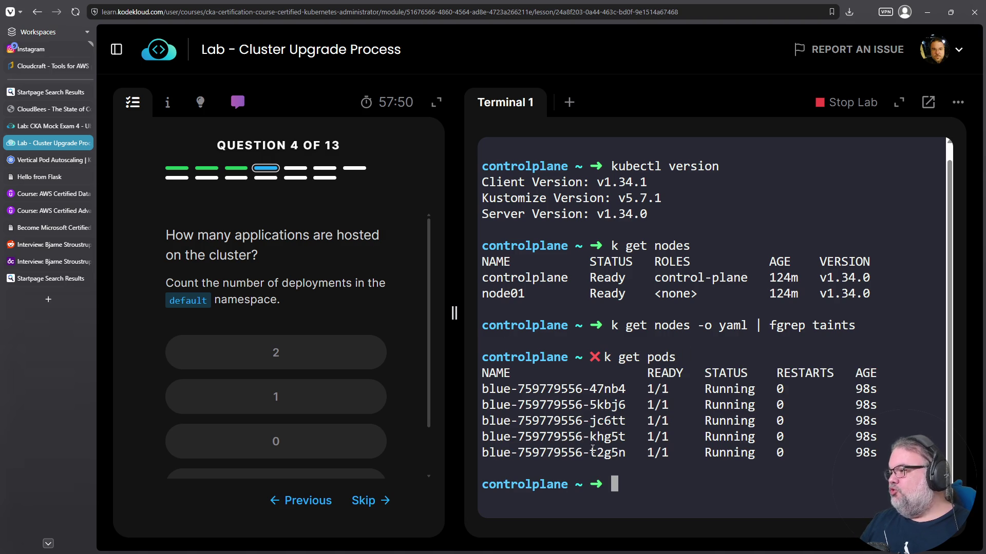
click(414, 414)
click(319, 396)
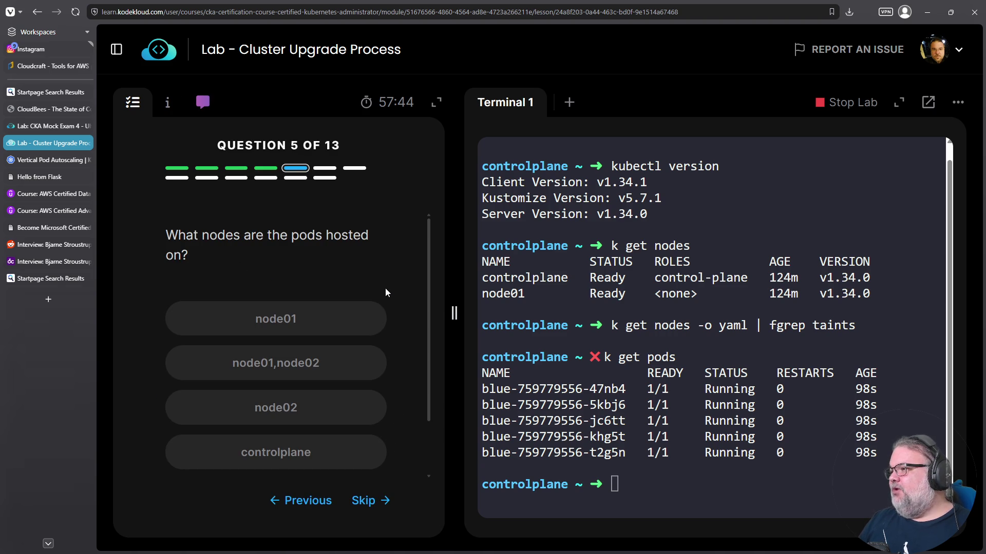
- List pods with k get pods -o wide and answer that they run on node01,controlplane
click(566, 320)
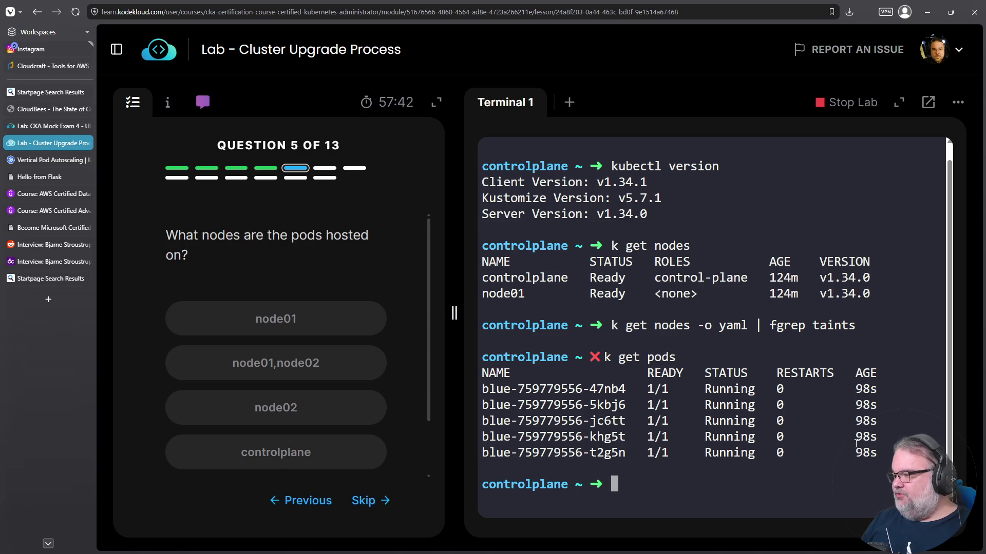
text(k get pods  -o wide)
key(Return)
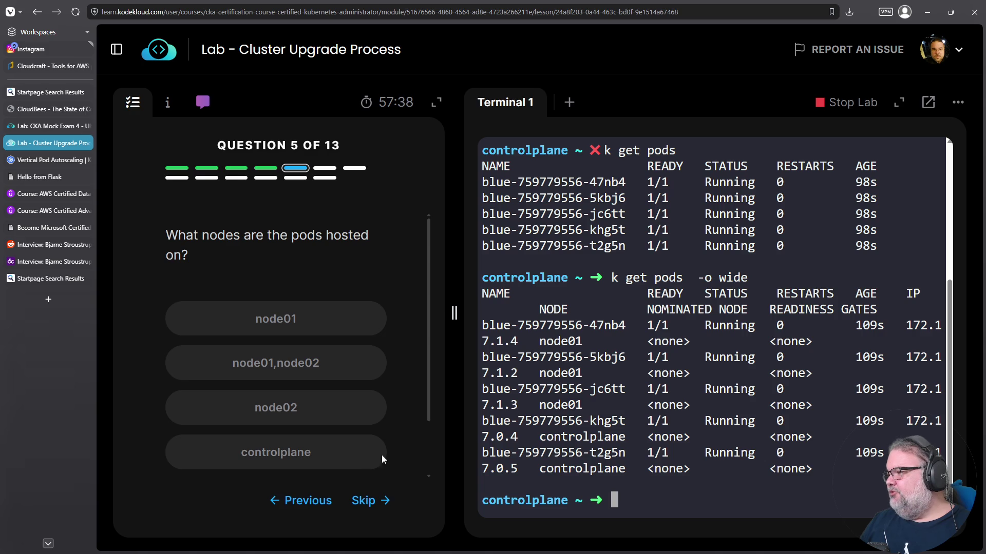
scroll(323, 398, down, 2)
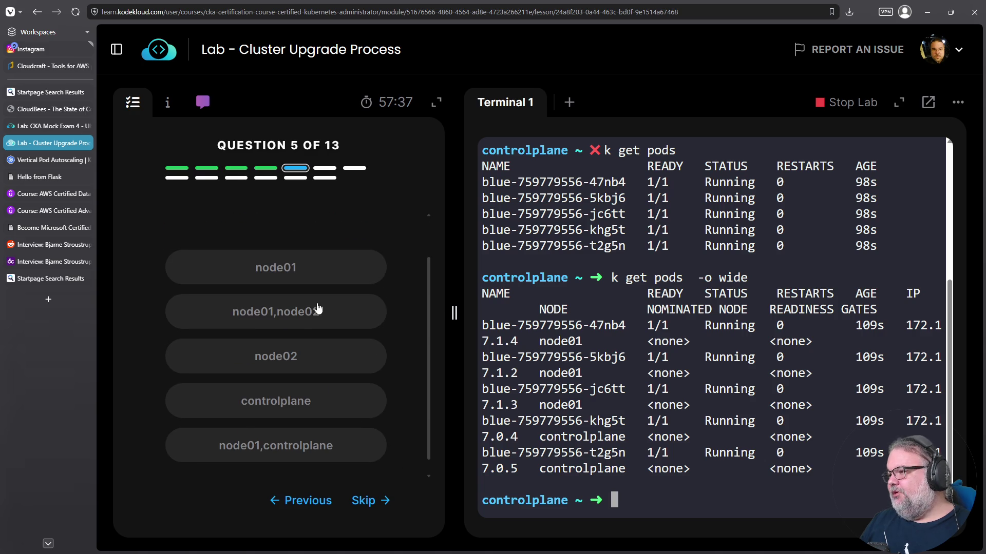
click(282, 432)
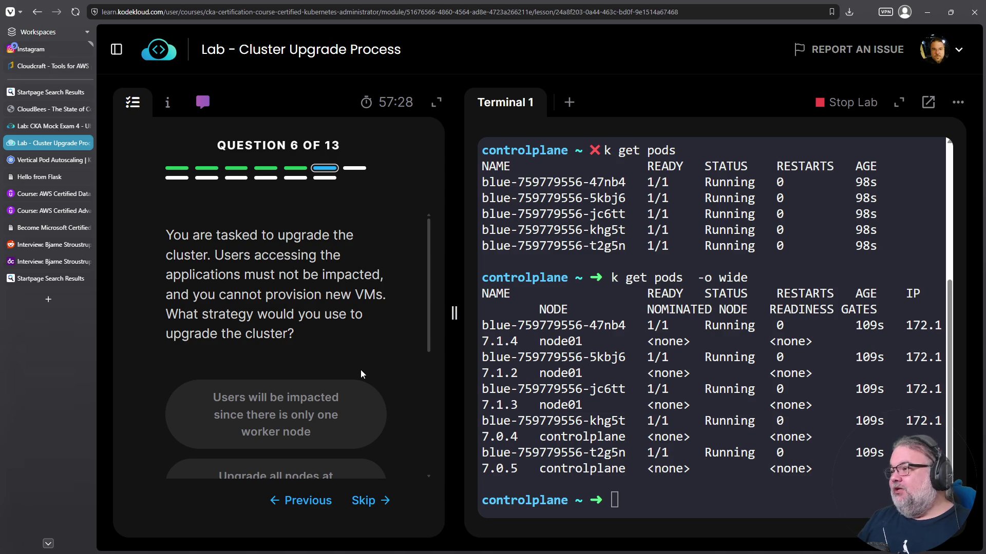
- Answer question 6 with 'Upgrade one node at a time while moving the workloads to the other' and advance
mouse_move(214, 257)
mouse_down()
mouse_move(240, 280)
mouse_move(386, 296)
mouse_move(300, 334)
mouse_up()
scroll(303, 333, down, 4)
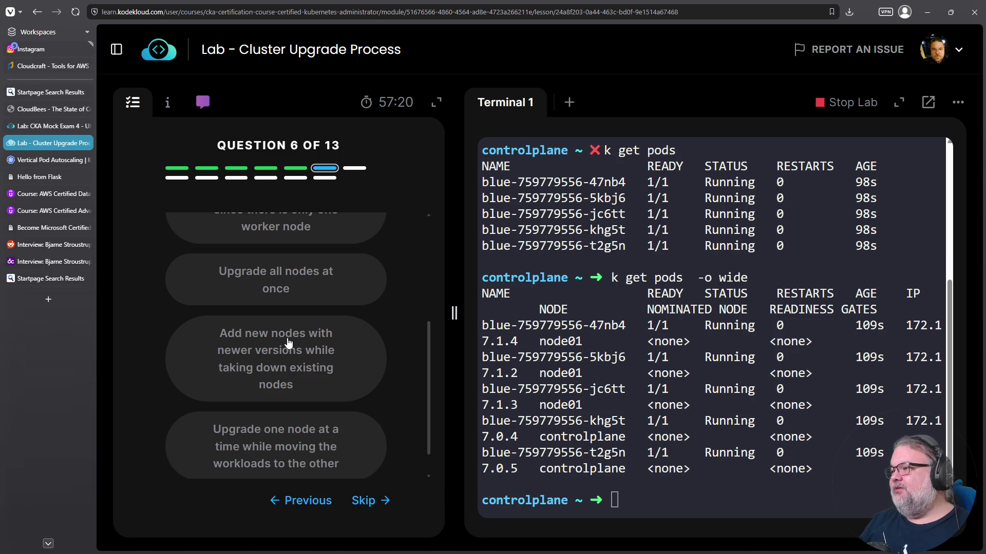
scroll(287, 345, up, 1)
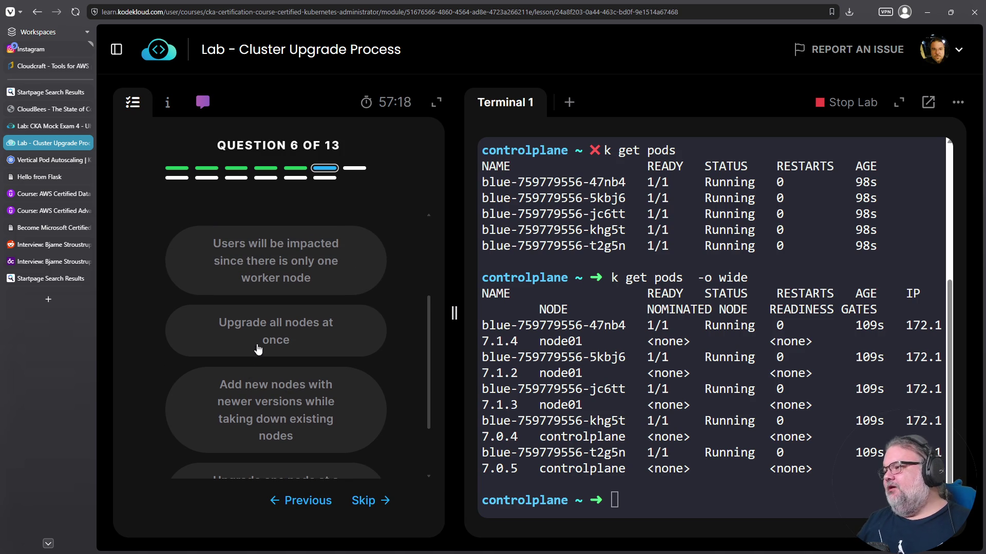
scroll(263, 408, down, 2)
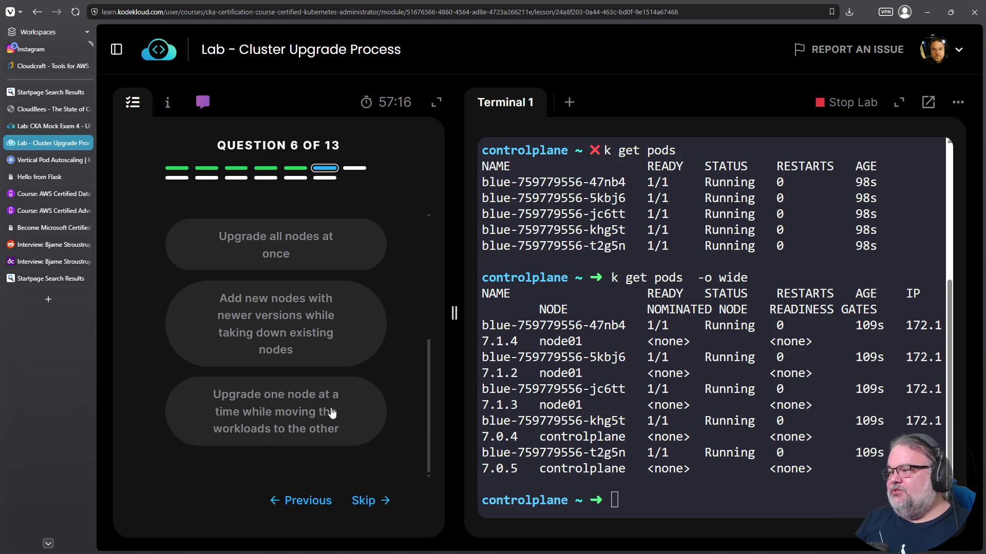
click(319, 424)
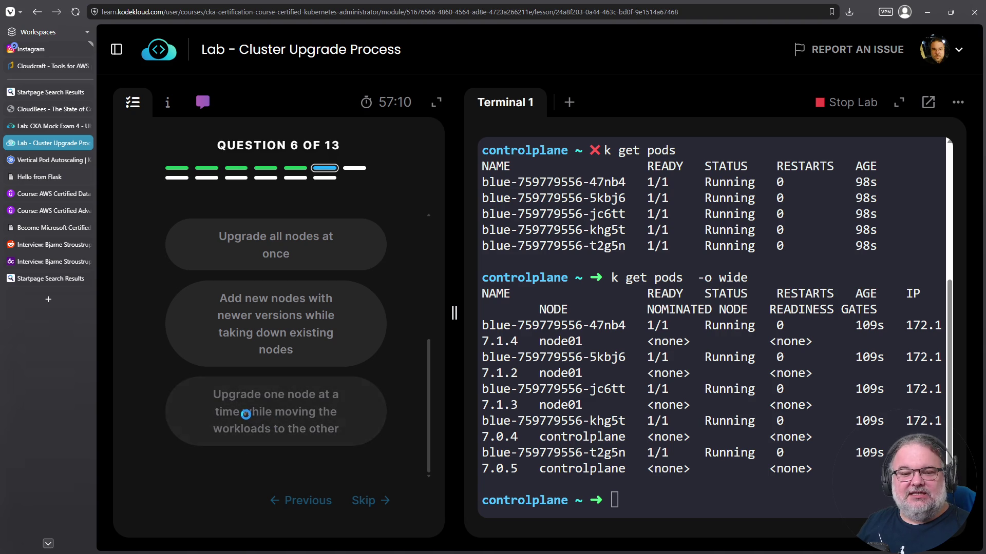
click(378, 495)
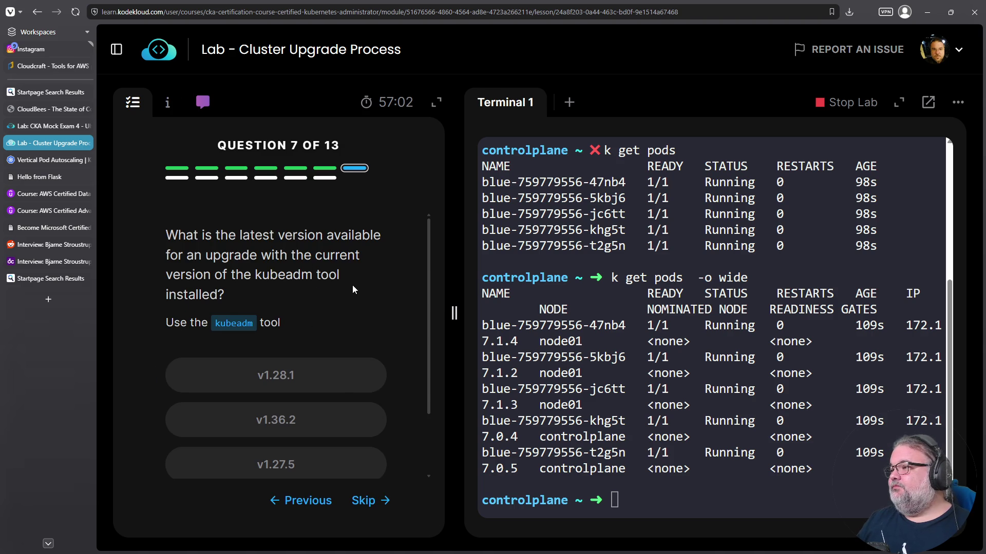
- Read the help output of kubeadm and kubeadm upgrade -h
scroll(352, 285, down, 1)
scroll(352, 285, up, 1)
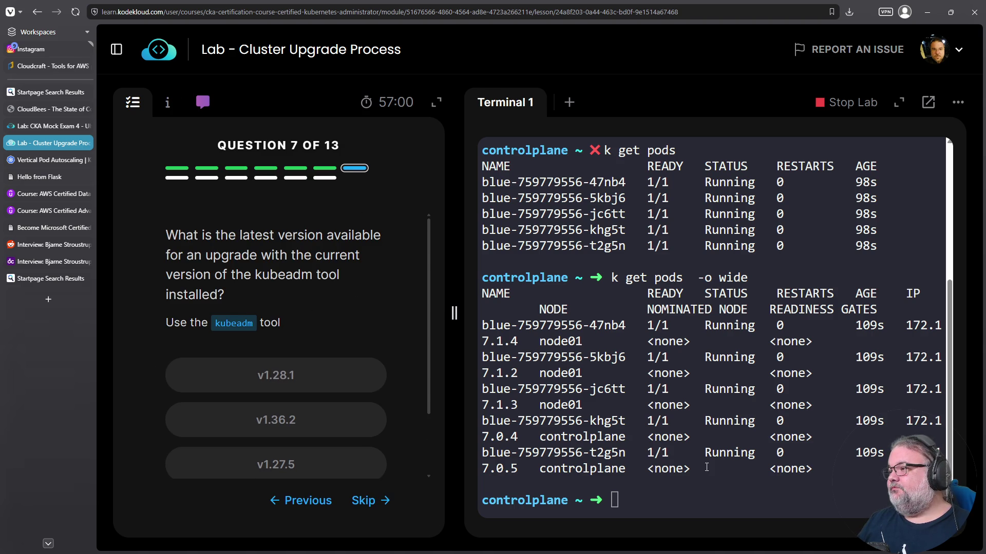
text(kubeadm)
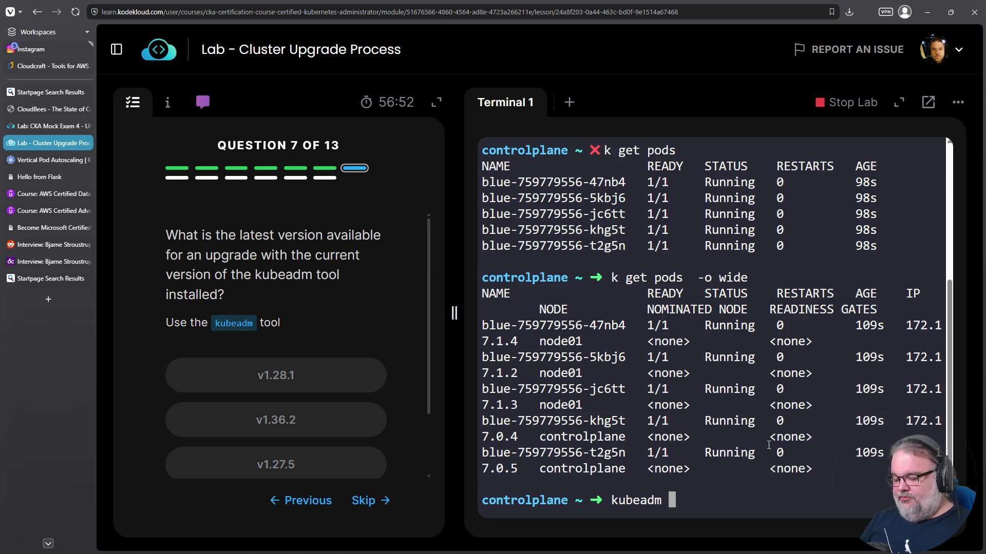
key(Return)
scroll(709, 435, up, 5)
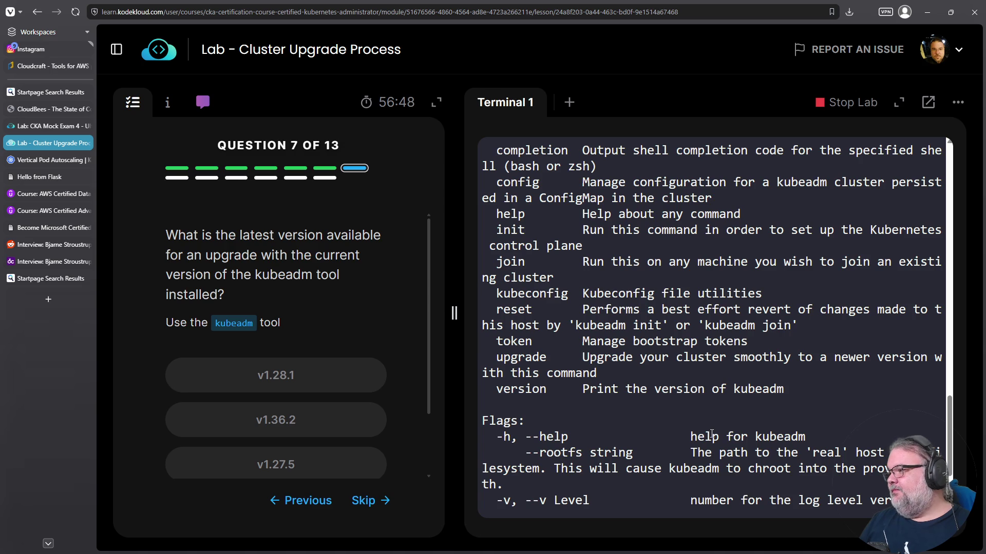
scroll(635, 434, up, 1)
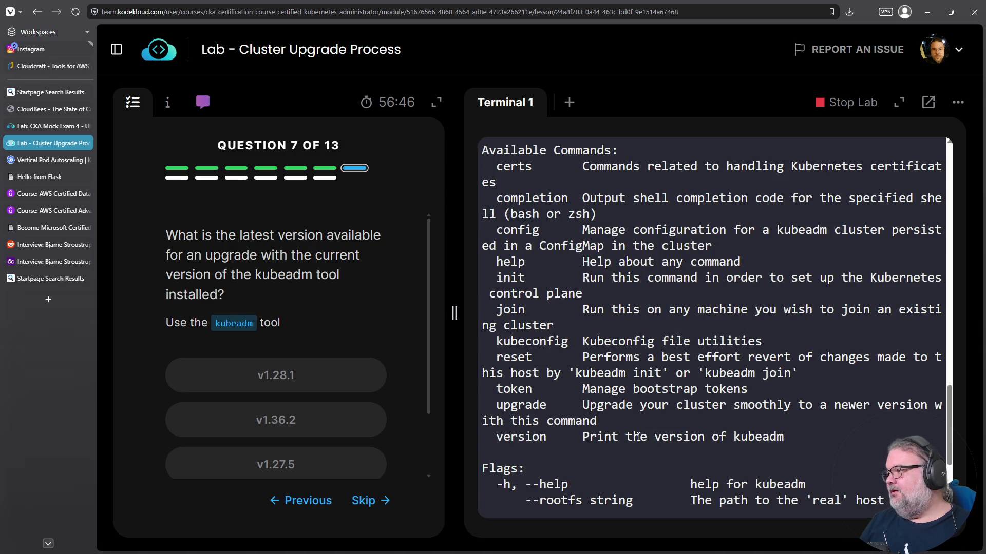
text(kubeadm )
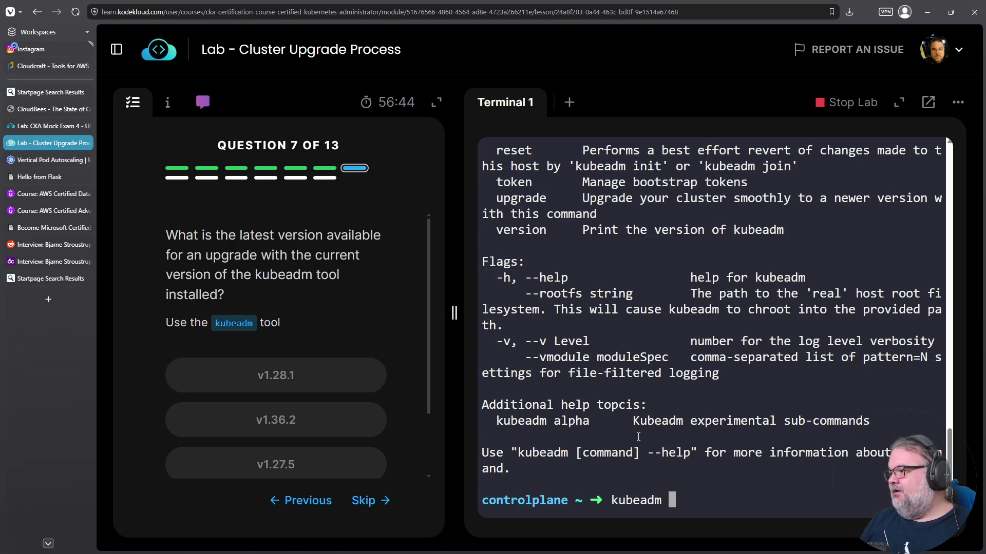
text(upgrade -h)
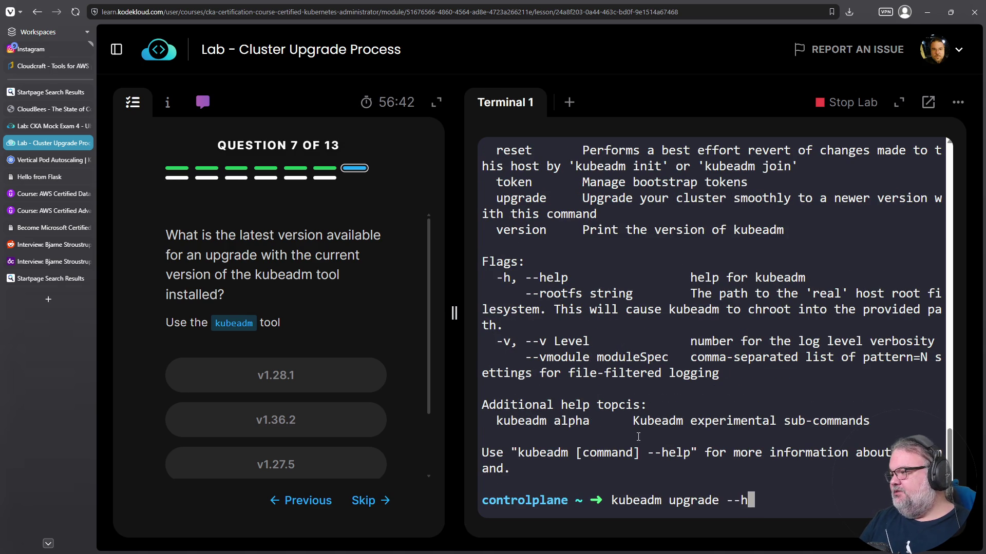
key(Return)
- Run kubeadm upgrade plan, correcting the mistyped 'pl,an' on a second attempt
scroll(670, 436, up, 3)
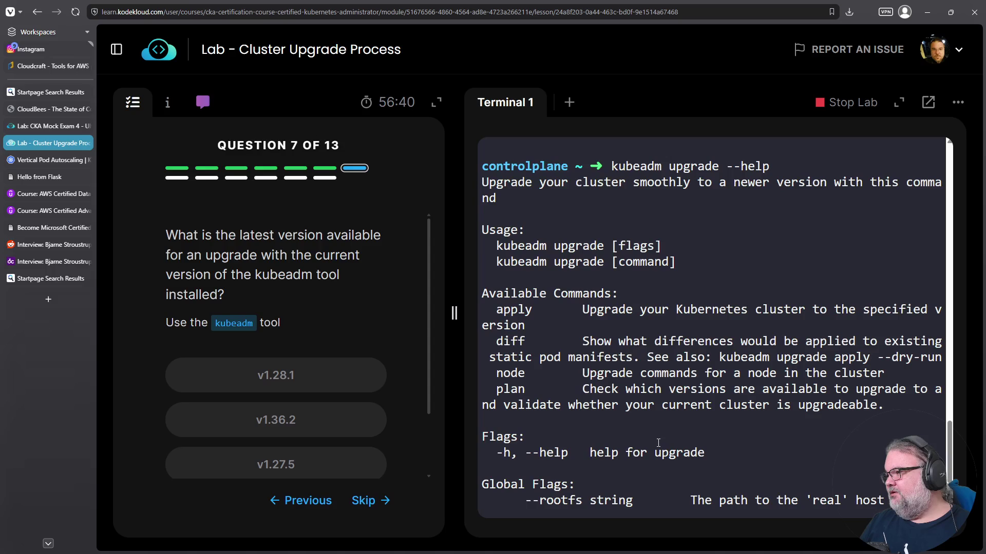
scroll(658, 440, down, 3)
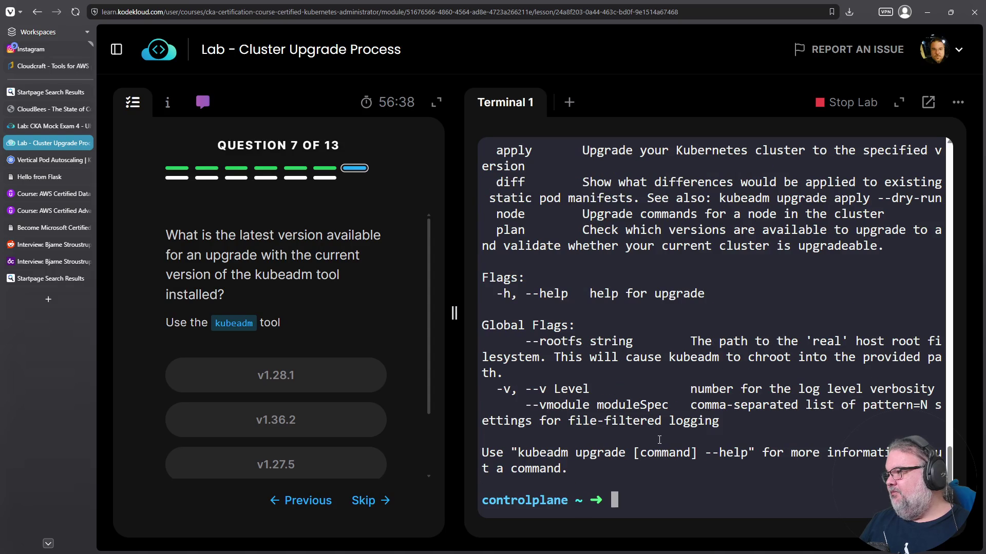
key(Up)
key(BackSpace)
key(BackSpace)
key(BackSpace)
text(pl,an)
key(Return)
key(Up)
key(Left)
key(Left)
key(BackSpace)
key(Return)
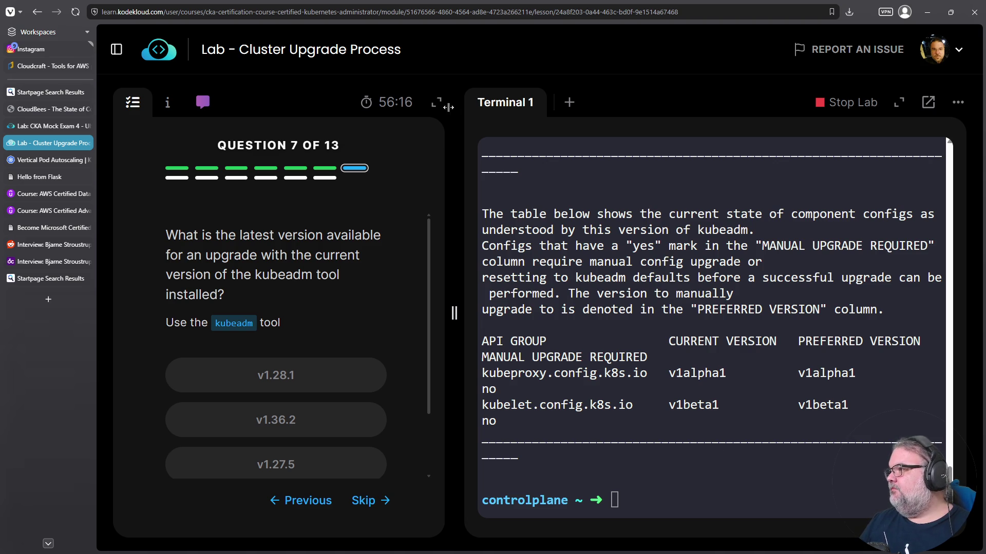
click(898, 102)
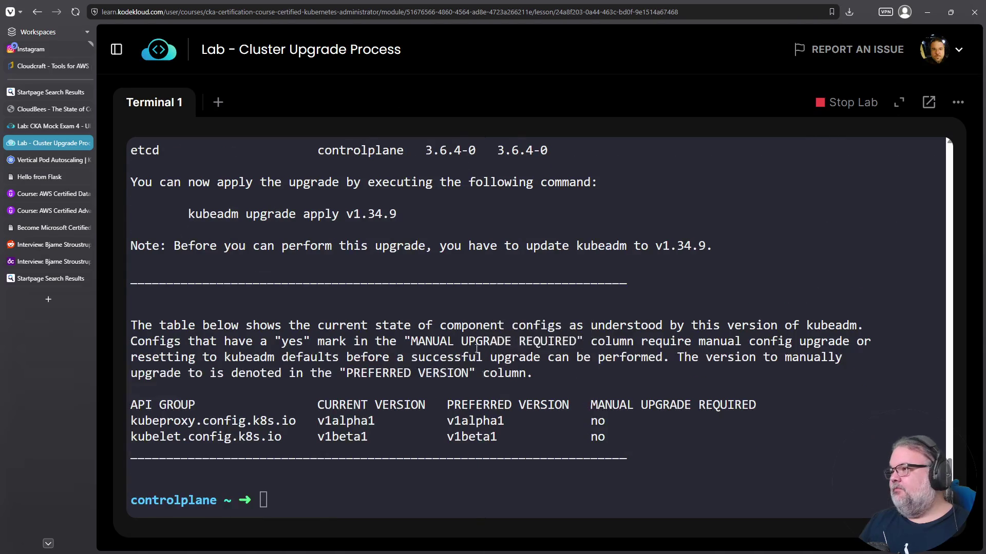
scroll(485, 342, up, 3)
scroll(256, 249, up, 2)
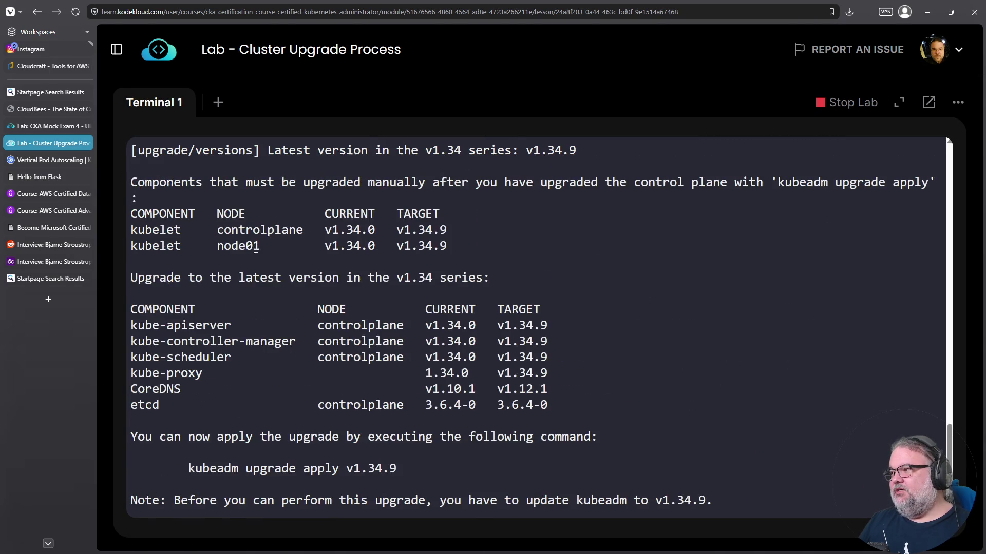
double_click(439, 326)
scroll(434, 291, up, 3)
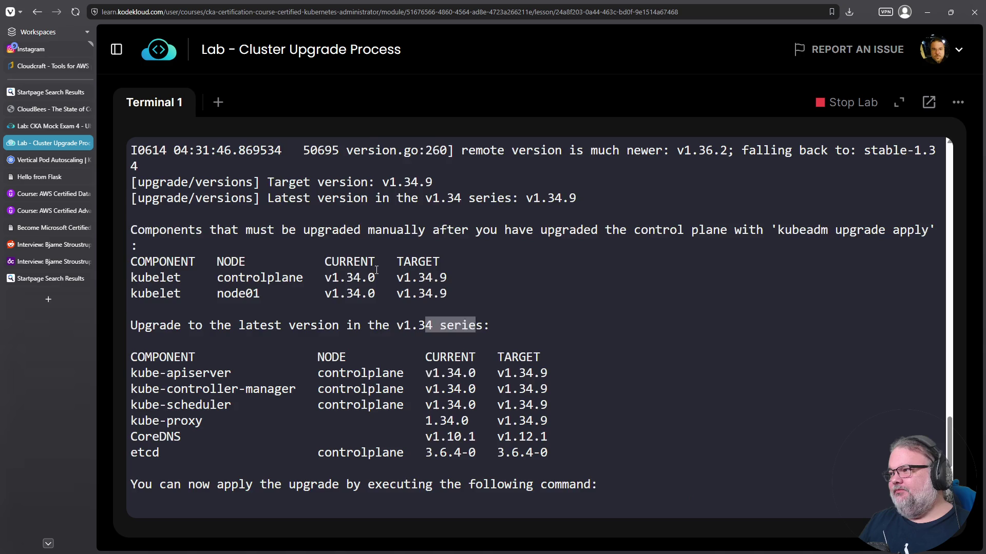
scroll(312, 268, up, 1)
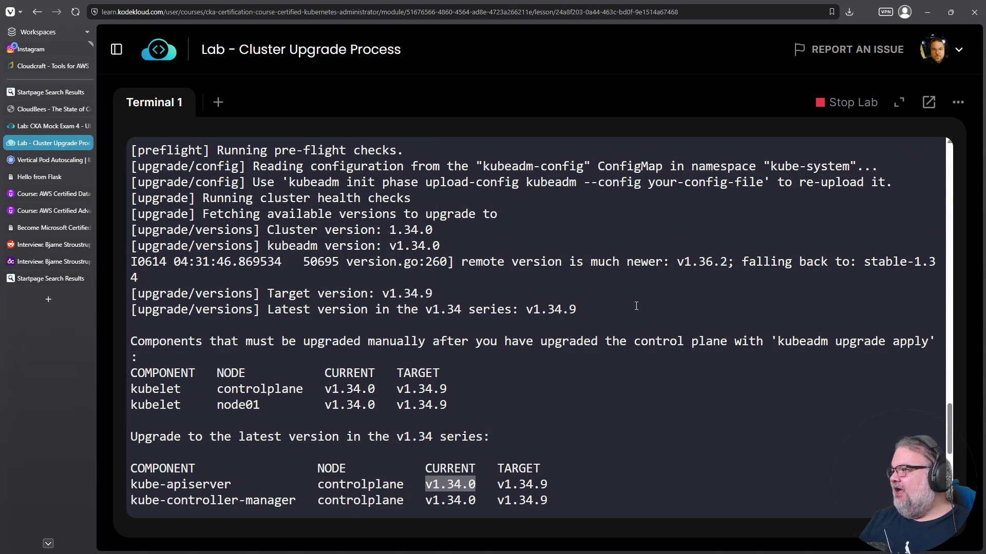
double_click(702, 262)
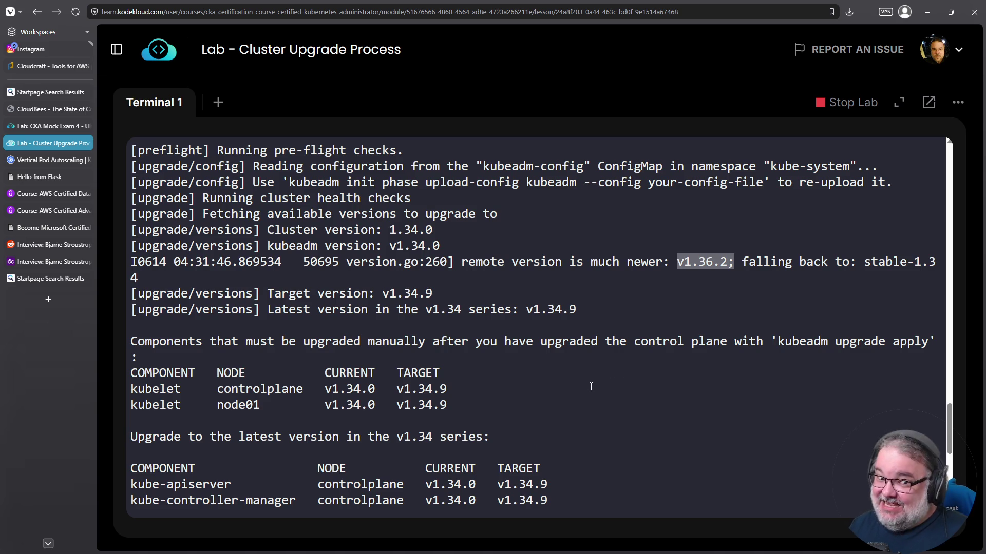
double_click(915, 264)
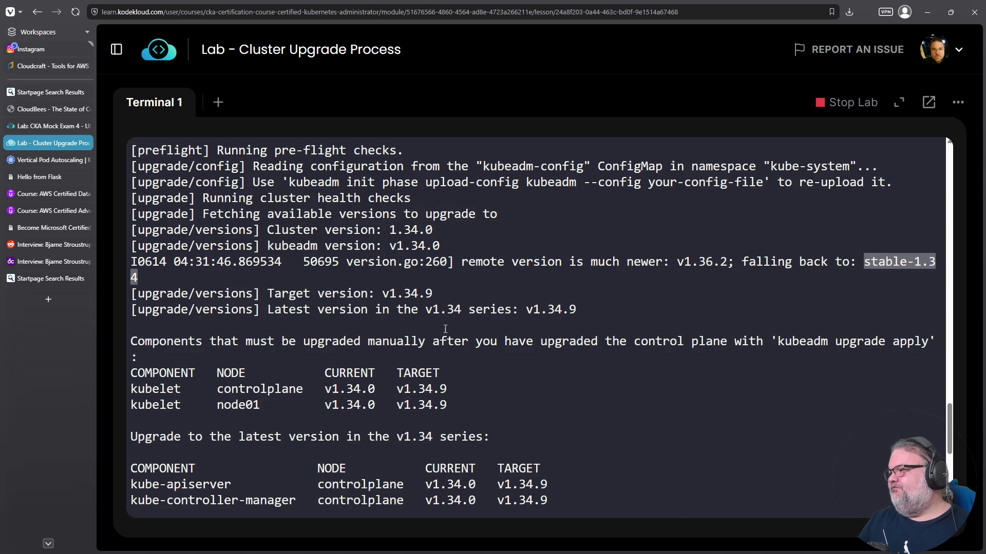
double_click(407, 294)
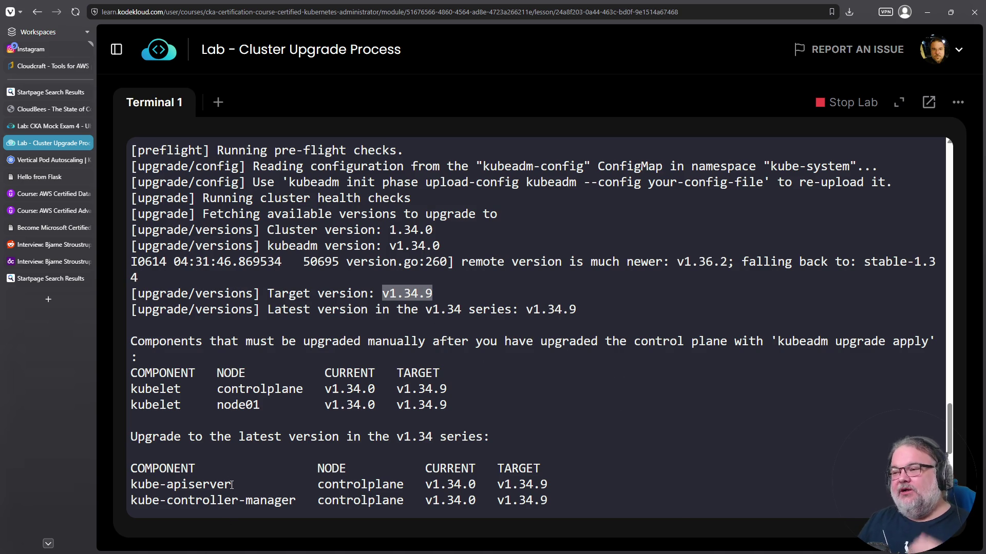
click(898, 104)
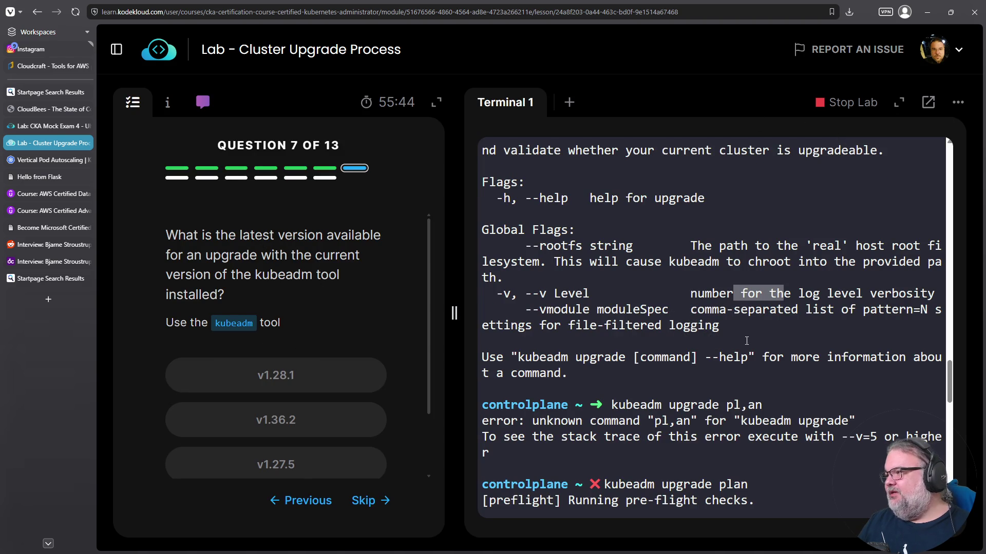
- Rerun kubeadm upgrade plan and answer question 7 with the latest version v1.36.2
scroll(336, 392, down, 2)
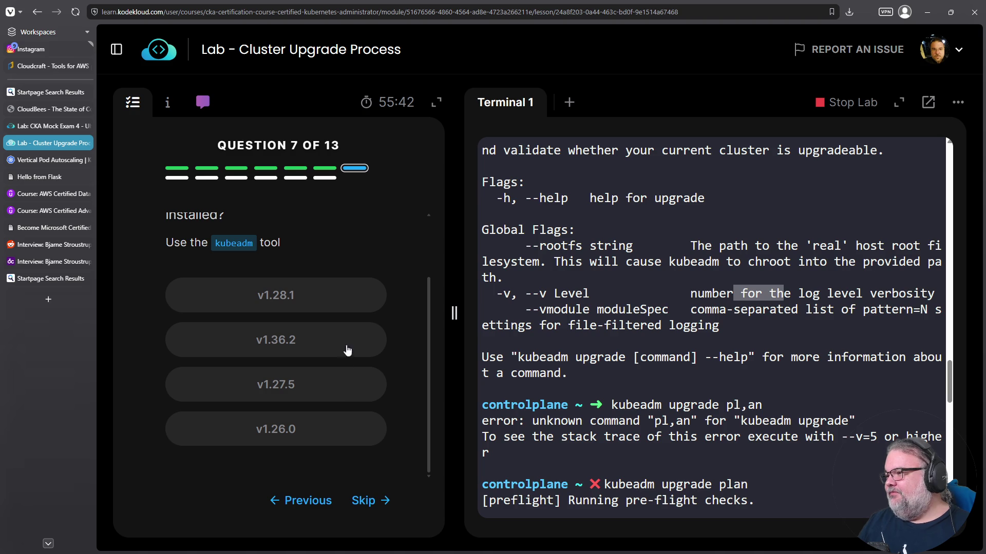
scroll(713, 357, up, 6)
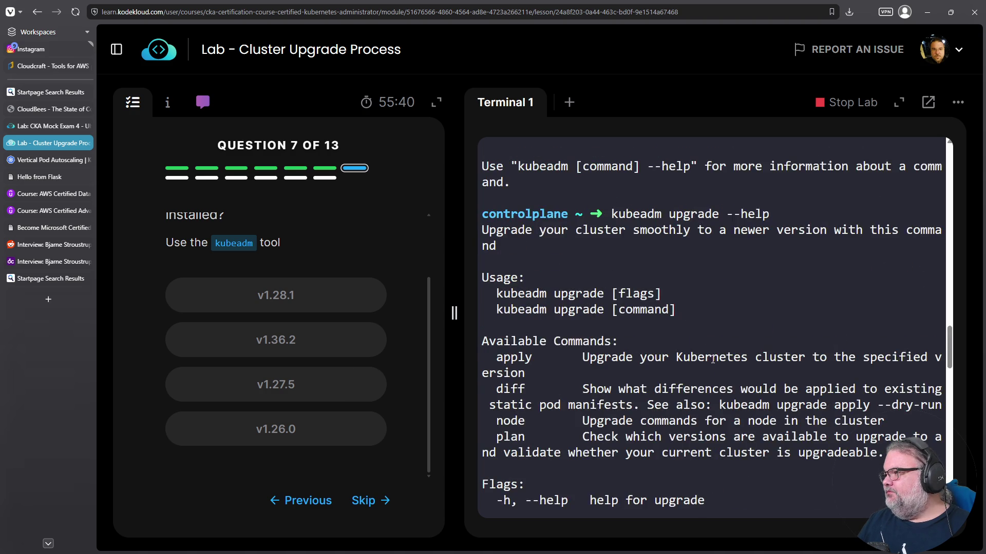
scroll(713, 357, up, 7)
scroll(714, 356, down, 6)
scroll(714, 356, down, 10)
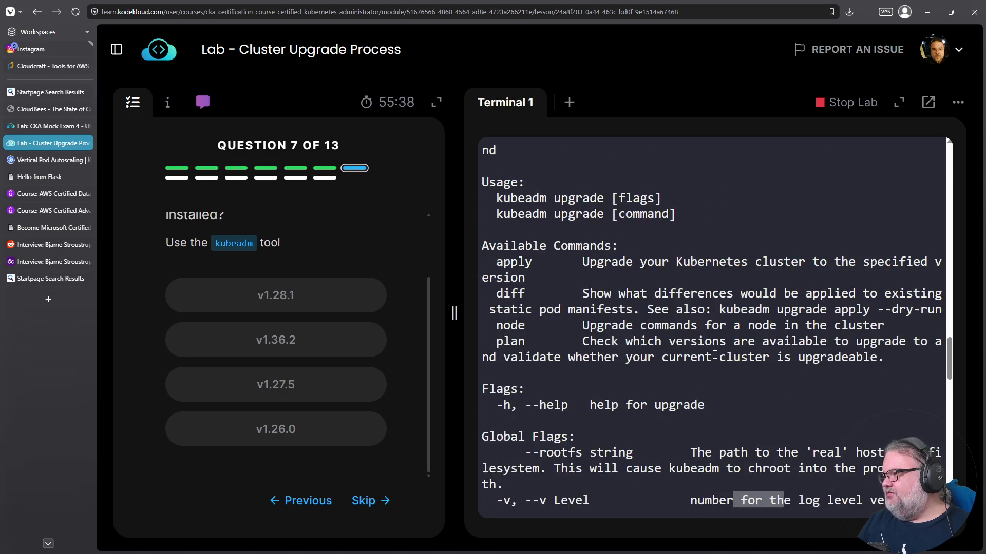
key(Return)
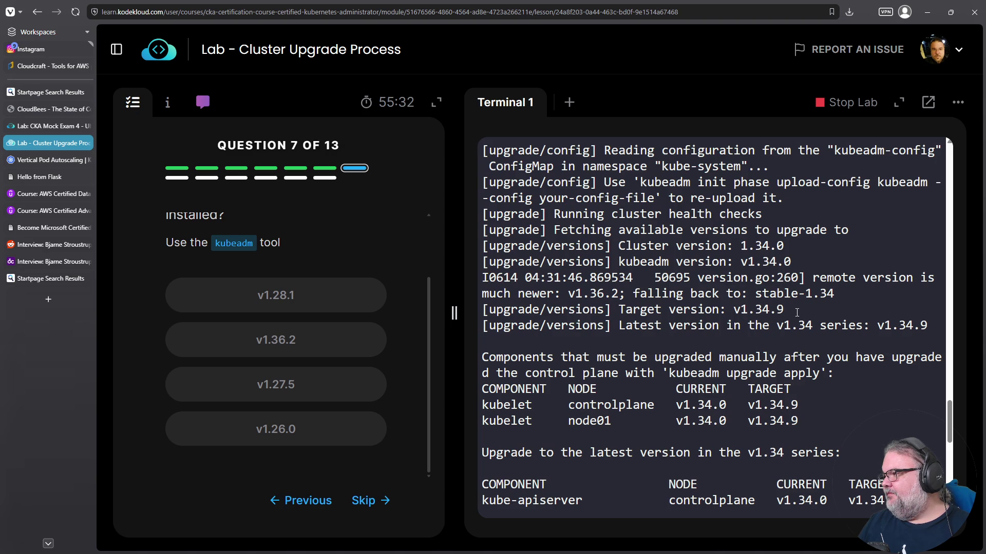
double_click(598, 294)
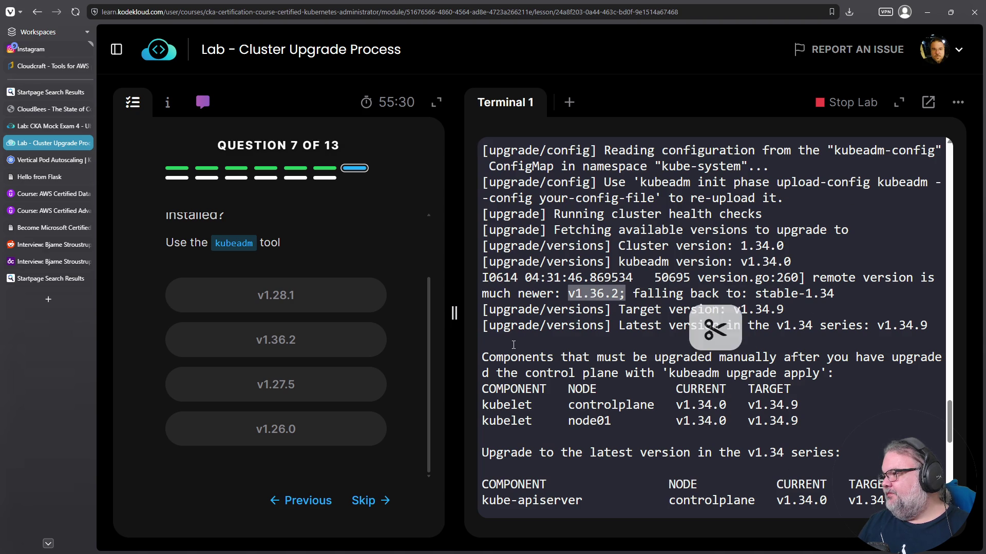
click(313, 341)
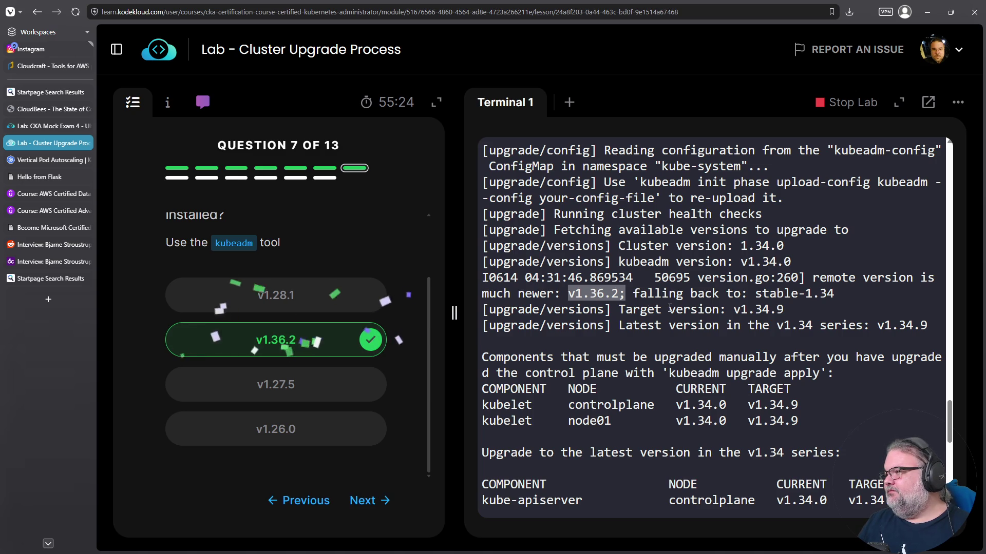
triple_click(595, 294)
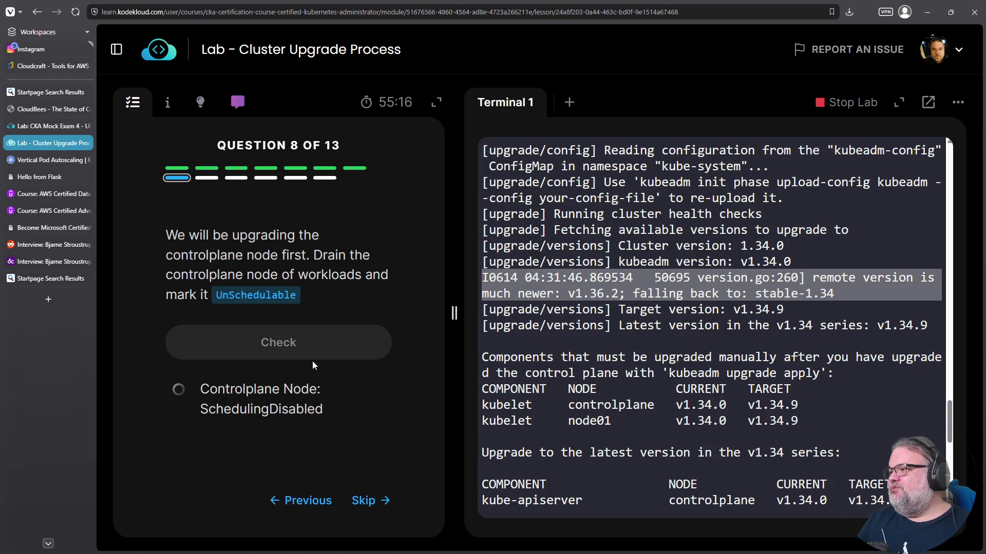
- Drain the controlplane with 'k drain controlplane --ignore-daemonsets', check question 8, and advance
click(603, 378)
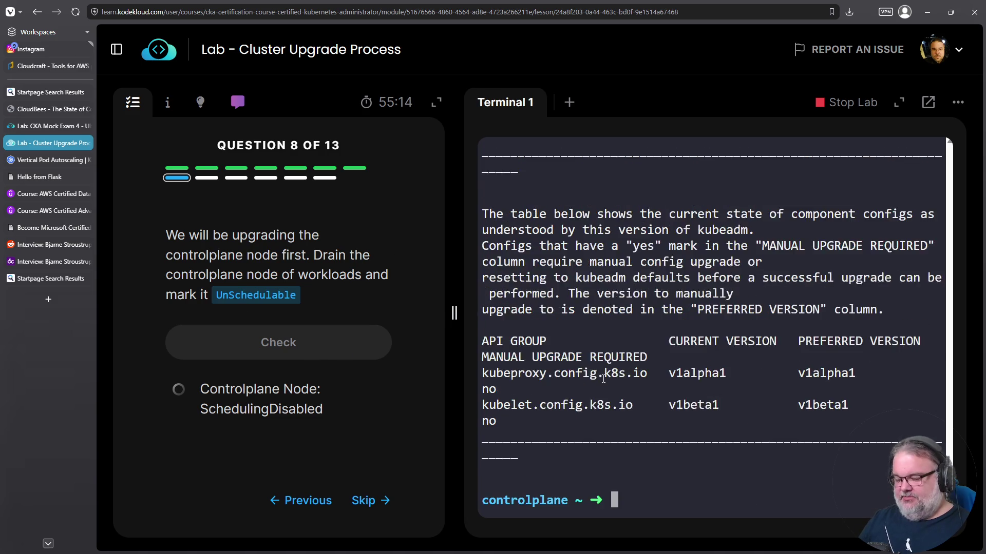
key(ctrl+c)
text(k drain controlplane )
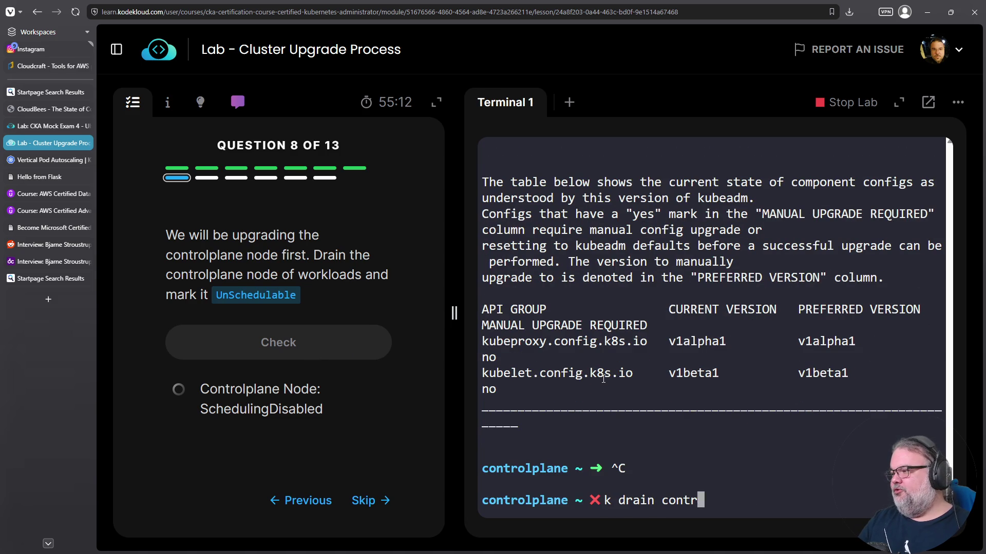
text(--)
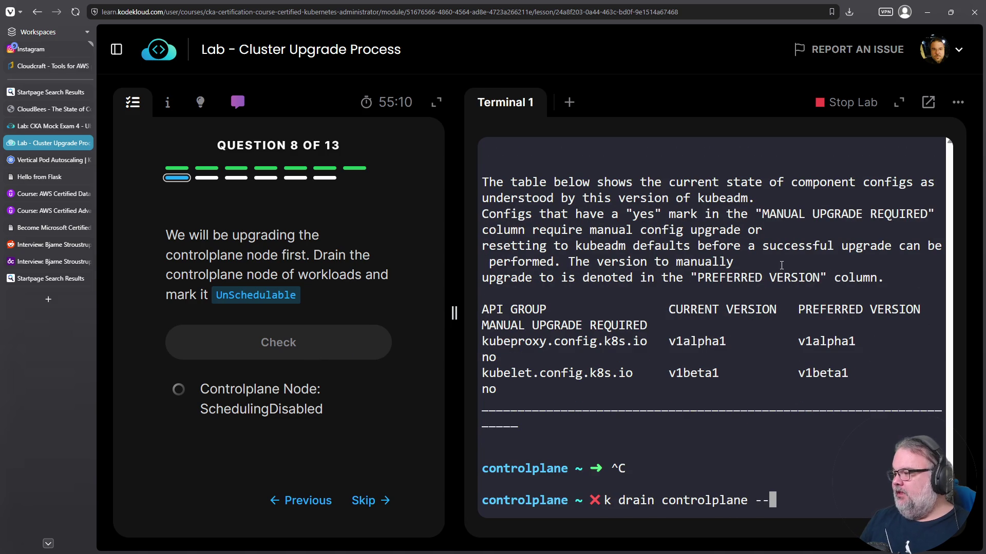
text(ignore-daemonsets)
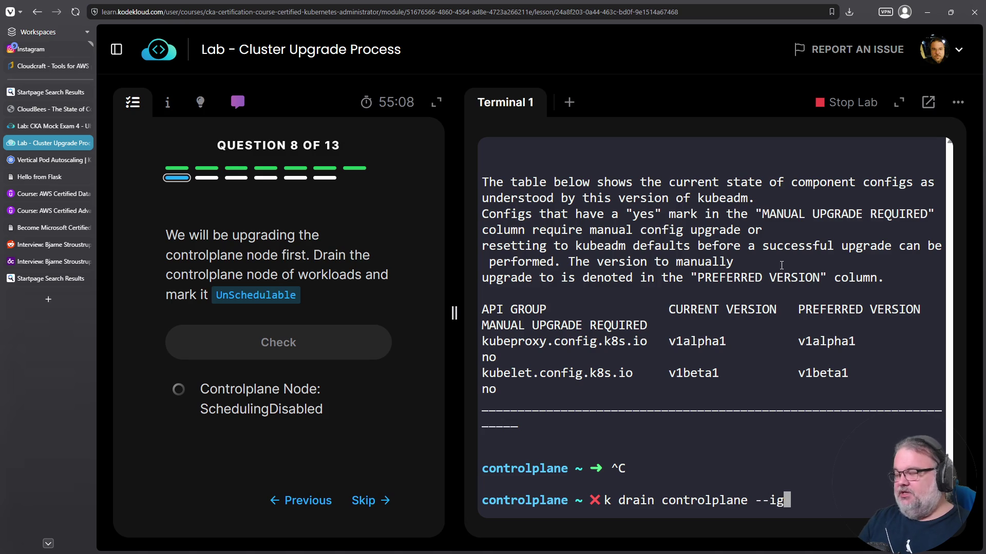
key(Return)
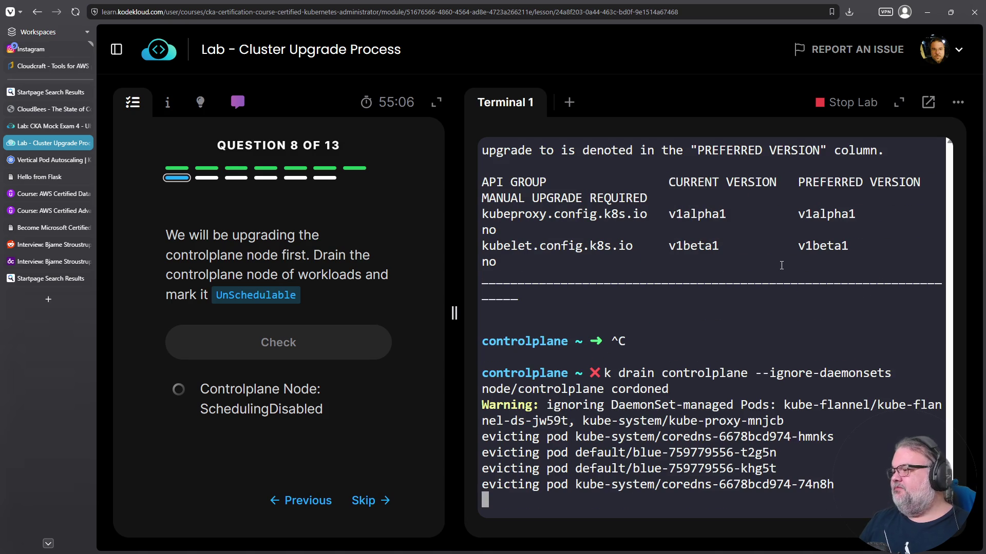
mouse_move(770, 433)
mouse_down()
mouse_move(482, 420)
mouse_move(503, 421)
mouse_up()
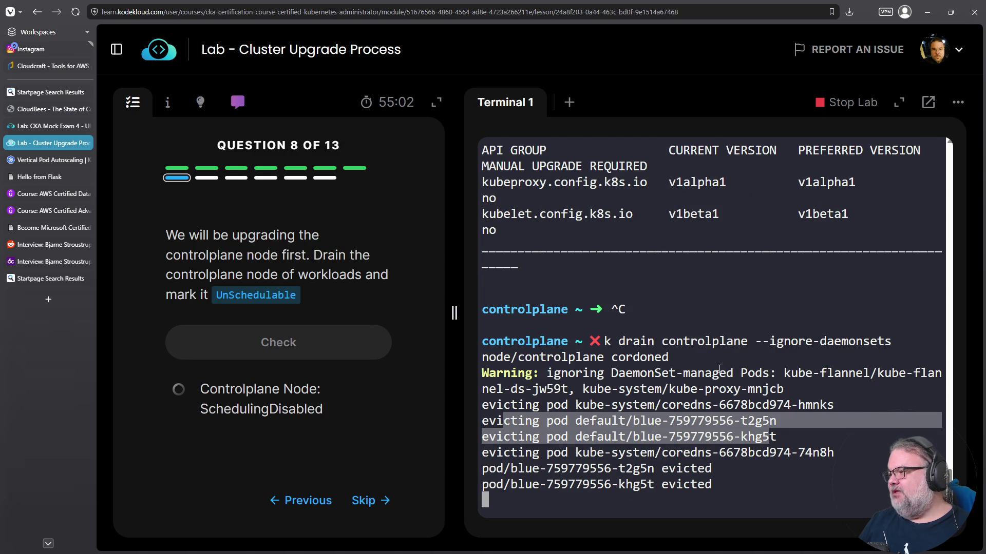
triple_click(624, 421)
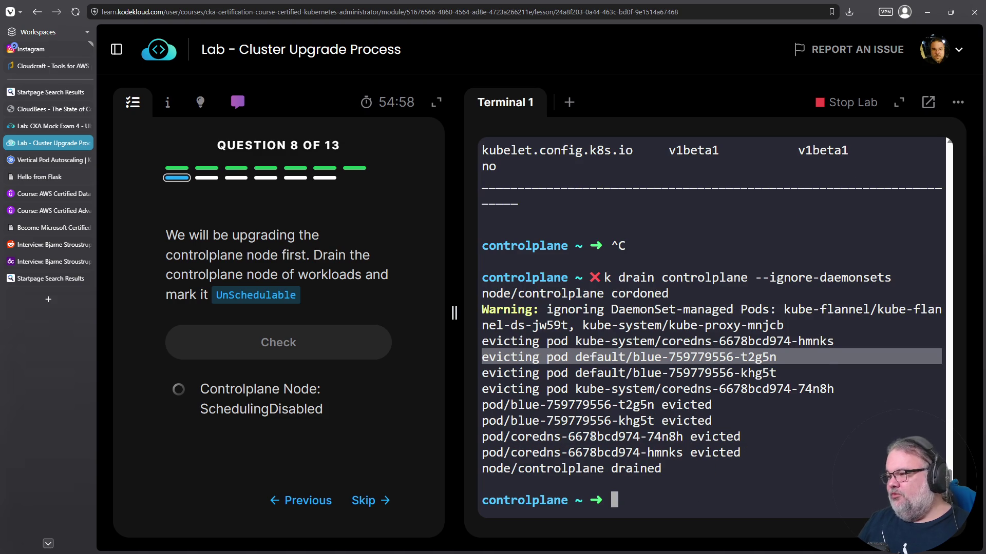
click(232, 338)
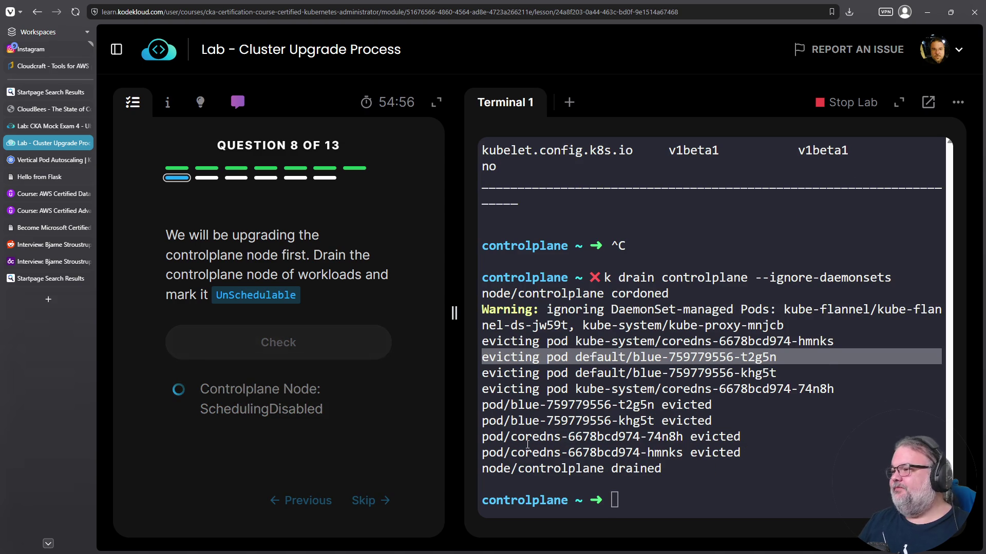
click(305, 394)
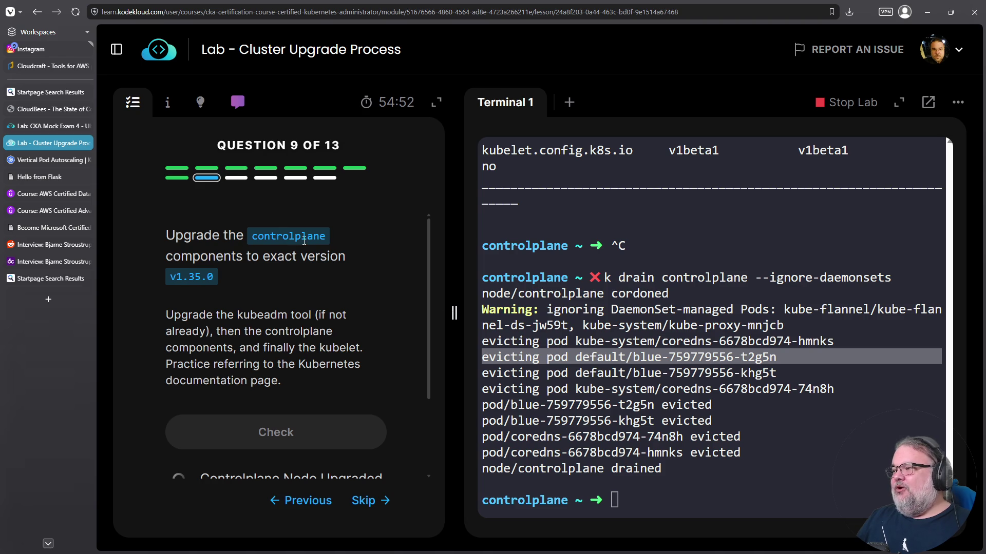
- Run apt update kubeadm, then rerun it as apt upgrade kubeadm
drag(219, 269, 167, 269)
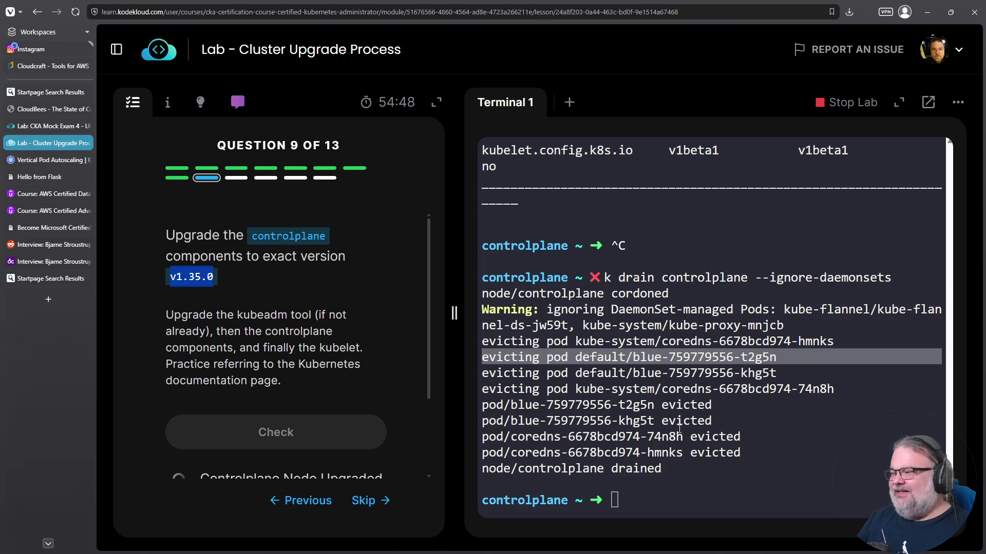
click(561, 377)
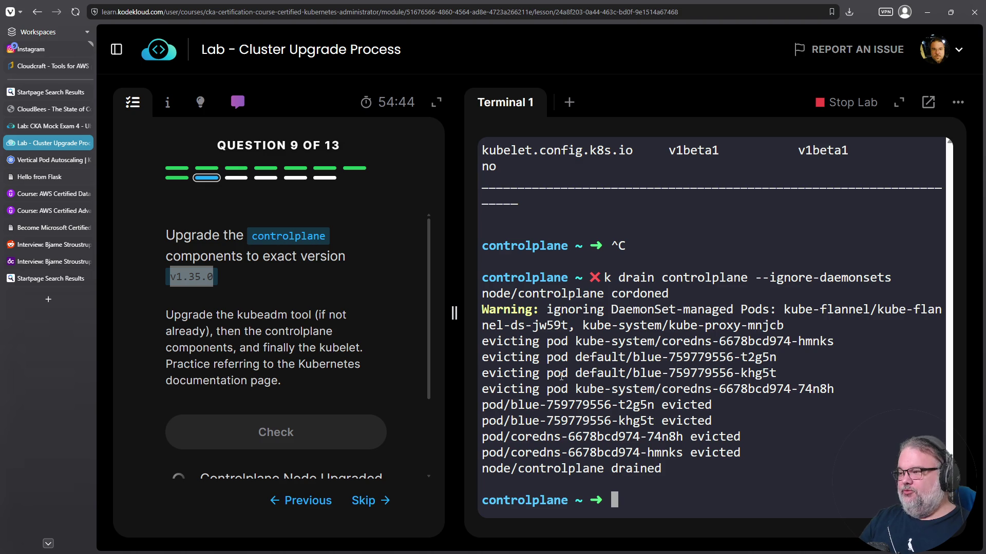
text(apt update kubeadm)
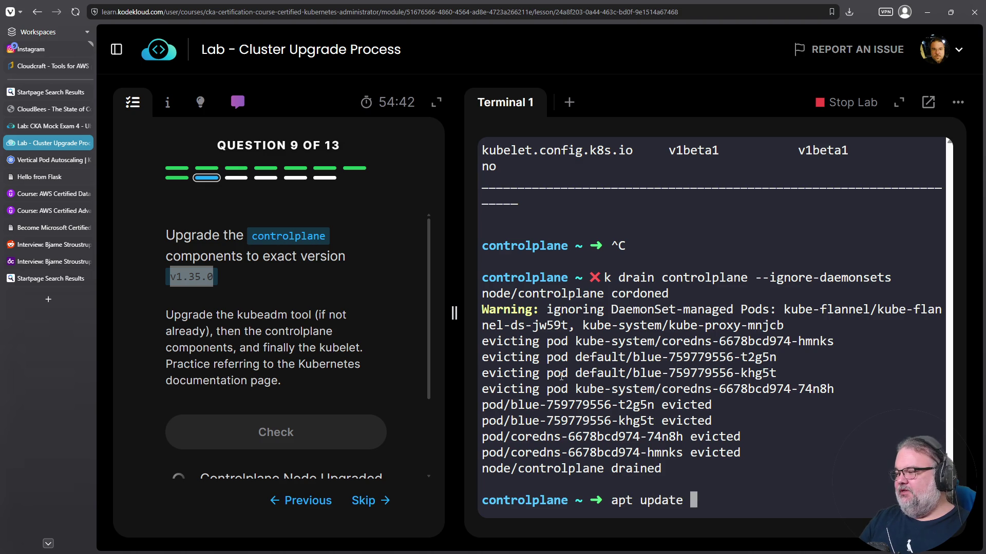
key(Return)
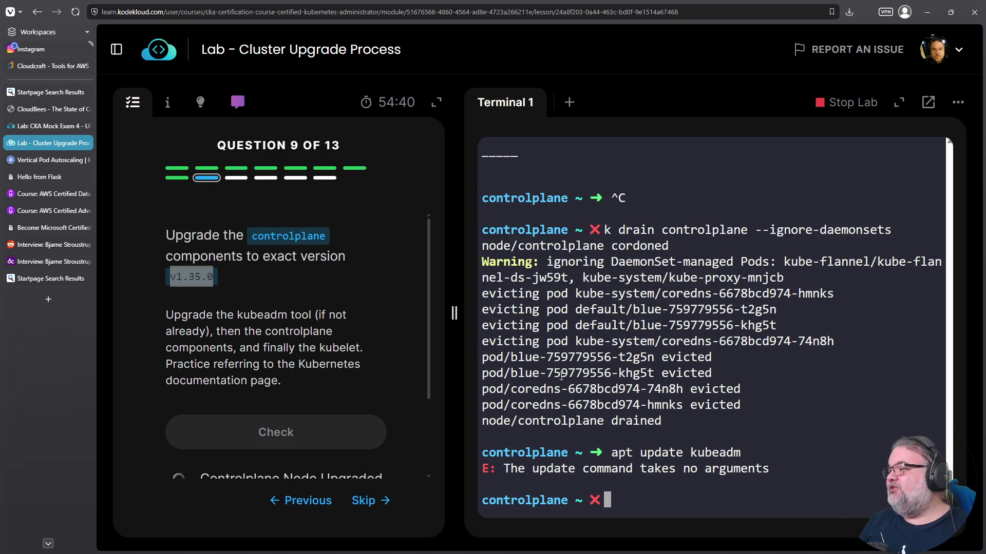
key(Up)
key(Left)
key(Left)
key(Left)
key(Left)
key(Left)
key(Left)
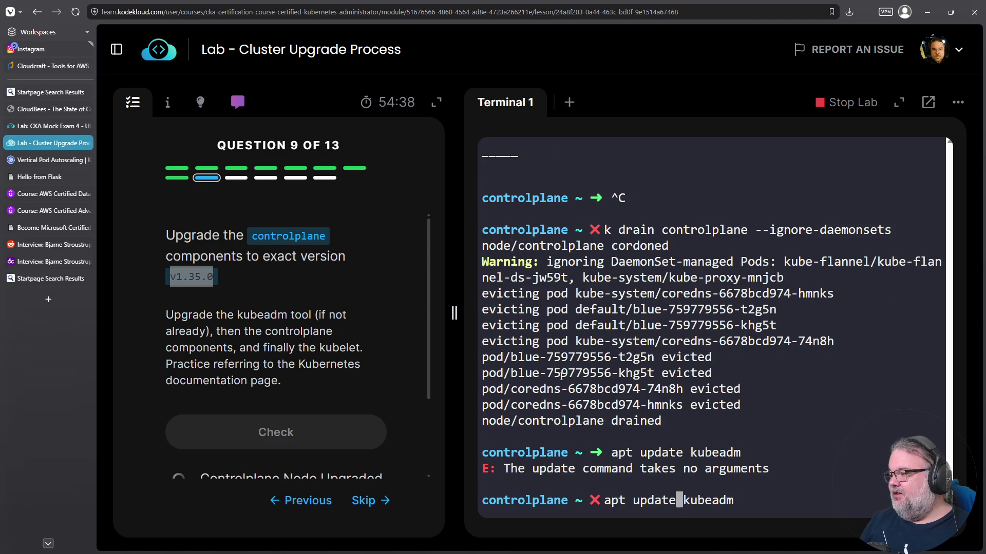
key(BackSpace)
key(BackSpace)
key(BackSpace)
text(grade)
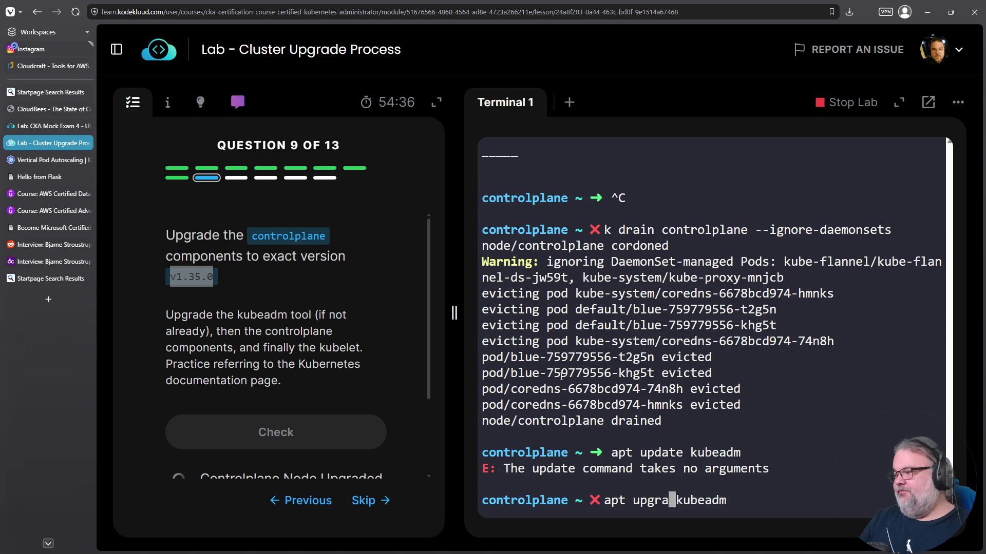
key(Return)
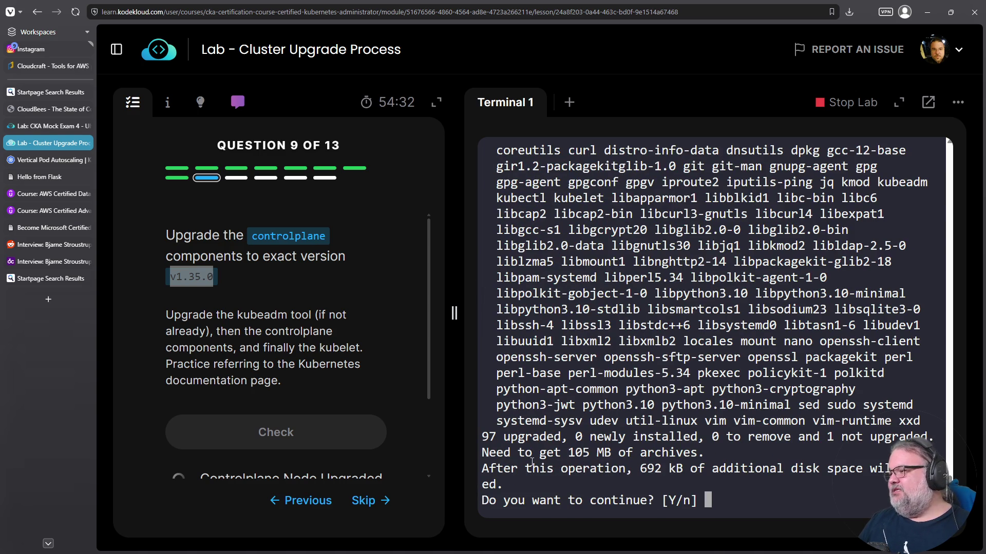
- Abort the full system upgrade and run apt install kubeadm, upgrading it to 1.34.9-1.1
scroll(629, 378, up, 5)
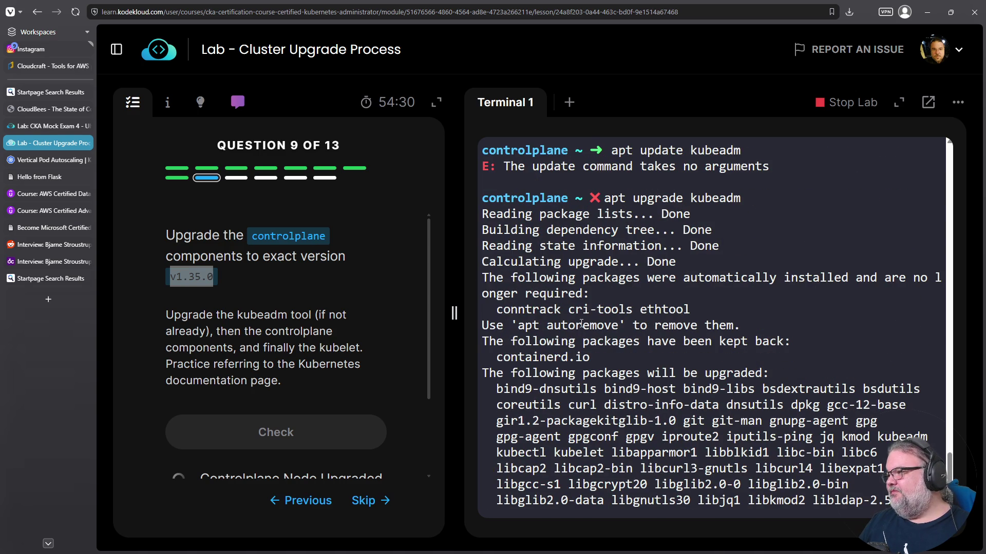
scroll(594, 318, down, 5)
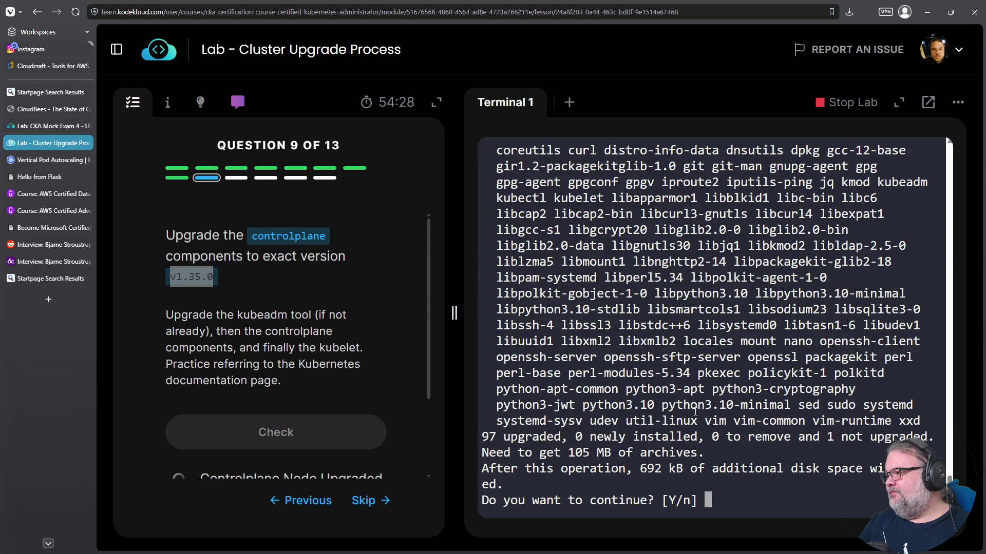
scroll(760, 375, up, 7)
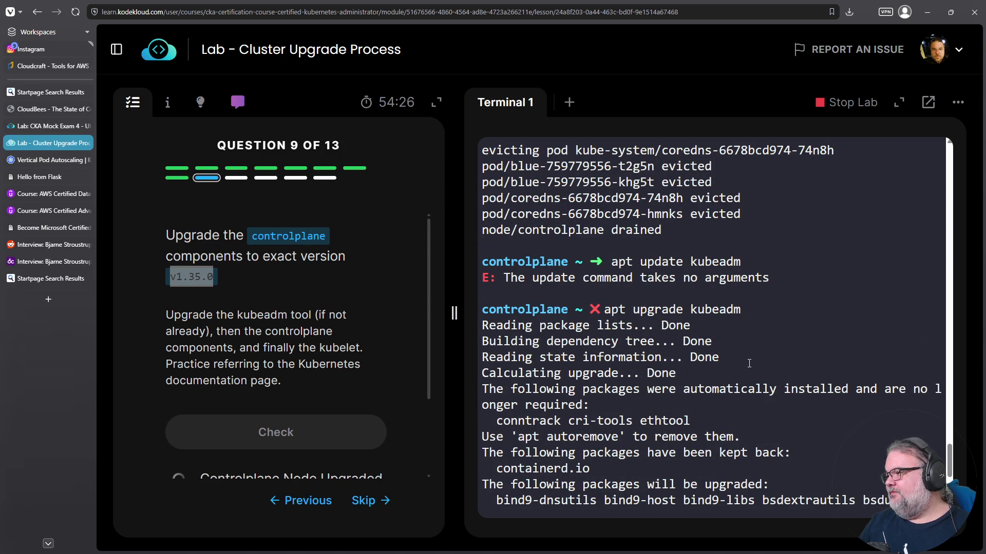
key(ctrl+c)
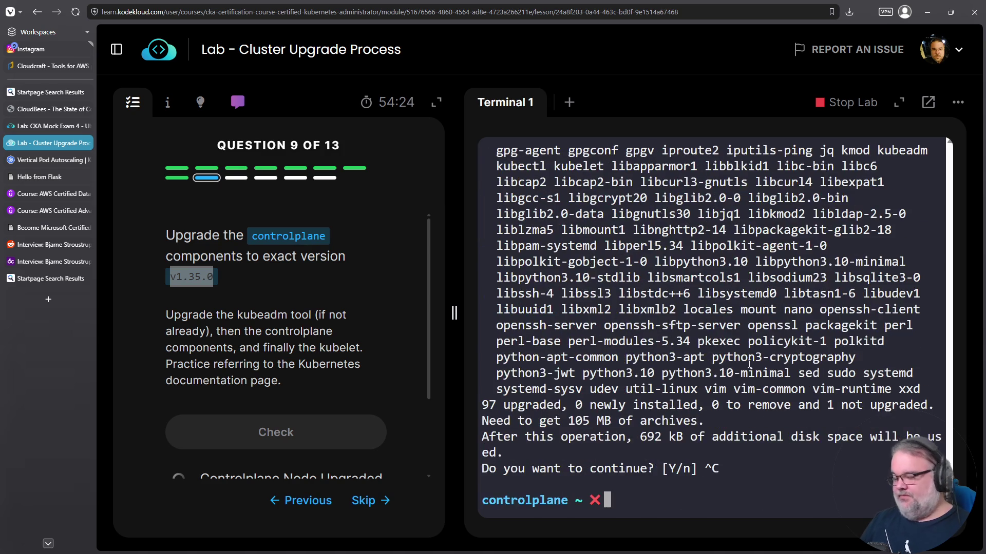
text(apt instal)
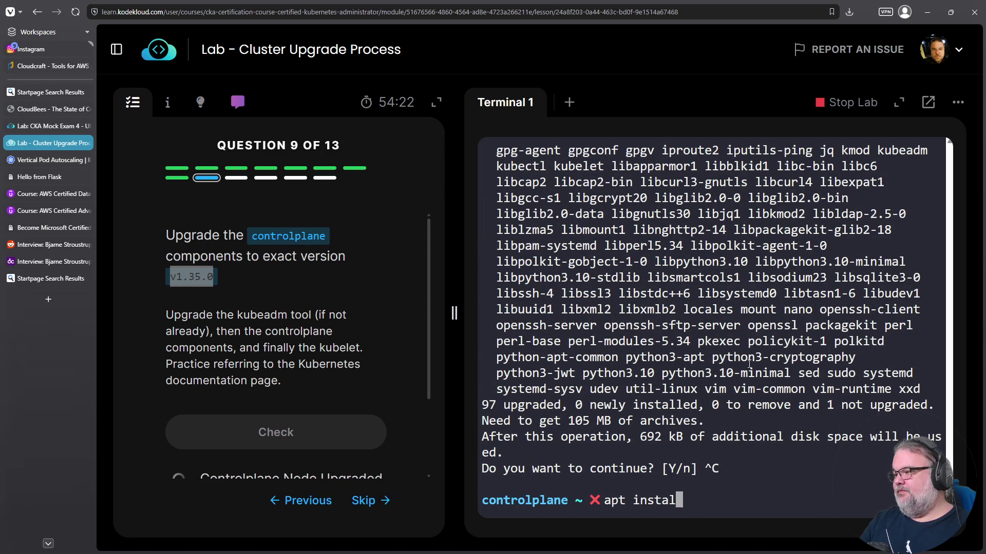
text(l kubeadm)
key(Return)
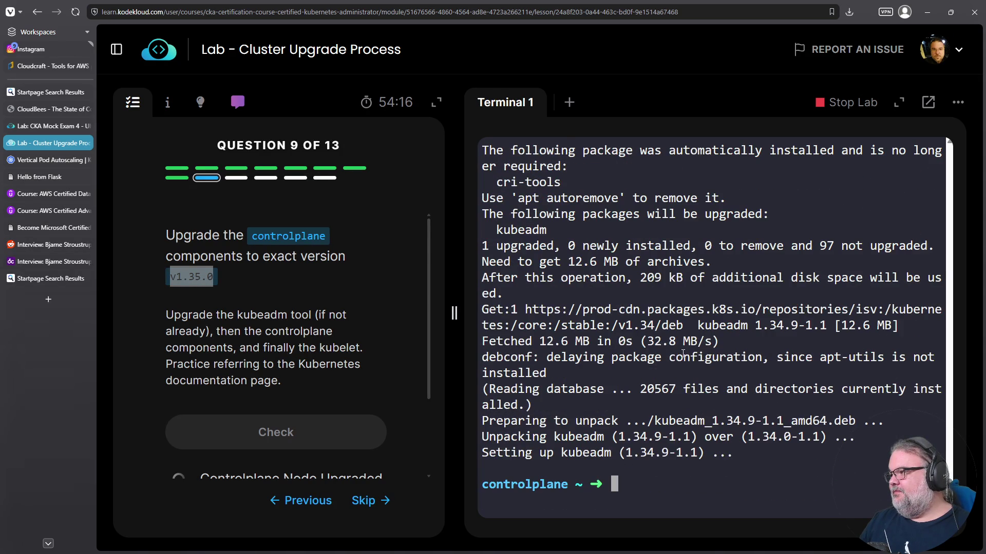
- Run apt-cache search kubeadm to find the kubeadm package, then type apt list kubeadm
drag(633, 453, 697, 457)
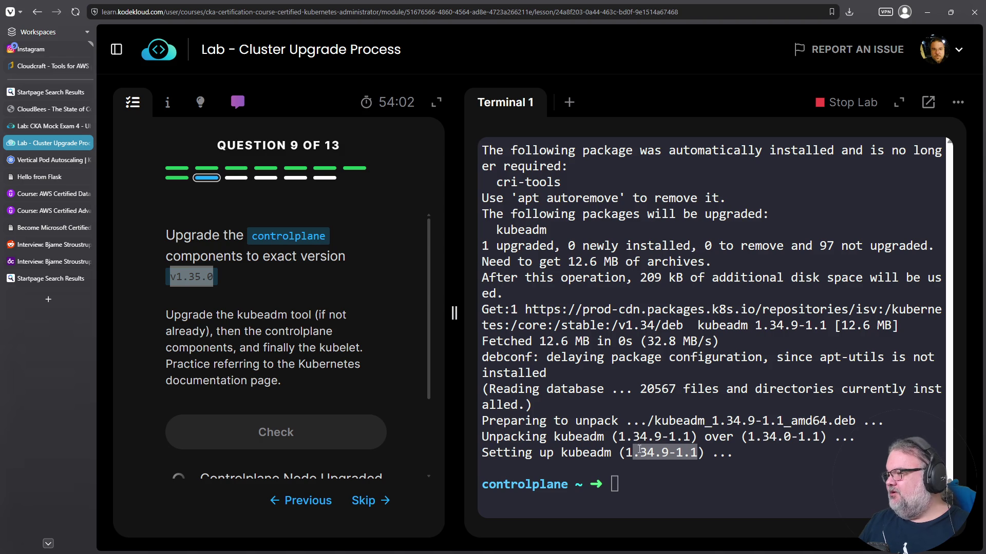
click(720, 471)
text(apt install kubeadm)
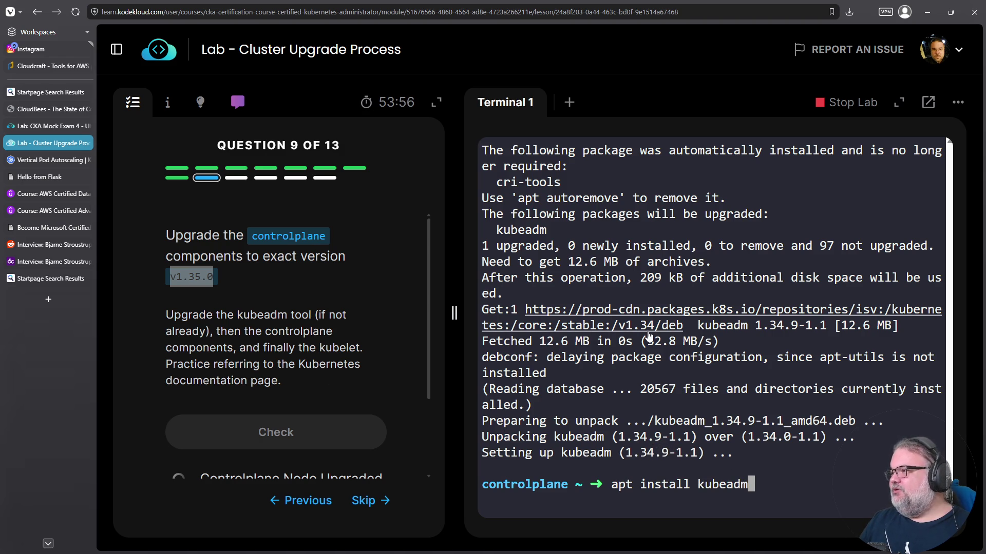
key(Left)
key(Left)
key(Left)
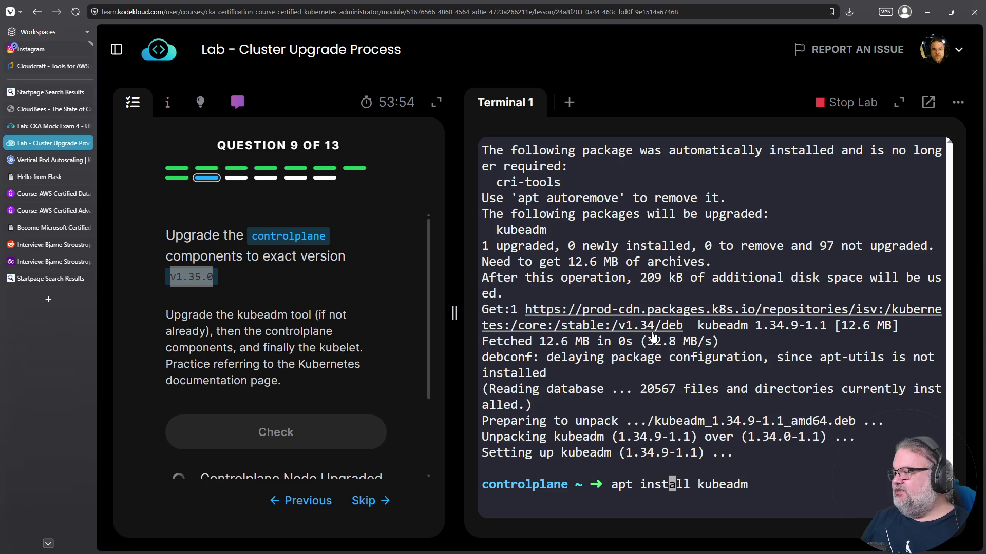
key(Left)
key(Left)
key(Left)
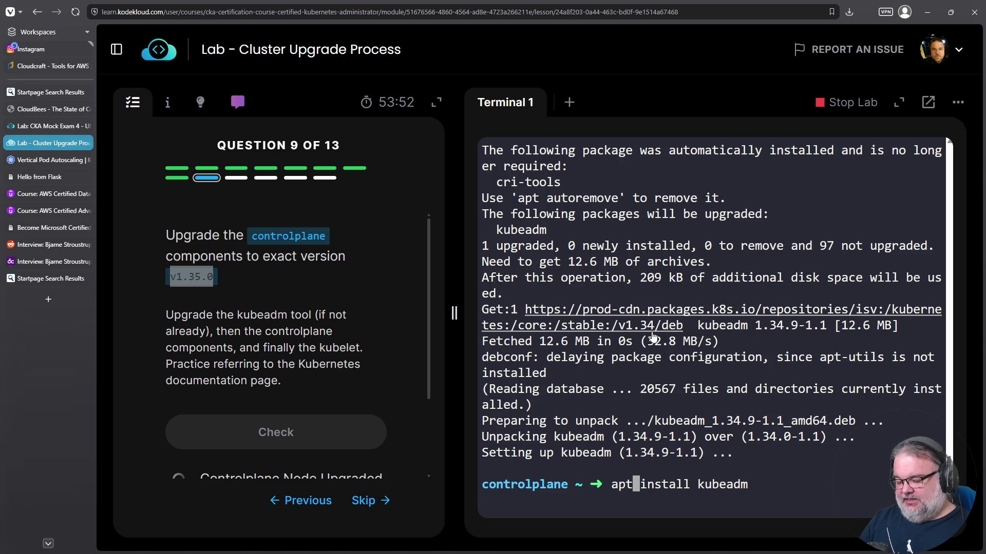
text(-cache sea)
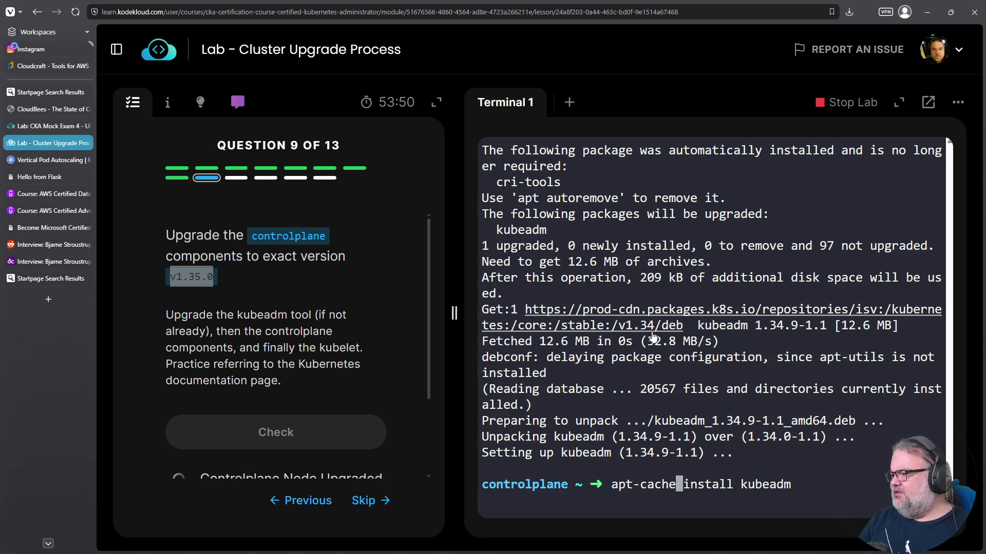
text(rch)
key(Right)
key(Right)
key(Right)
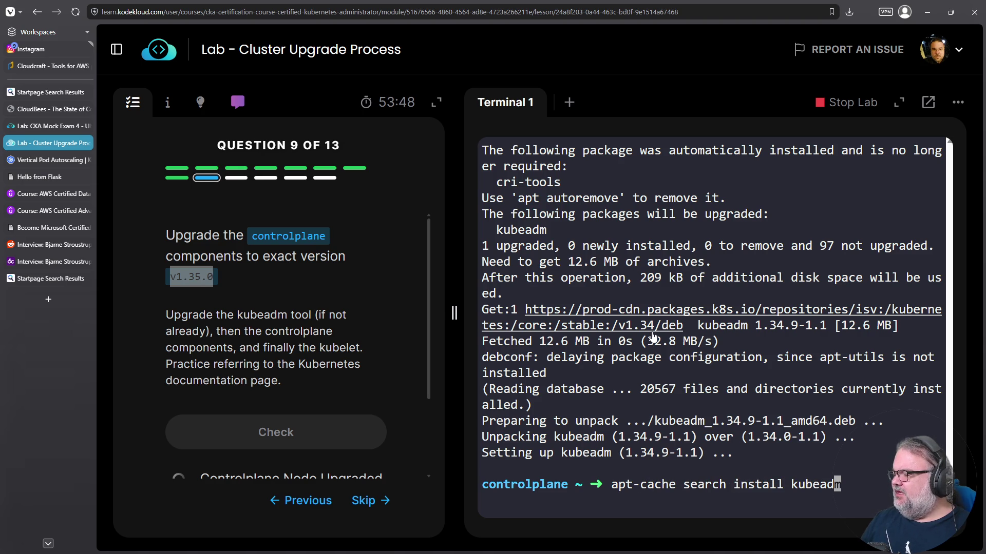
key(Left)
key(Left)
key(Left)
key(Delete)
key(Delete)
key(Delete)
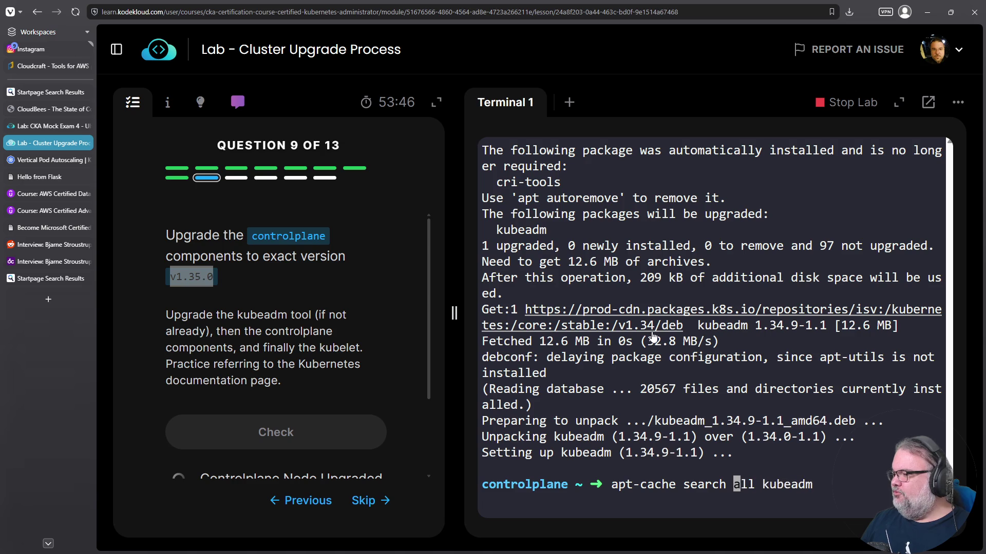
key(Return)
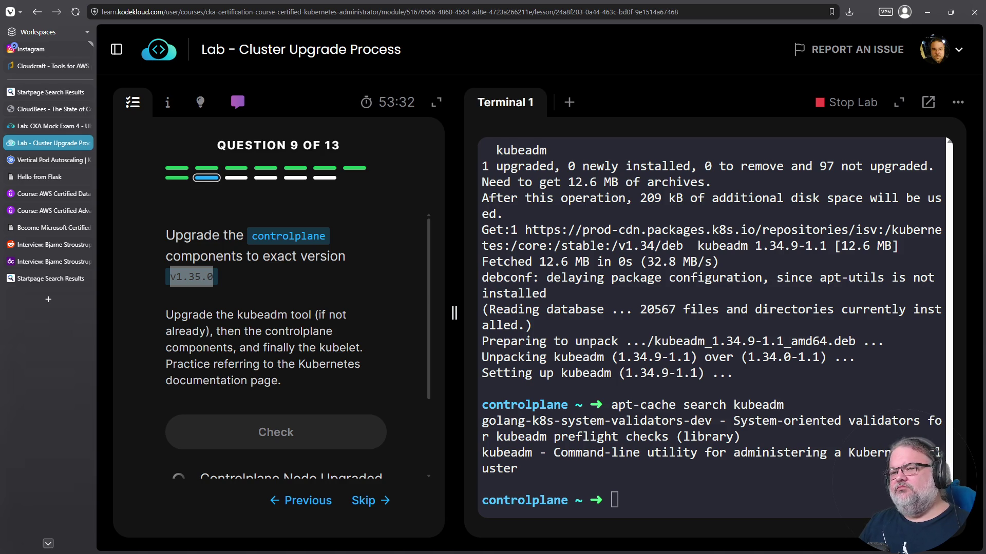
click(661, 415)
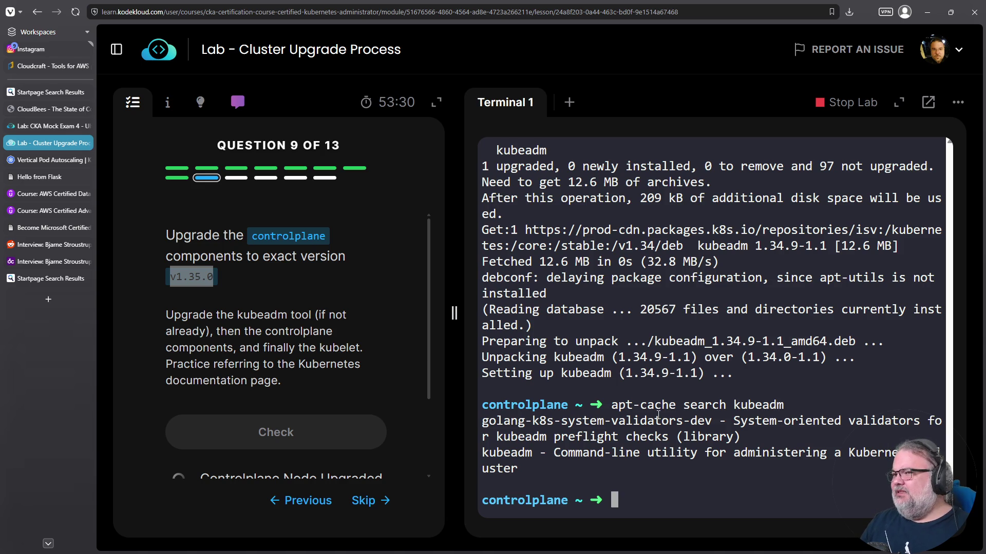
text(apt )
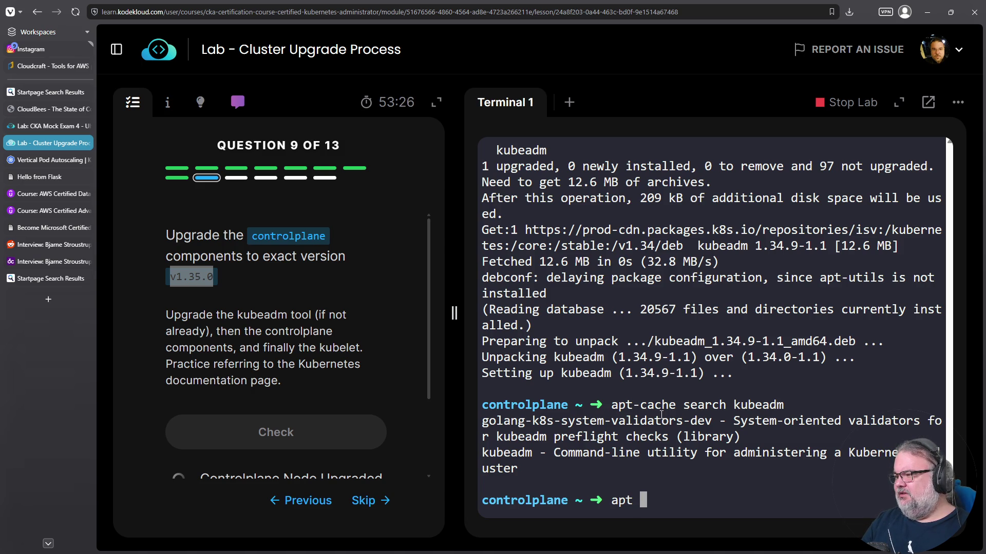
text(list )
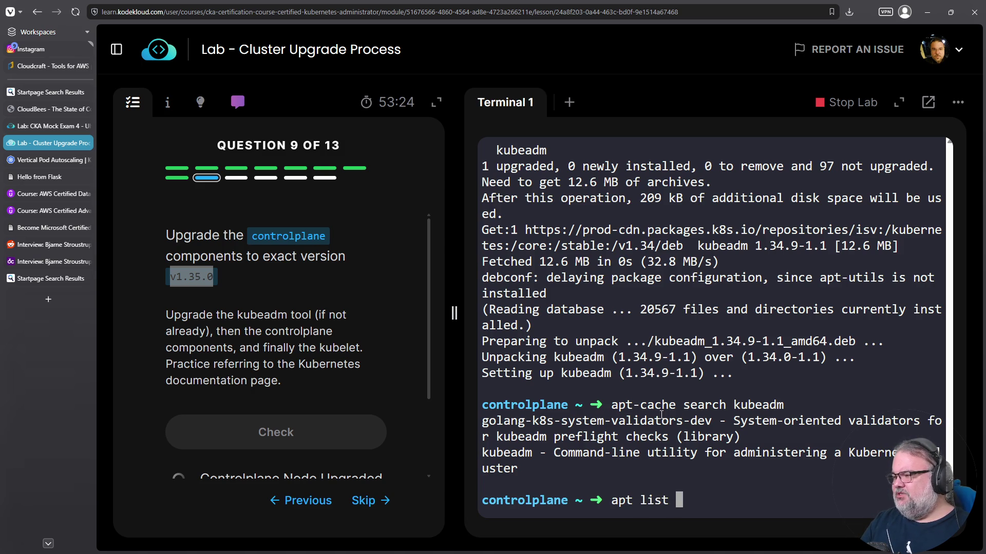
text(kubeadm)
- Run apt list kubeadm, showing installed version 1.34.9-1.1, then view apt's help text
key(Return)
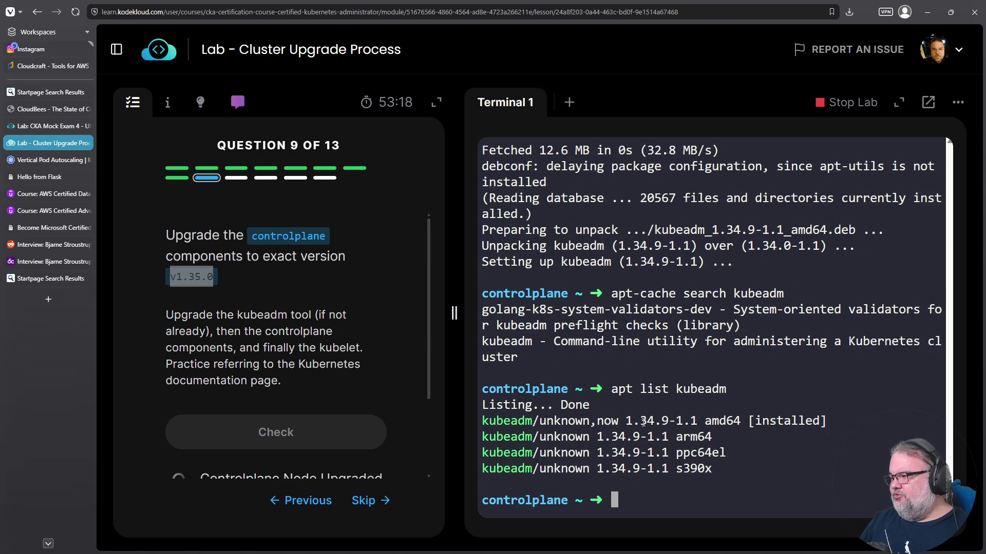
double_click(643, 422)
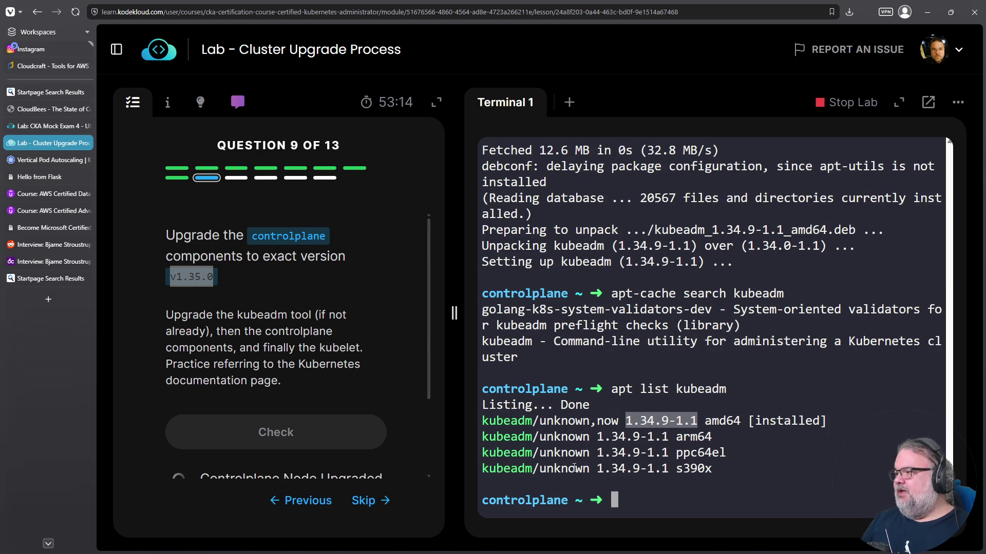
key(Up)
text(--help)
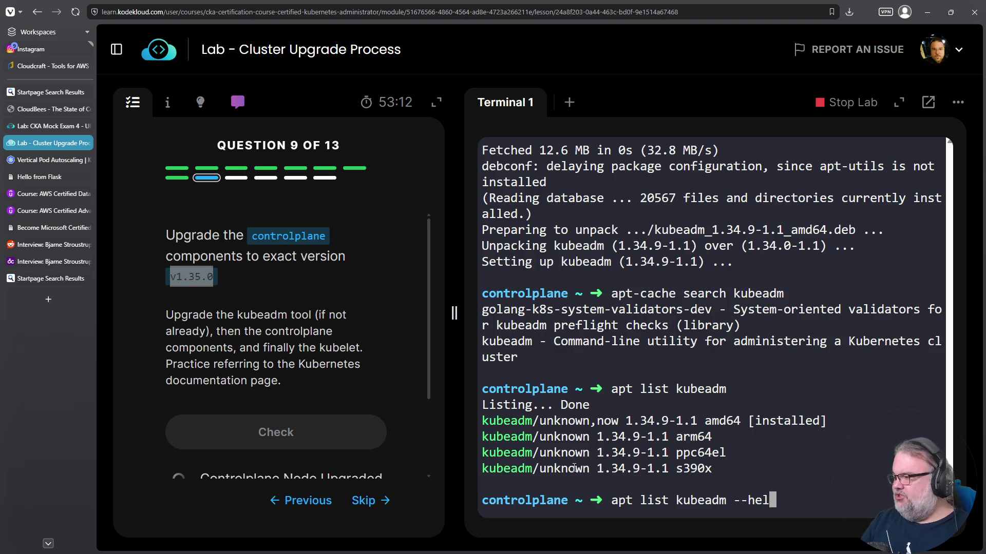
key(Return)
scroll(617, 426, up, 9)
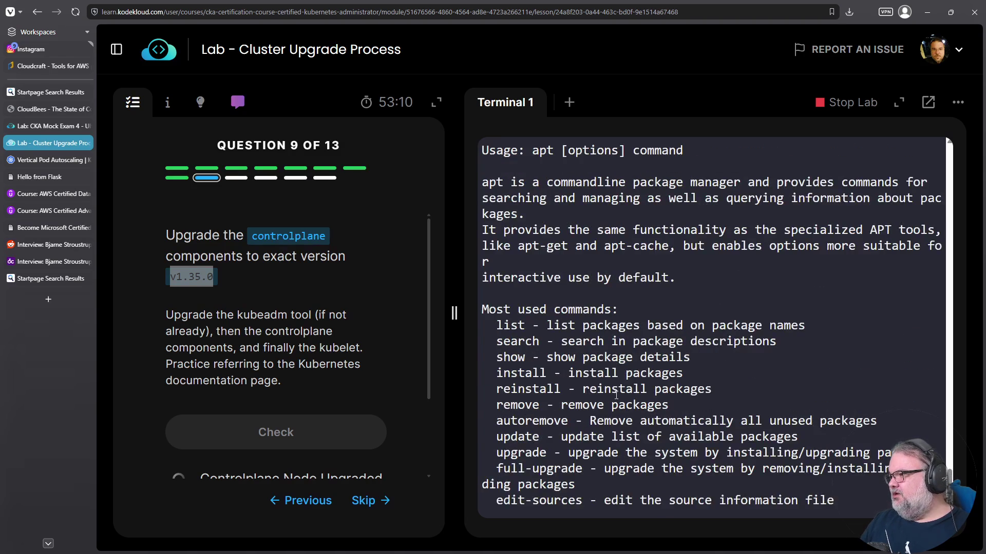
scroll(616, 396, down, 9)
- Run apt list --help, then apt list help, to read the listing options
text(apt )
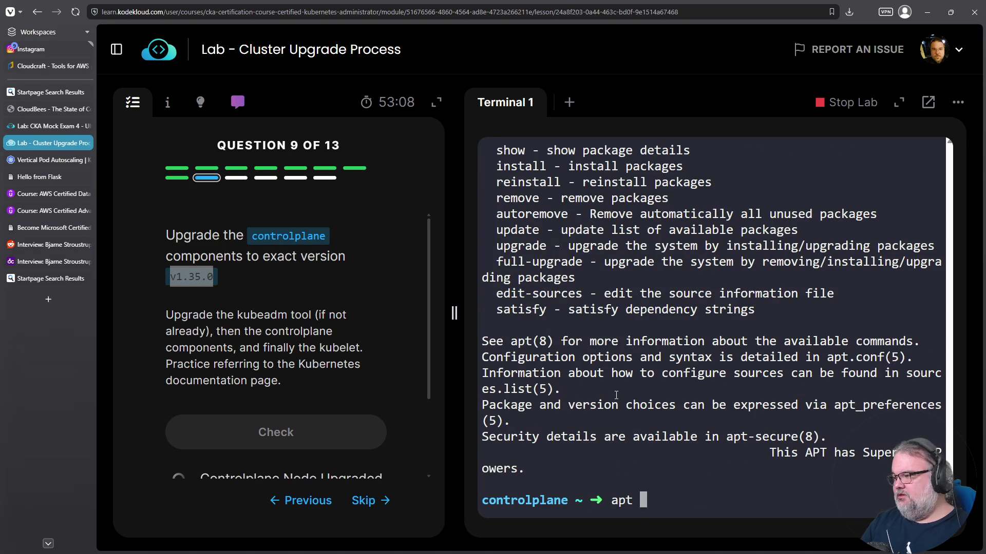
text(list --help)
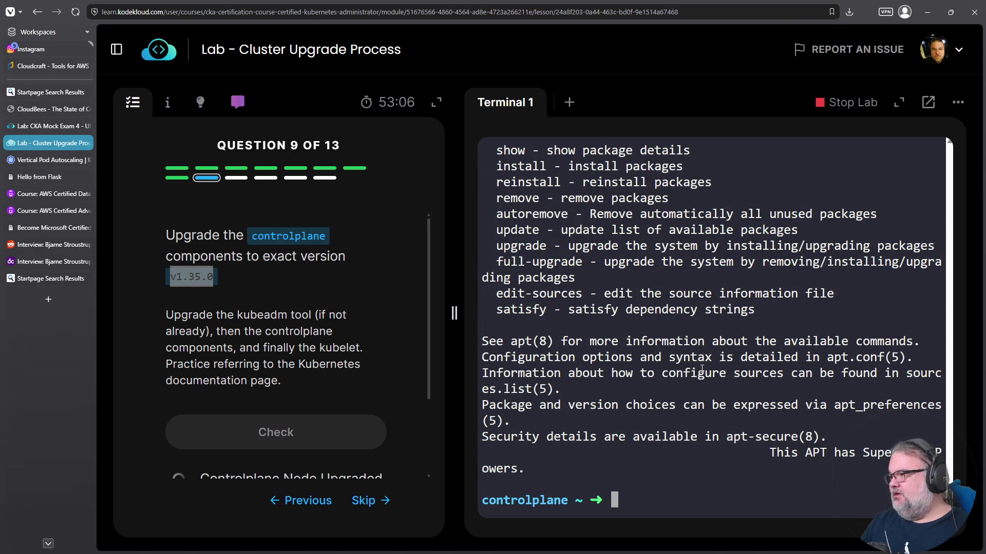
key(Return)
scroll(701, 369, down, 6)
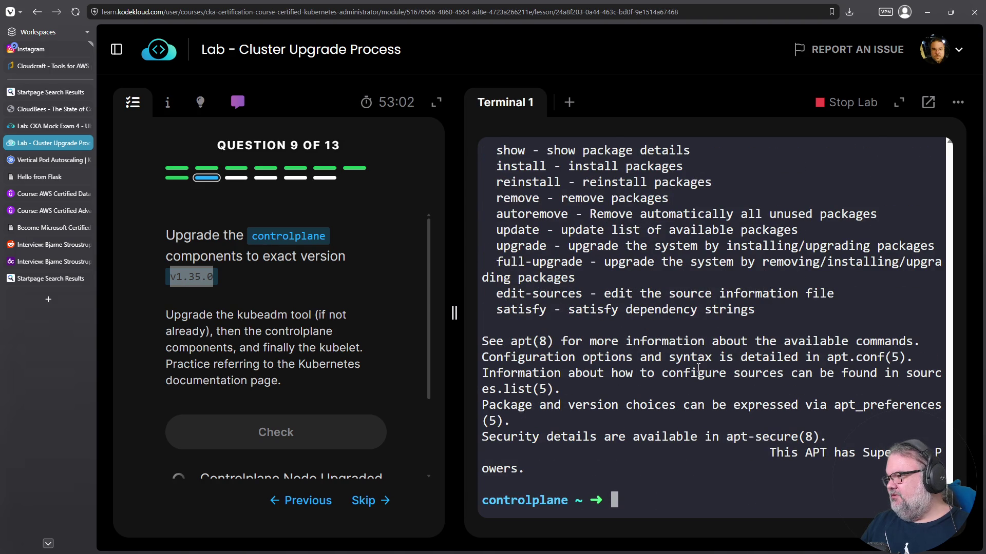
key(Up)
key(Left)
key(Left)
key(Left)
key(Right)
key(Right)
key(Right)
key(Delete)
key(Delete)
key(Return)
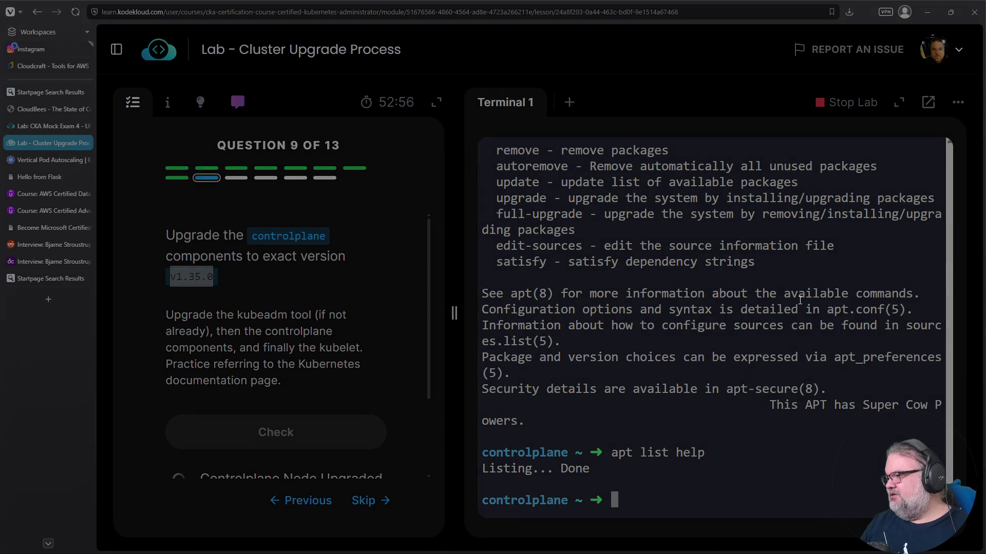
- List every available kubeadm version with apt list --all-versions kubeadm
key(ctrl+c)
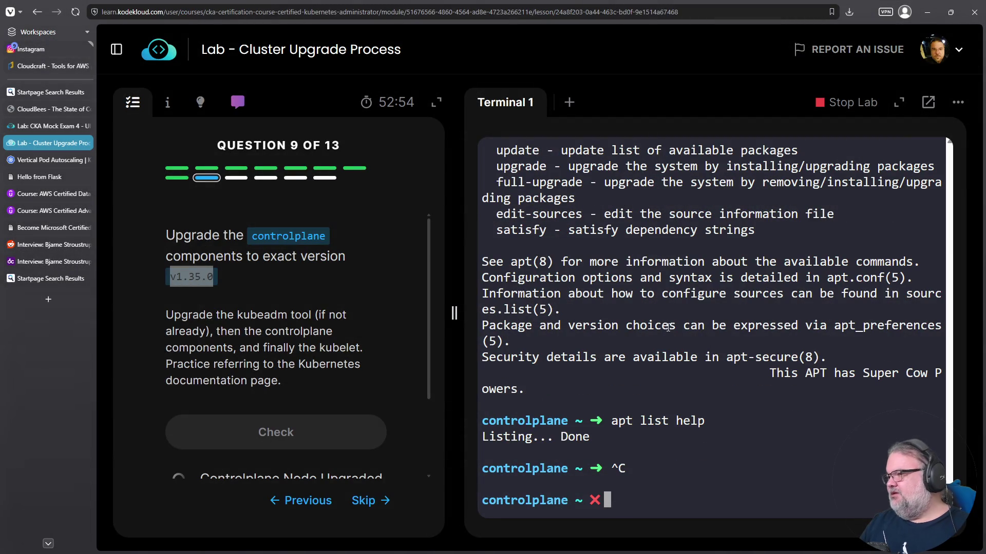
key(Up)
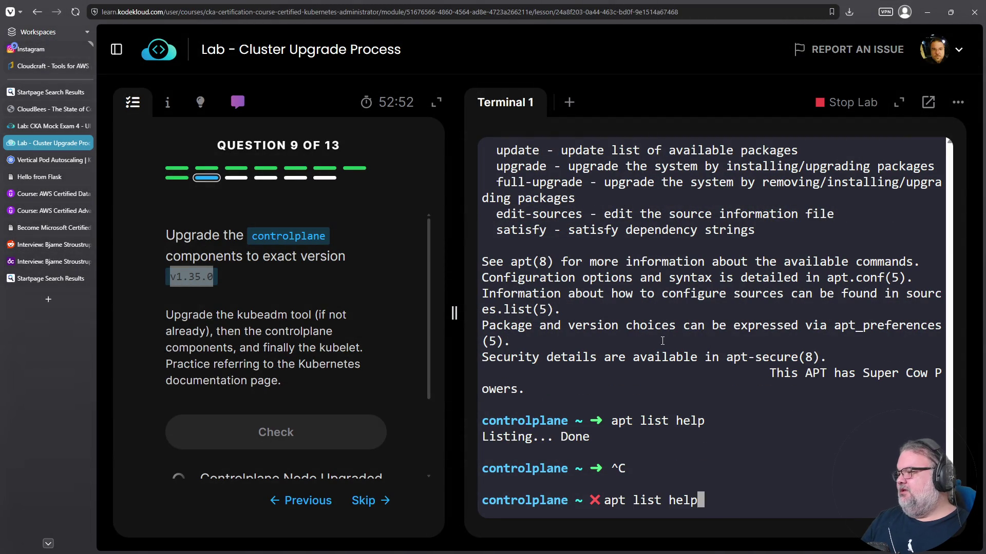
key(BackSpace)
key(BackSpace)
key(BackSpace)
text(--all-)
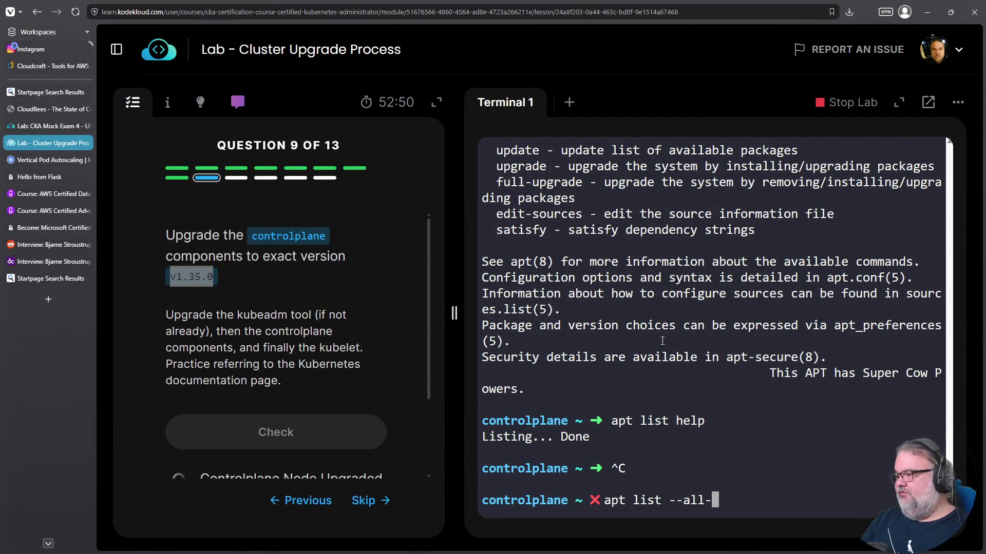
text(versions kubeadm)
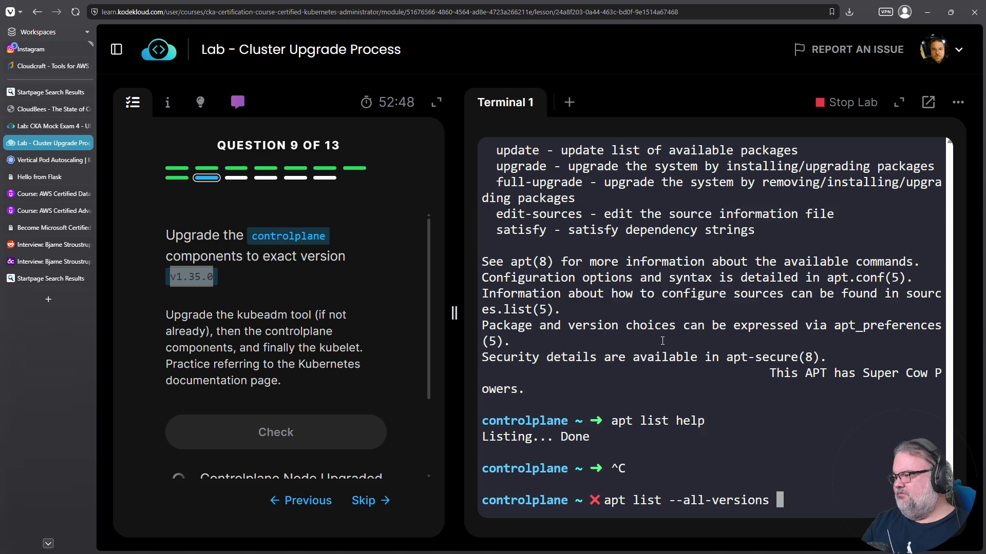
key(Return)
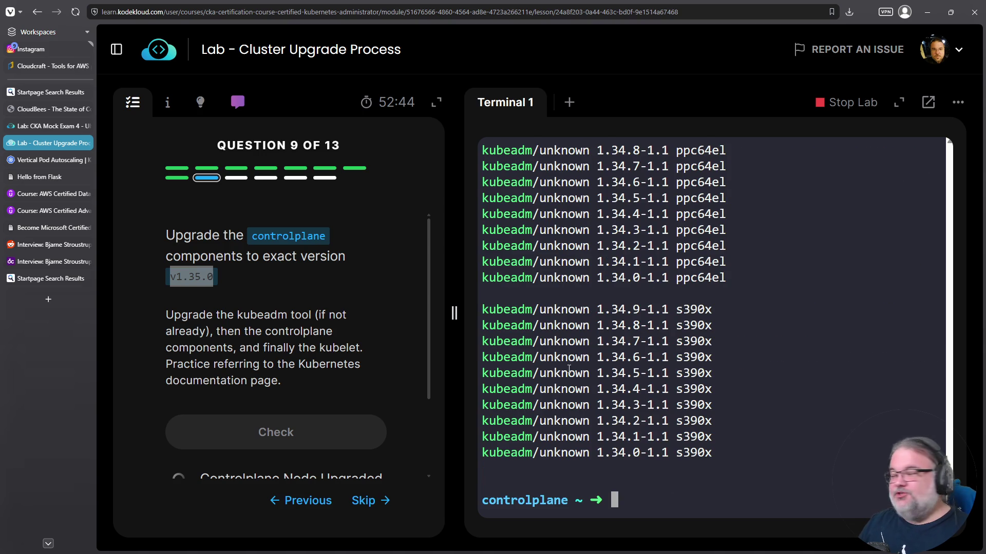
- Copy the all-versions listing command, then refresh the package lists with apt update
key(Up)
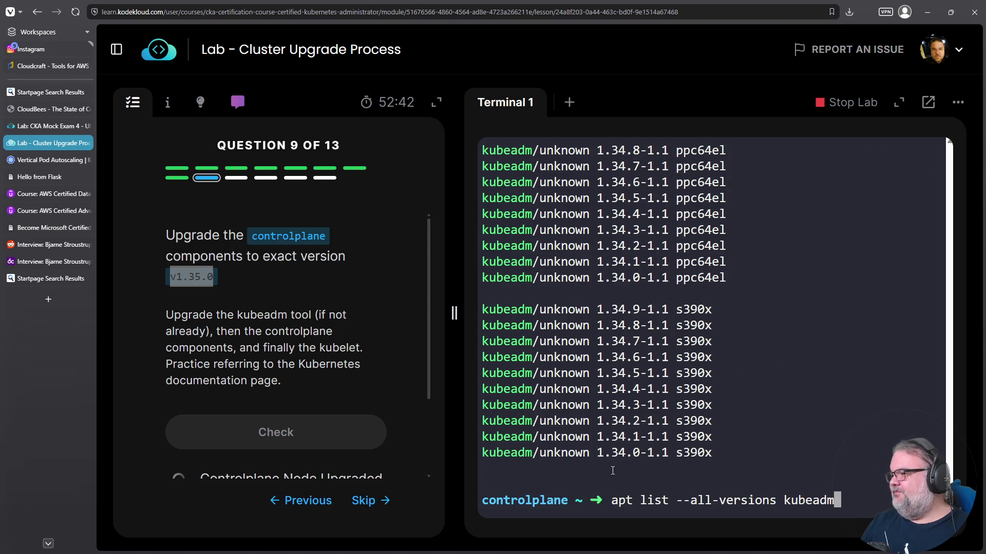
drag(609, 502, 837, 501)
right_click(835, 501)
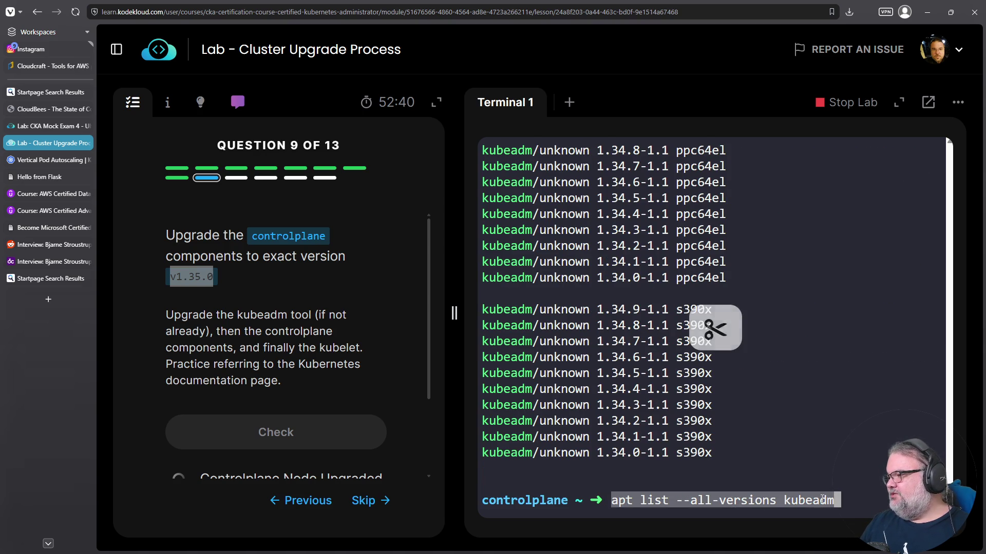
click(668, 269)
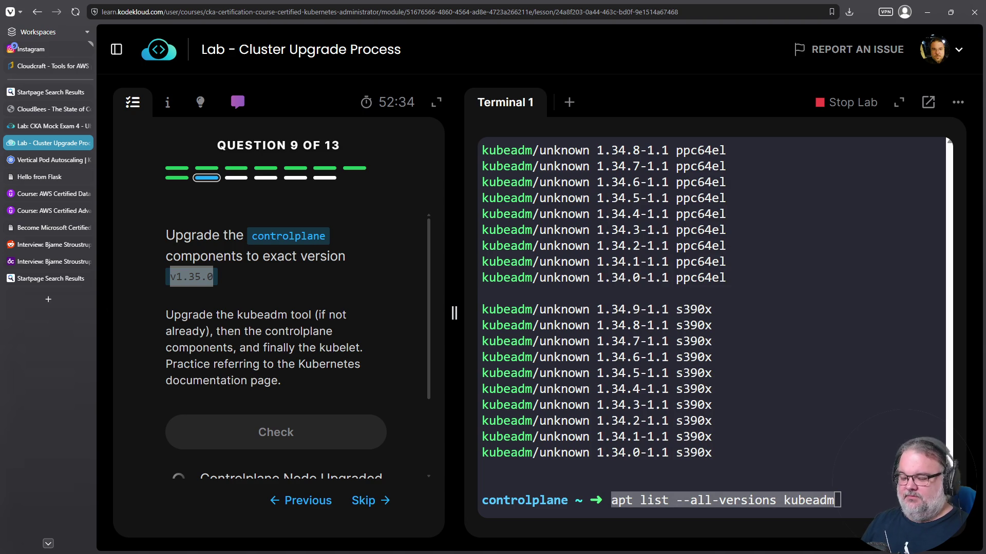
scroll(647, 306, up, 13)
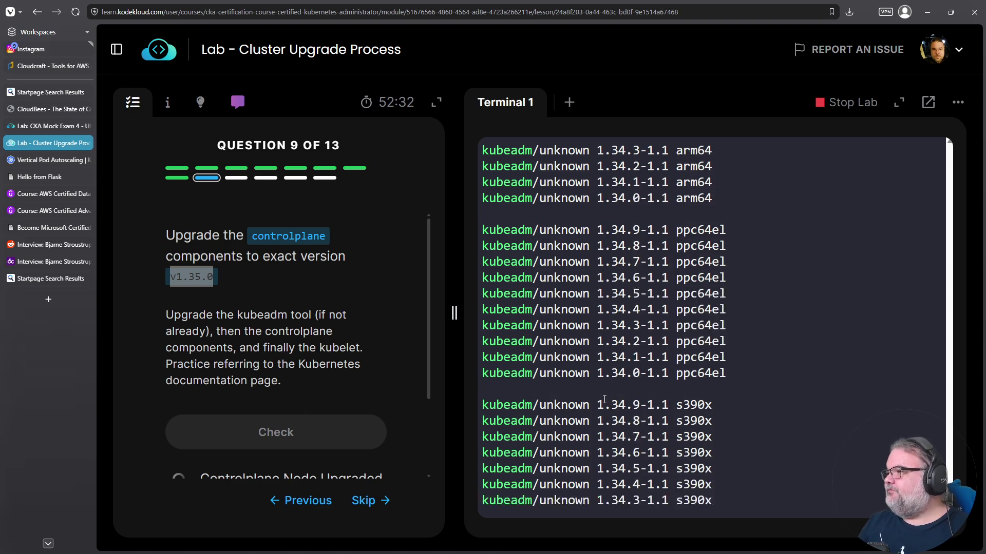
scroll(648, 306, down, 3)
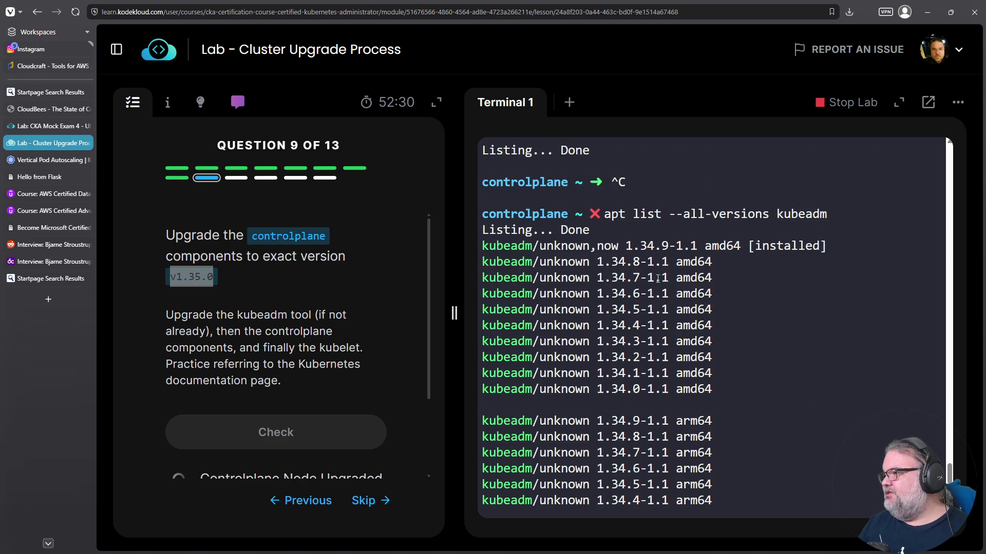
scroll(666, 272, down, 10)
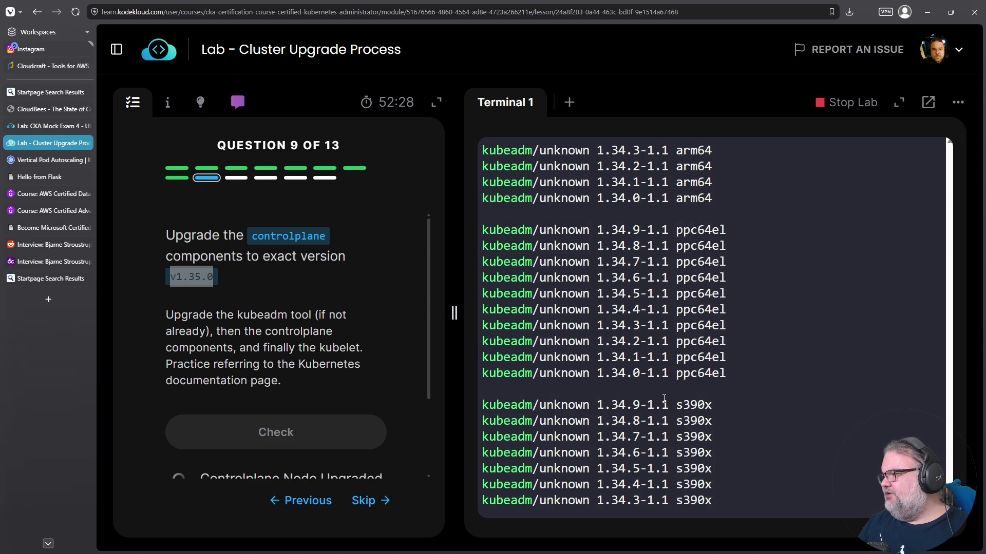
key(ctrl+shift+v)
click(764, 373)
key(ctrl+c)
text(apt update)
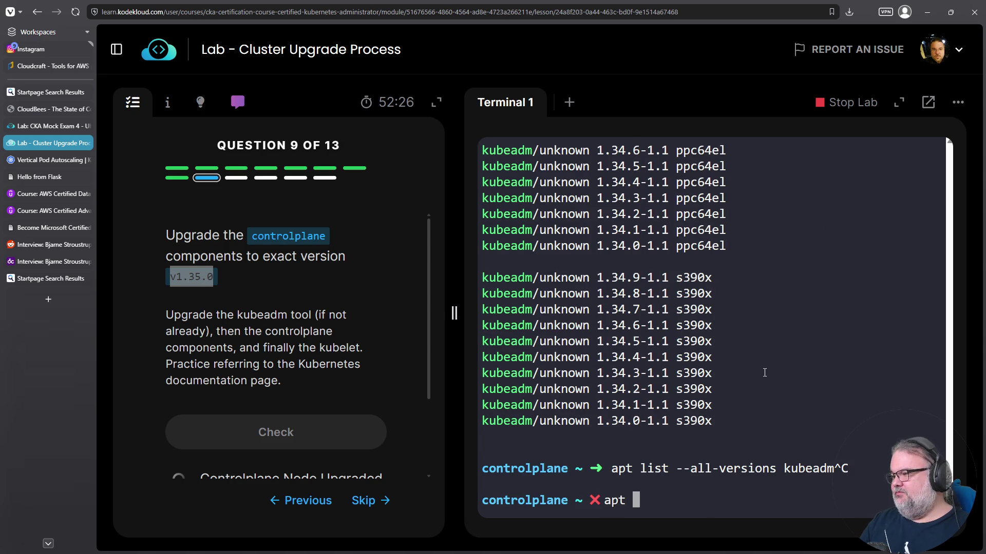
key(Return)
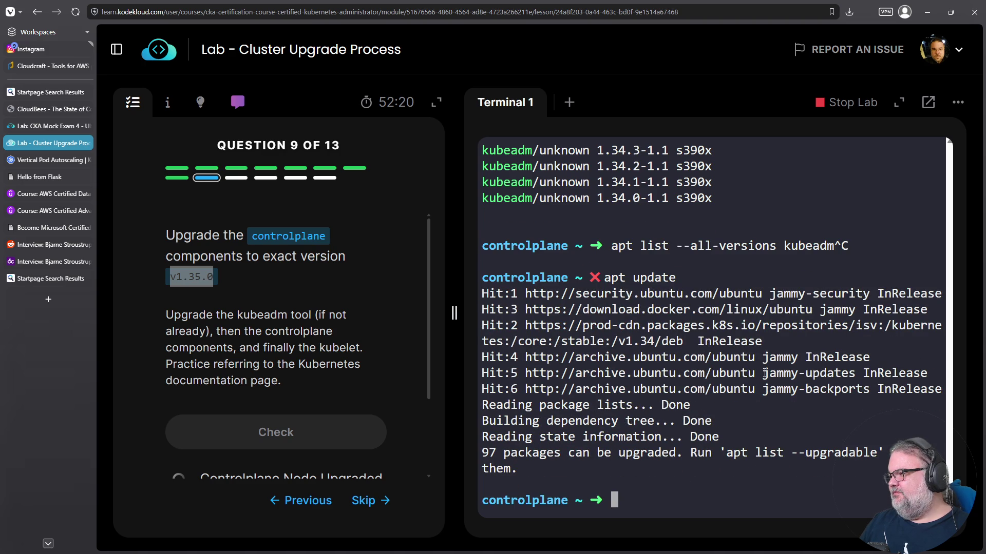
- Rerun the all-versions kubeadm listing, which still tops out at 1.34.9-1.1, then review the lab instructions
key(Up)
key(Up)
key(Return)
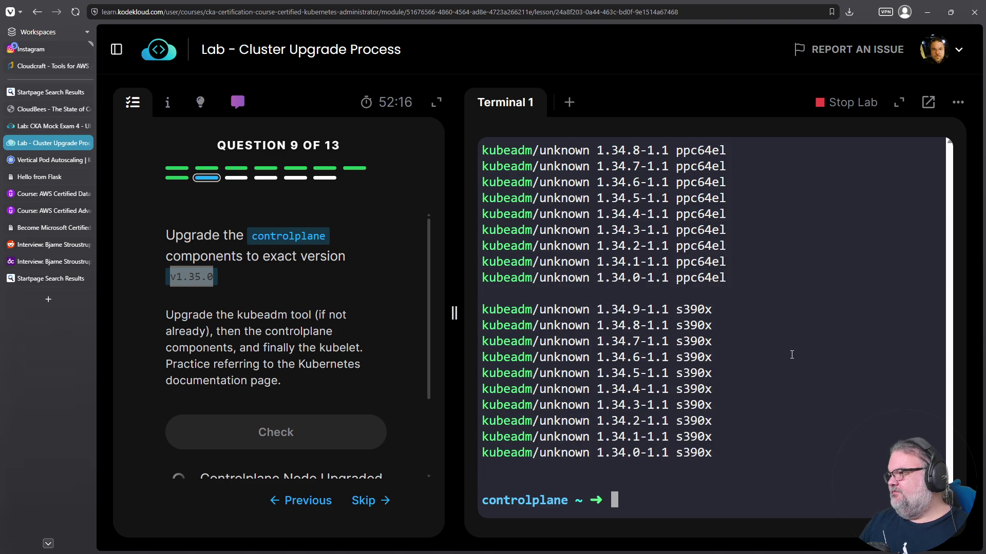
scroll(791, 353, up, 4)
scroll(792, 355, up, 7)
scroll(793, 355, down, 3)
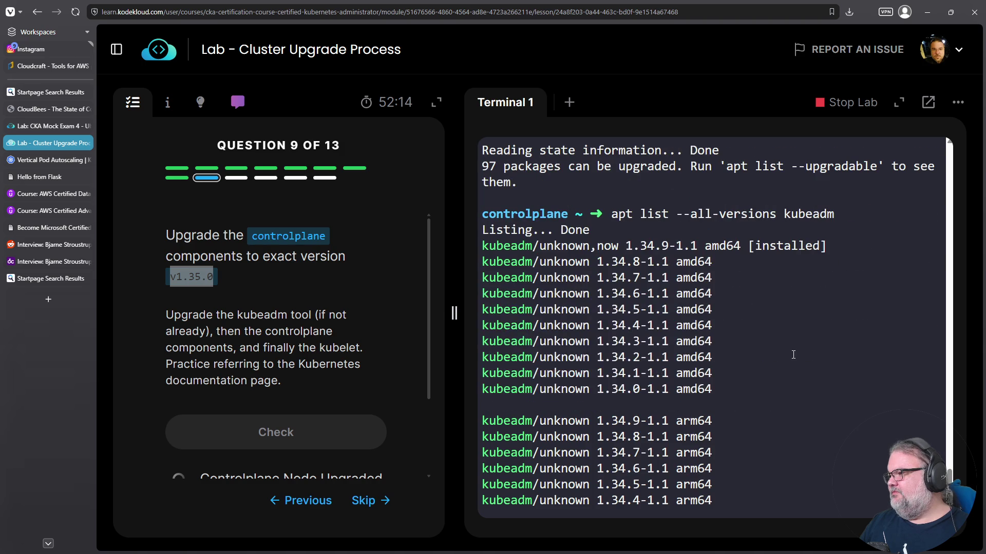
scroll(793, 355, down, 10)
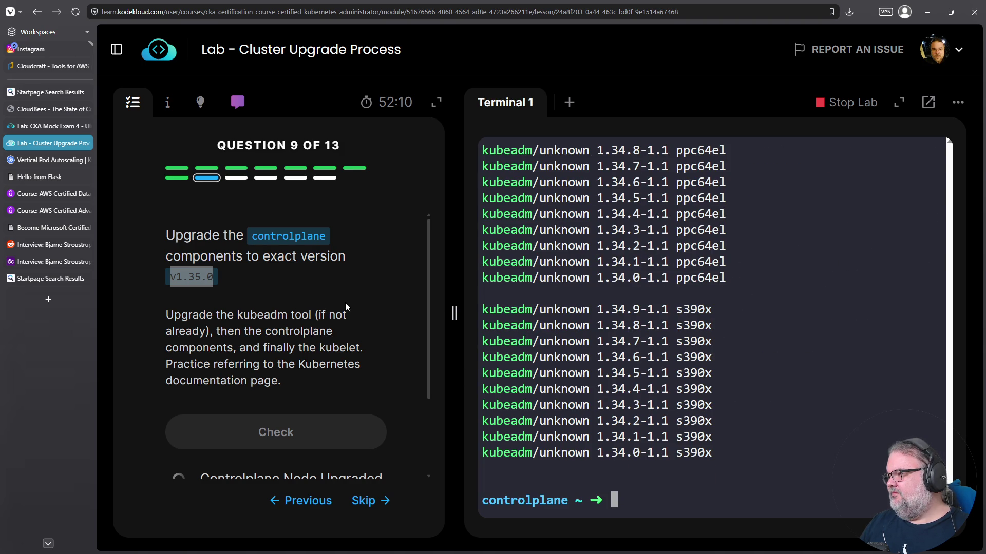
scroll(345, 304, down, 3)
scroll(345, 303, up, 3)
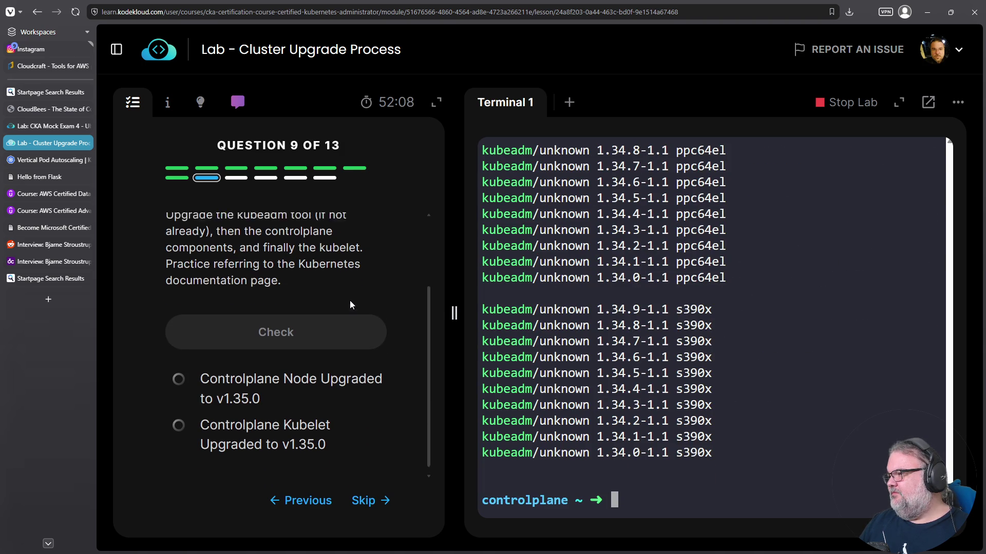
scroll(625, 318, up, 12)
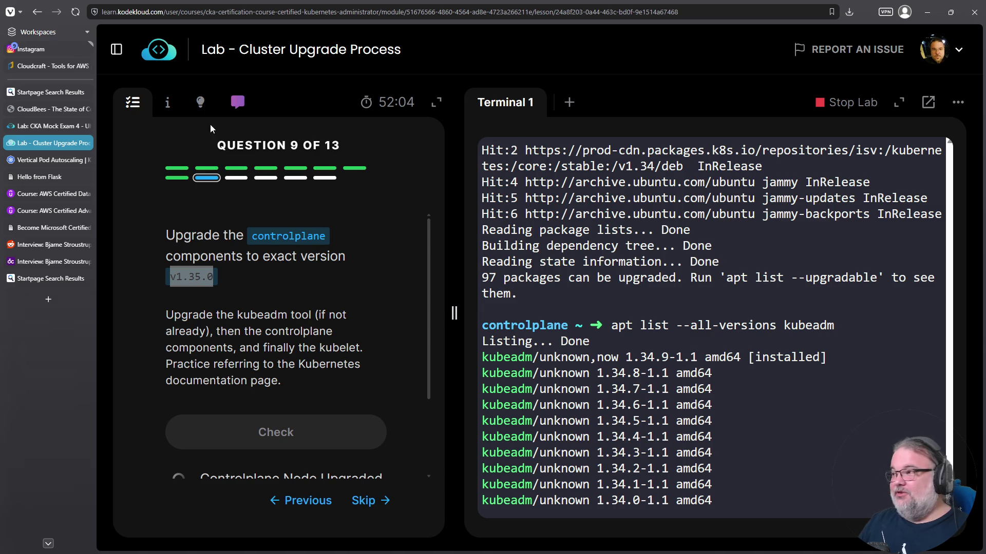
click(171, 109)
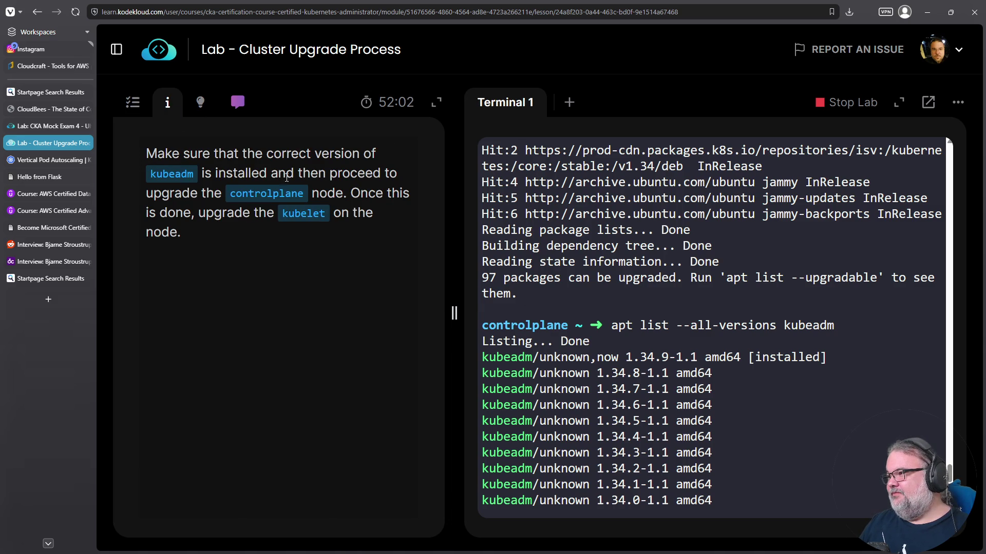
click(134, 103)
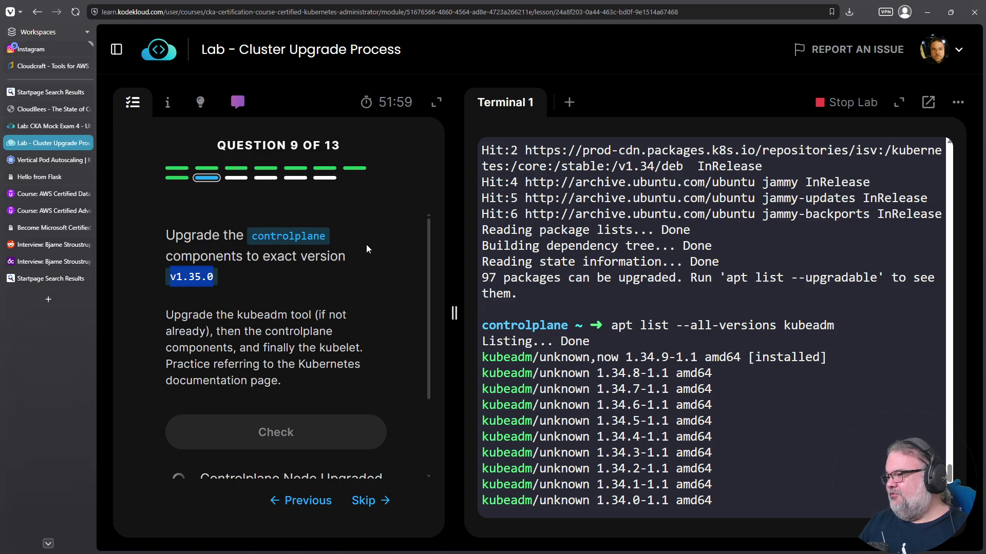
- Copy version 1.34.8-1.1 from the listing, start apt install kubeadm=1.34.8-1.1, then cancel it
click(665, 369)
drag(597, 373, 669, 373)
right_click(651, 373)
click(678, 159)
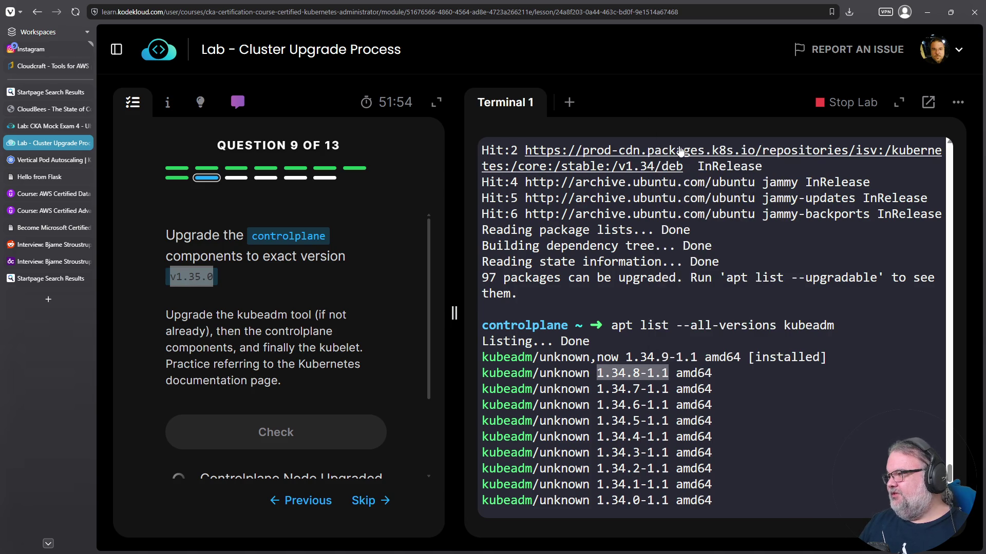
key(Up)
key(ctrl+a)
key(Right)
key(Right)
key(Right)
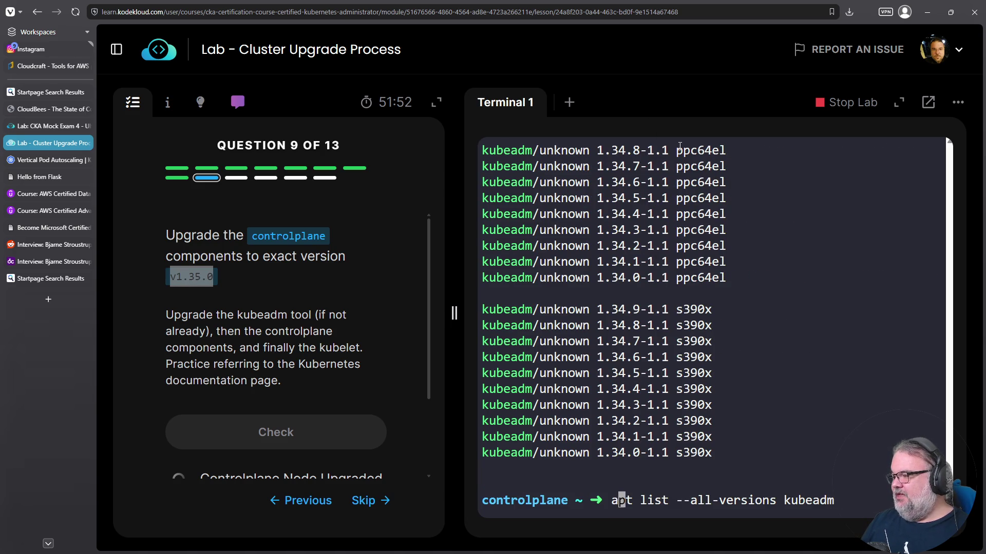
text(install kubeadm)
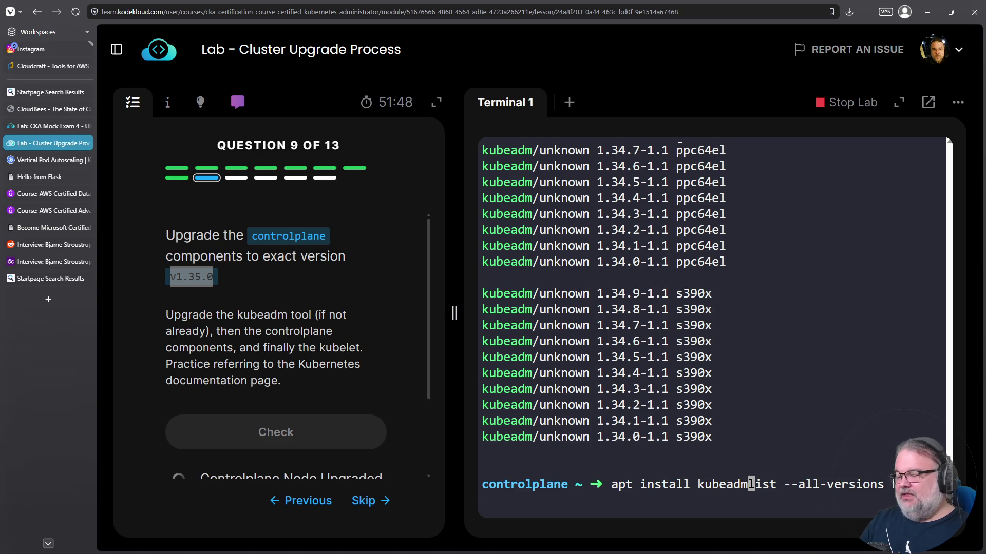
key(ctrl+k)
text(=)
key(ctrl+v)
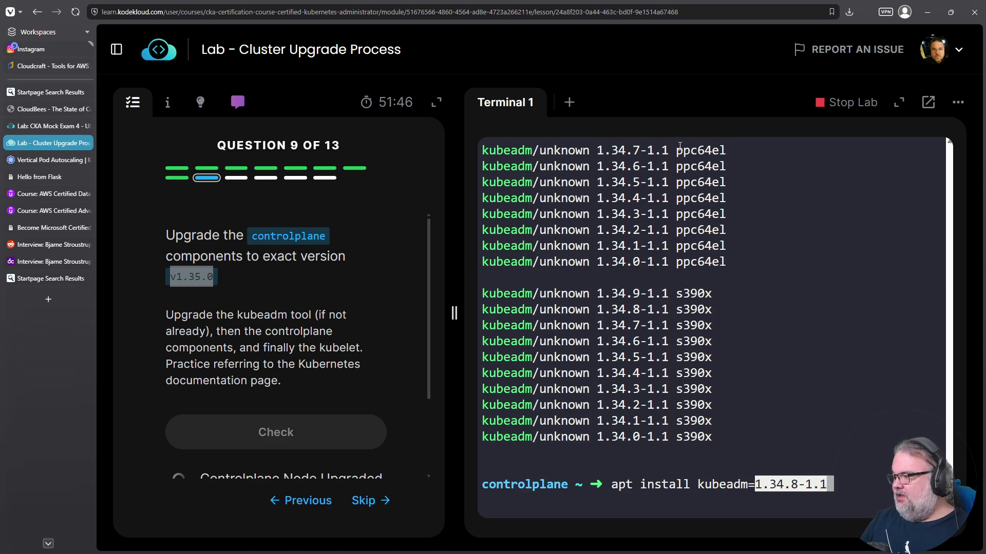
key(Return)
key(ctrl+c)
- Retry the install as kubeadm=1.35.0-1.1, which apt reports as not found
key(Up)
key(Left)
key(Left)
key(Left)
key(Left)
key(Delete)
text(5)
key(Right)
key(Delete)
text(0)
key(Return)
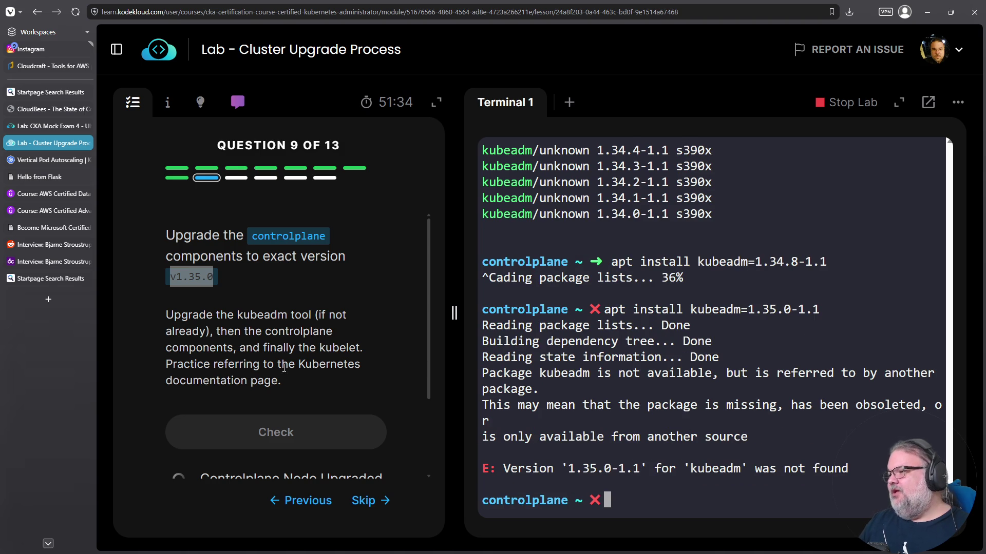
scroll(348, 331, down, 3)
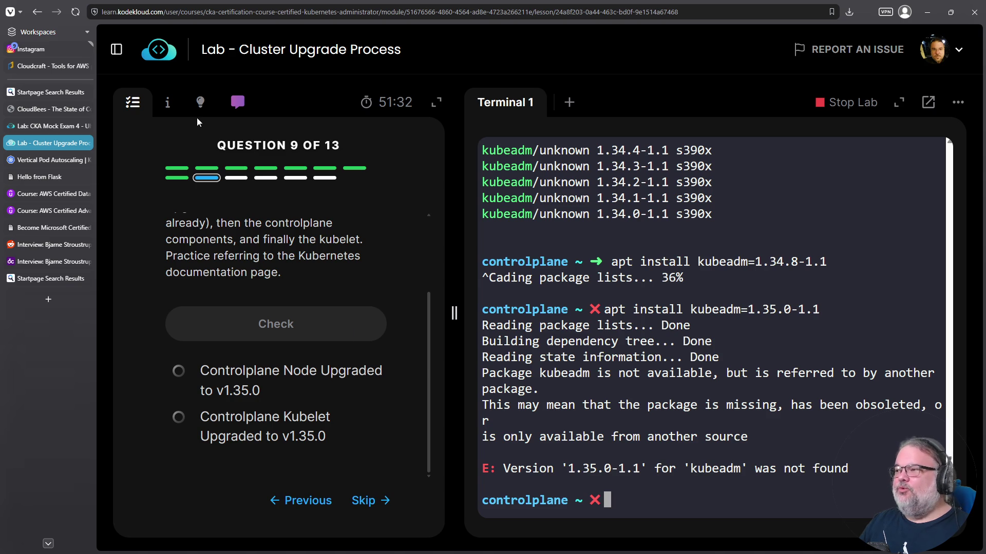
- Display /etc/apt/sources.list.d/kubernetes.list to inspect the Kubernetes apt source
text(cat /et/ckubm)
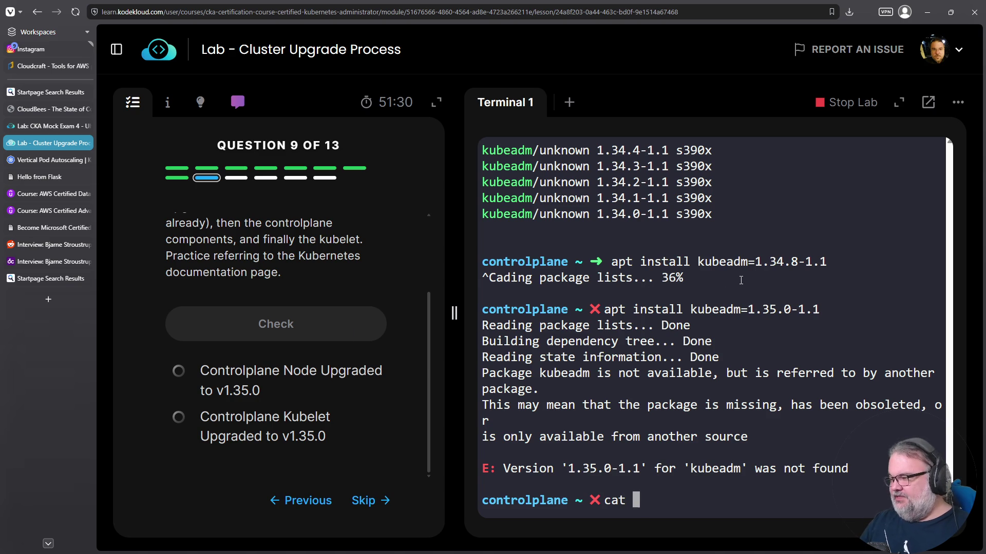
key(ctrl+c)
text(cat /etc/ap)
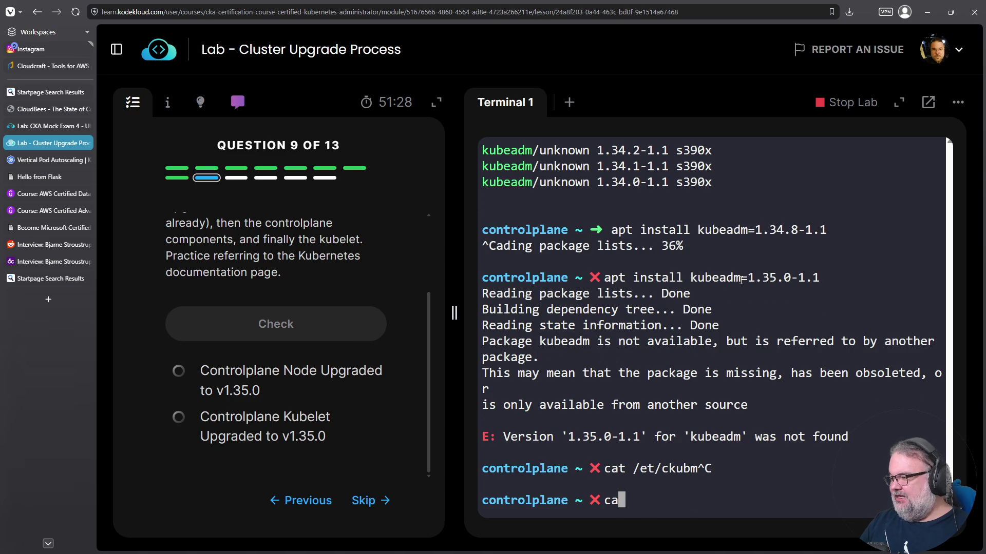
key(Tab)
key(Tab)
text(t)
key(Tab)
key(Tab)
key(Tab)
key(Tab)
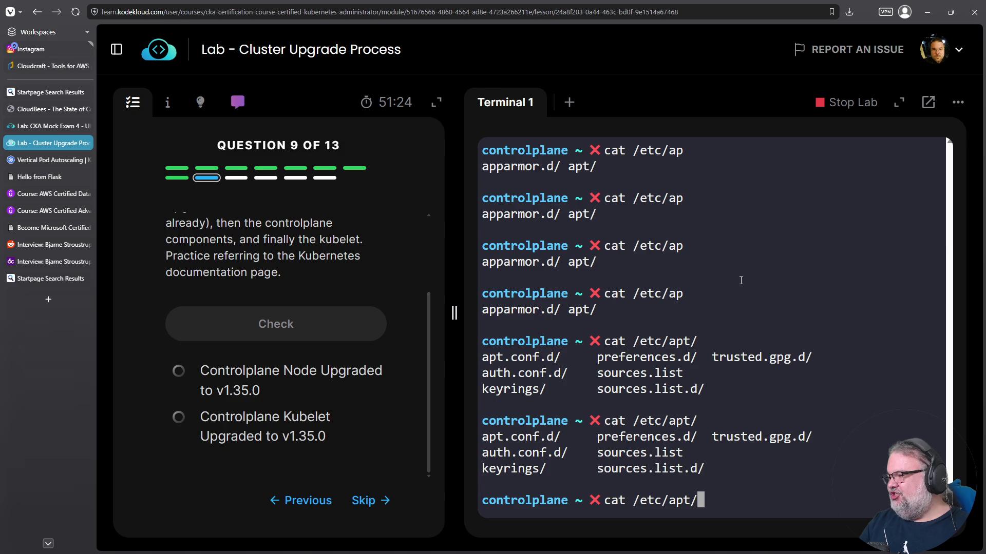
text(s)
key(Tab)
key(Tab)
key(Tab)
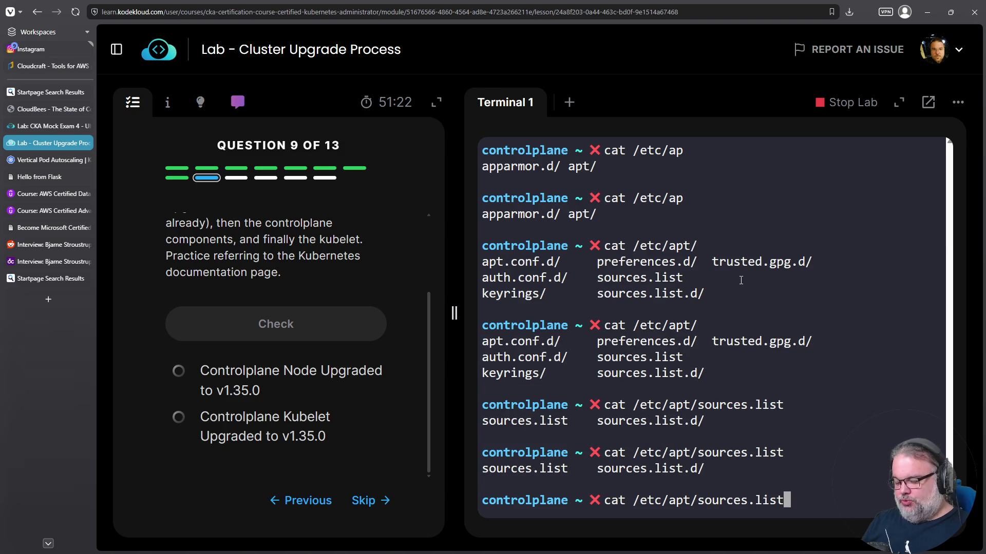
text(.)
key(Tab)
key(Tab)
key(Tab)
text(kub)
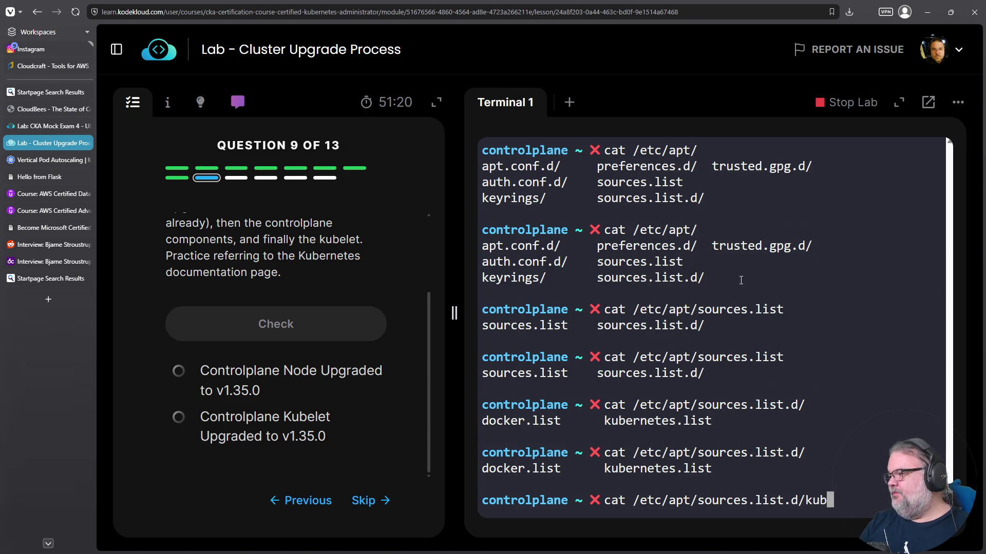
key(Tab)
key(Return)
- Run sed -i 's#1.34#1.35#' on kubernetes.list, then run apt update
key(Up)
key(ctrl+a)
key(Delete)
key(Delete)
key(Delete)
text(sed '')
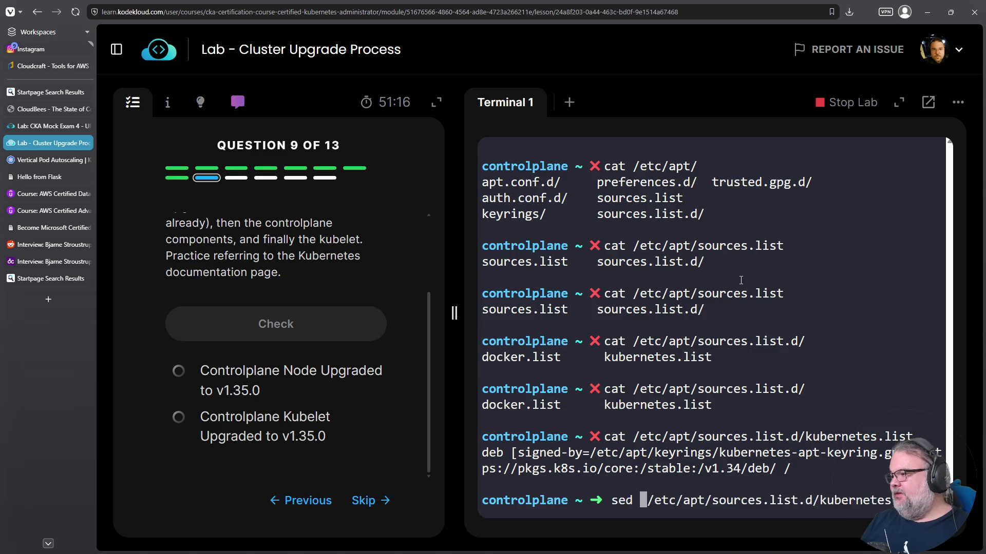
key(Left)
text(s###)
key(Left)
key(Left)
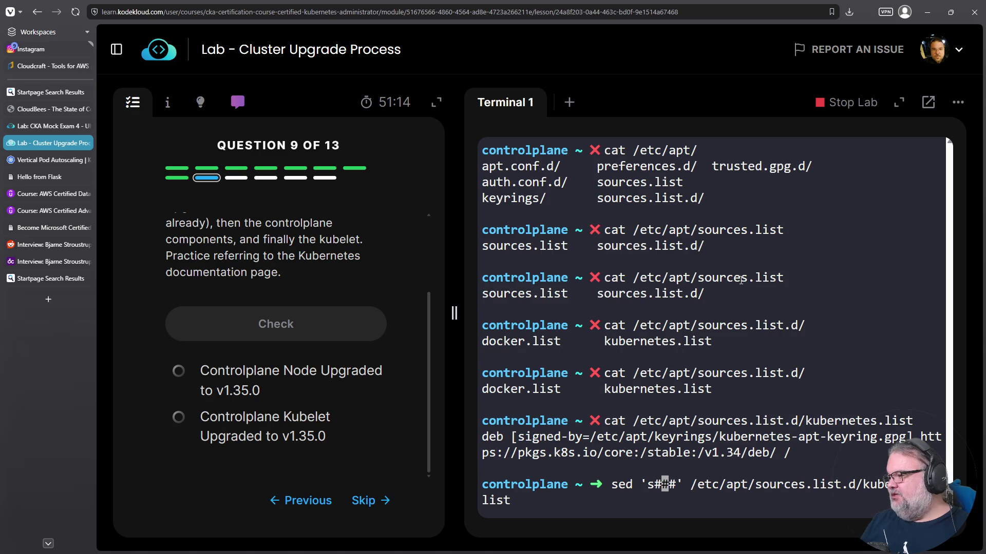
text(1.)
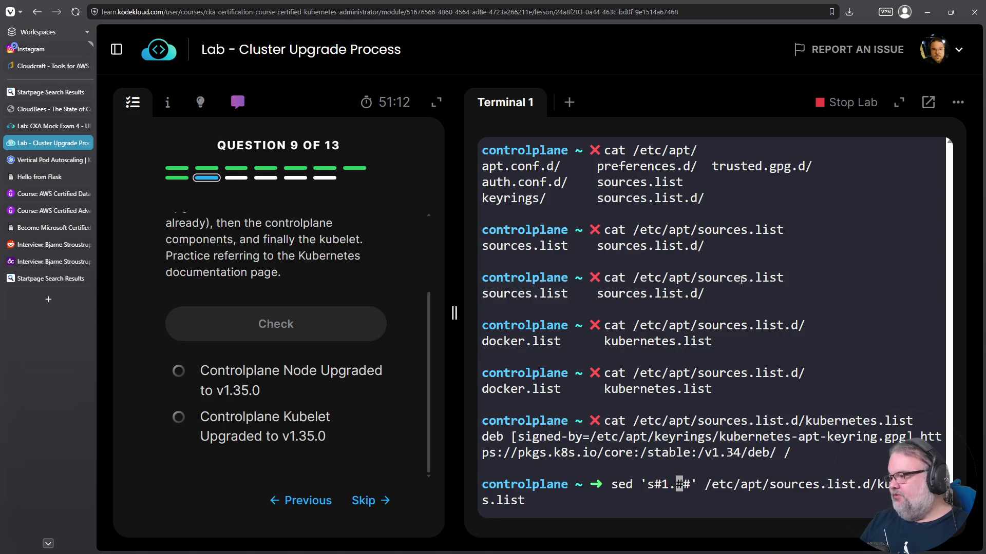
text(34)
key(BackSpace)
text(4)
key(Right)
text(1.35)
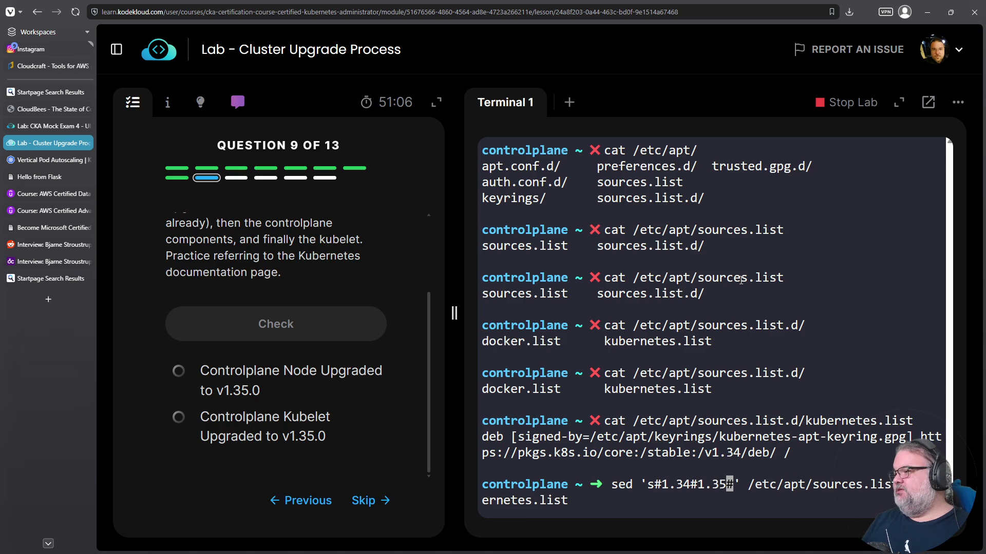
key(Left)
key(Left)
key(Left)
key(Right)
key(Right)
key(Right)
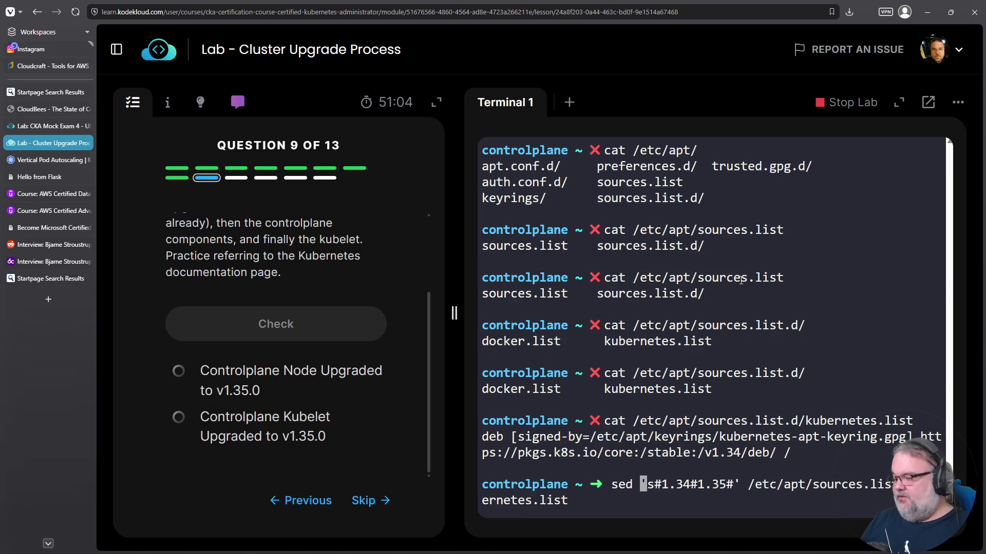
text(-i)
key(Return)
text(apt update)
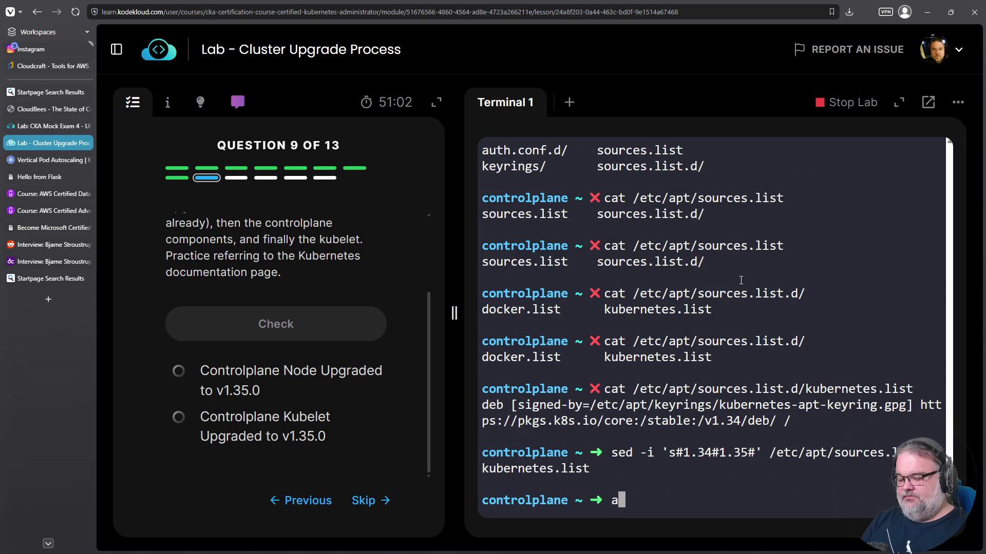
key(Return)
- Copy the sed command text from the terminal output
scroll(793, 267, up, 2)
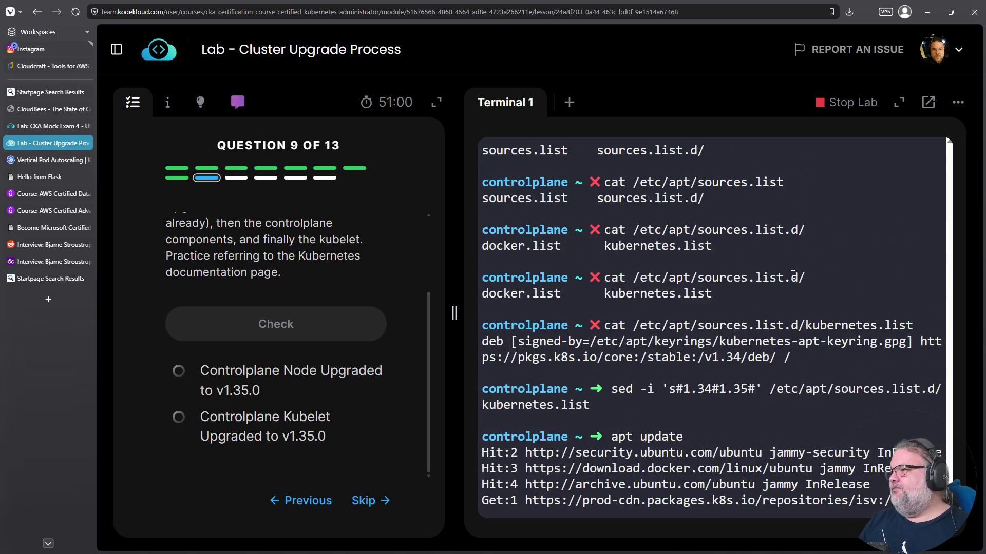
drag(611, 388, 617, 405)
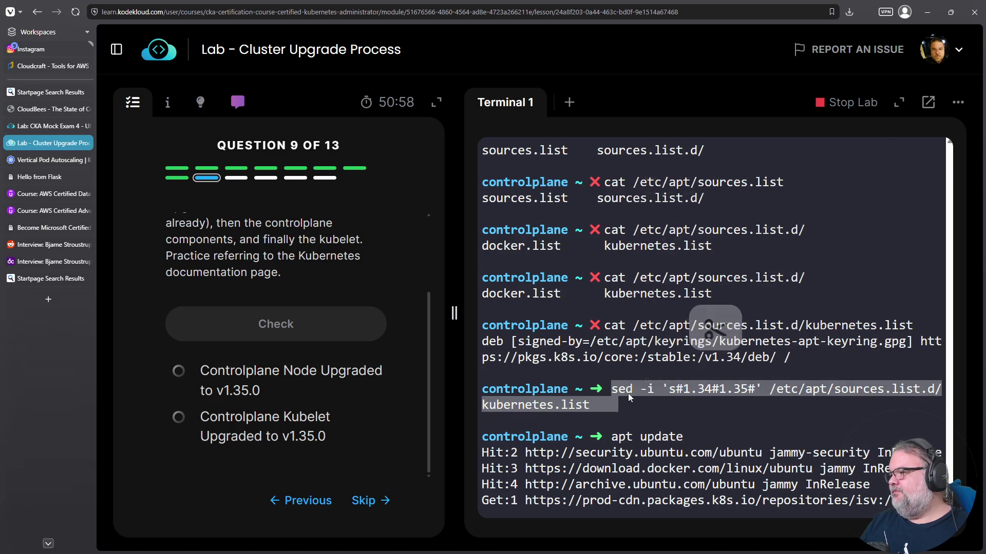
right_click(627, 393)
click(653, 164)
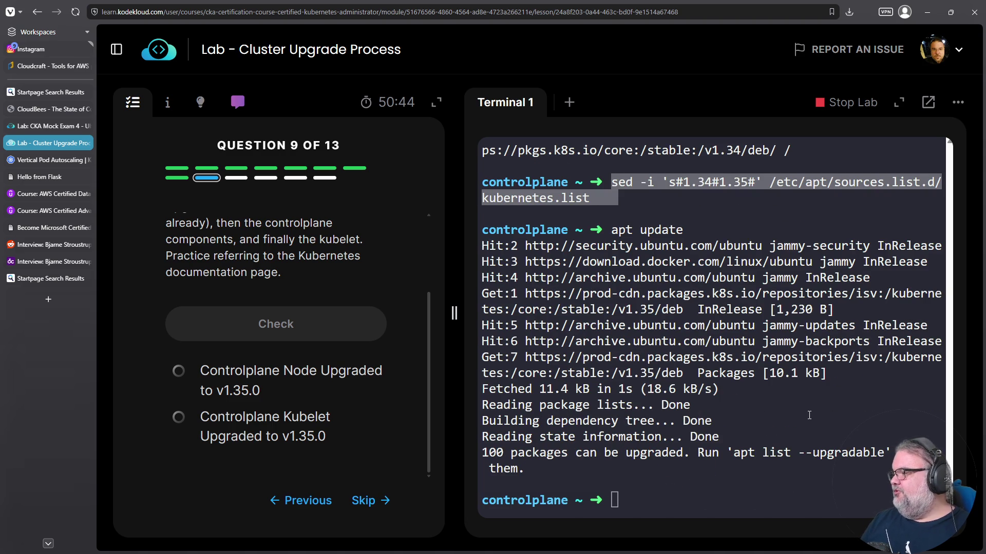
- Relist kubeadm versions, copy 1.35.0-1.1, and begin typing 'apt install kubeadm='
key(Up)
key(Up)
key(Up)
key(Down)
key(Up)
key(Up)
key(Return)
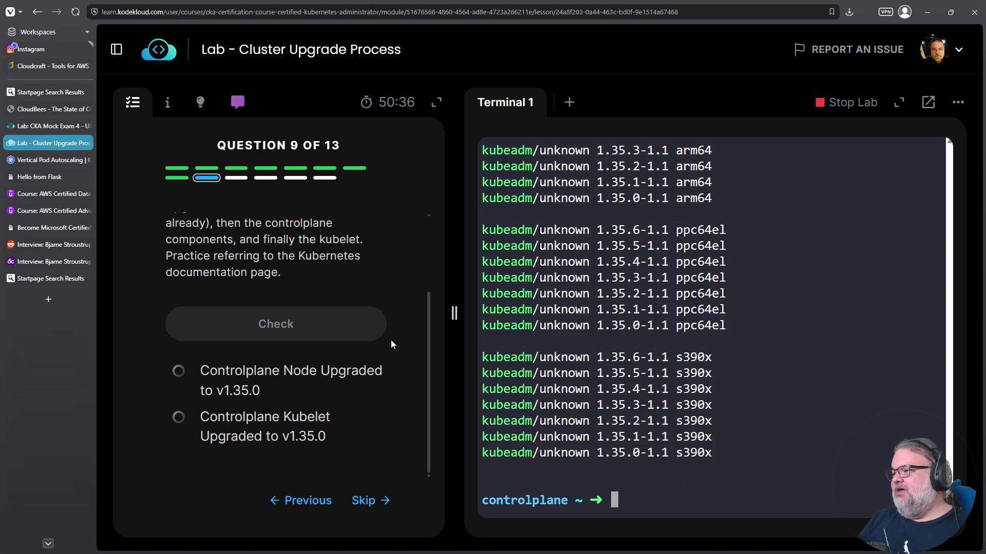
drag(596, 453, 667, 452)
right_click(659, 456)
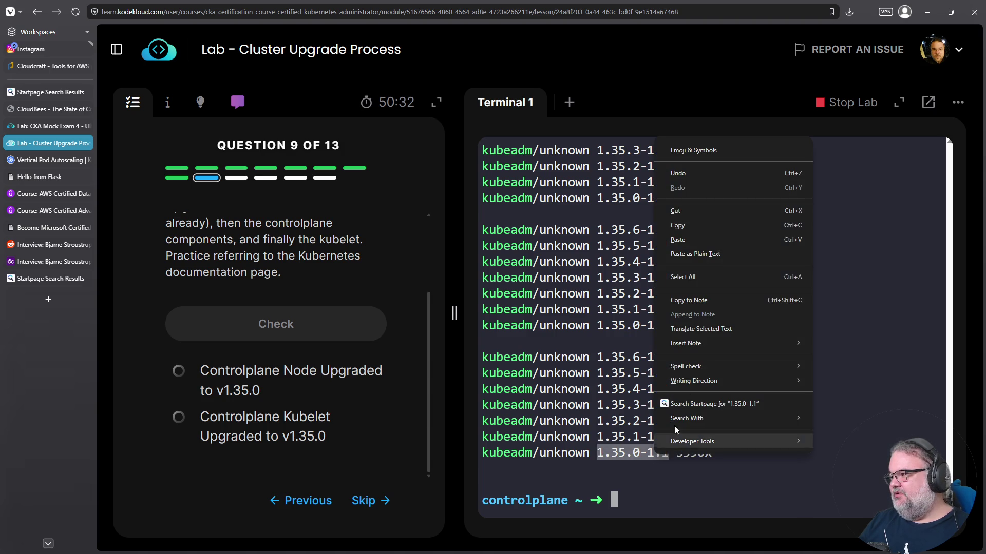
click(719, 239)
scroll(706, 463, up, 5)
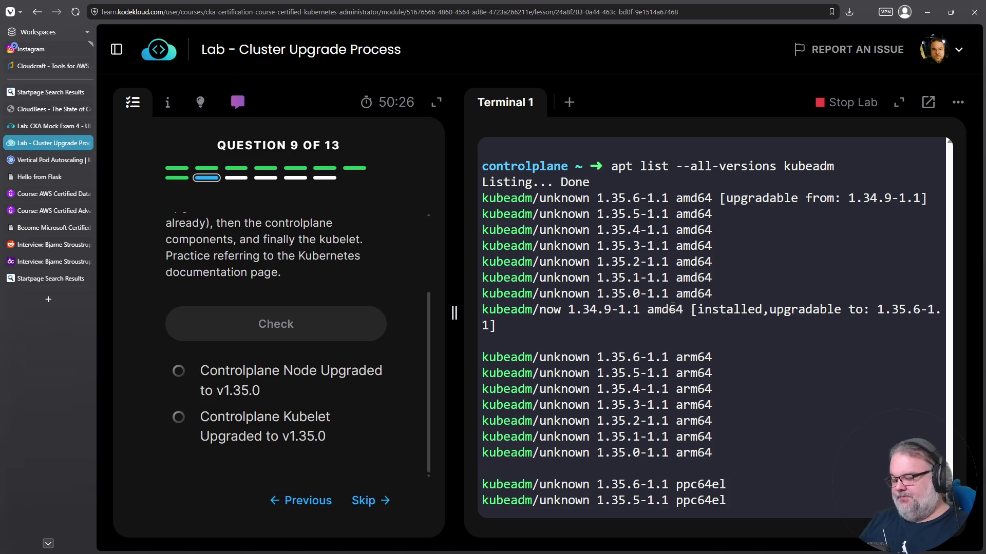
scroll(685, 303, down, 5)
text(apt install kubeadm)
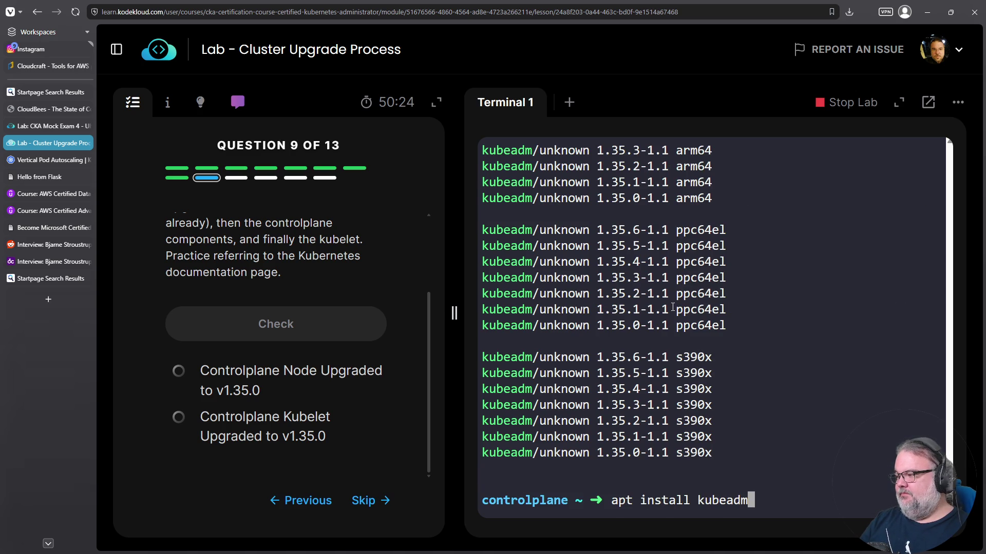
text(=)
- Install kubeadm 1.35.0-1.1 and stage a commented kubelet install command
key(ctrl+v)
key(Return)
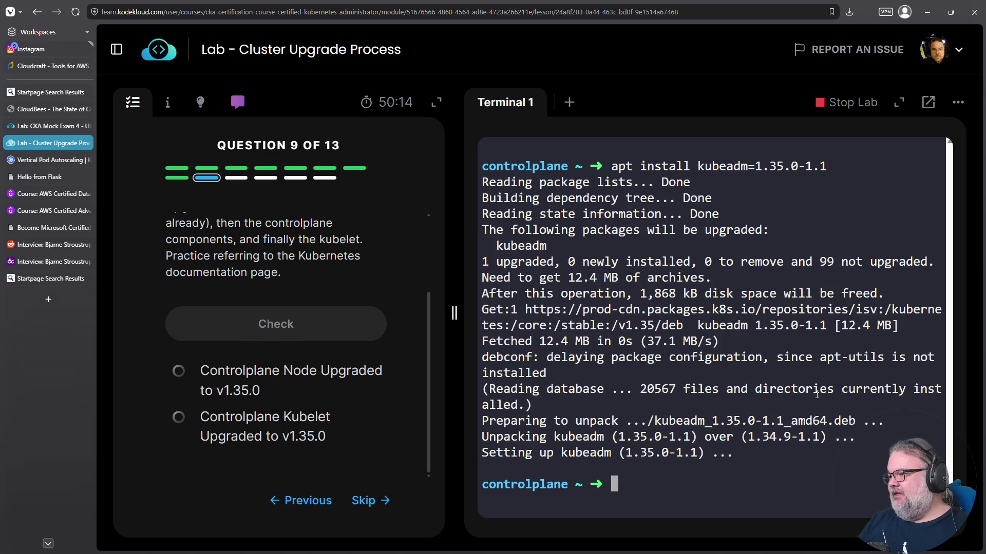
key(Up)
key(ctrl+a)
key(Right)
key(ctrl+Right)
key(ctrl+Right)
text(kubelet)
key(Delete)
key(Delete)
key(Delete)
key(Delete)
key(Delete)
key(Delete)
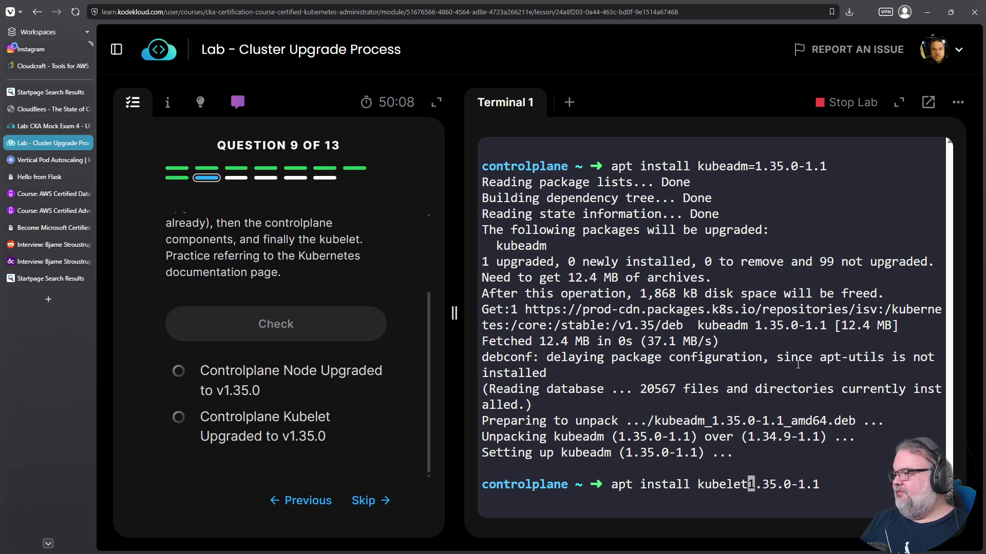
text(=)
key(Home)
text(#)
key(Return)
- Confirm with kubectl get nodes that nodes show v1.34.0, then install kubelet 1.35.0-1.1
text(kubectl get nodes)
key(Return)
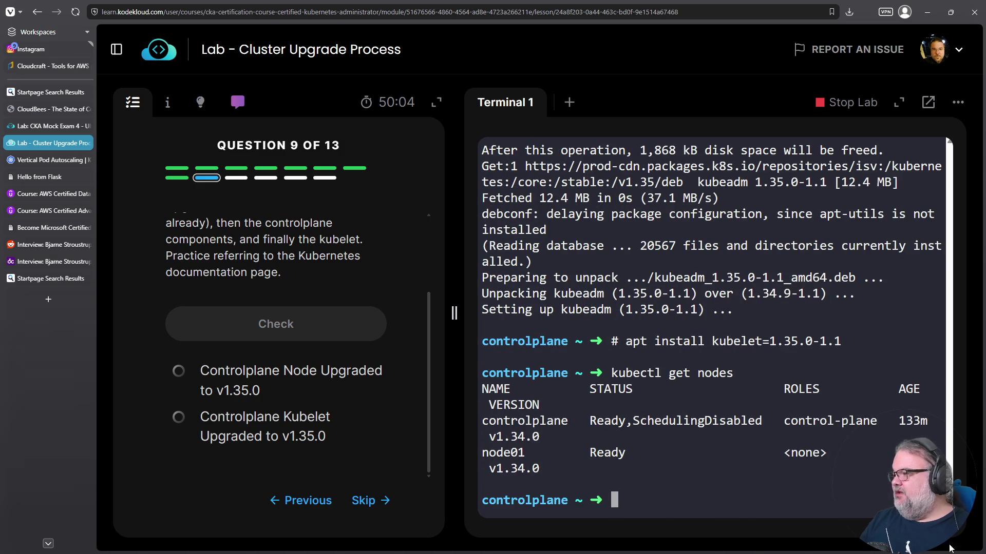
double_click(513, 437)
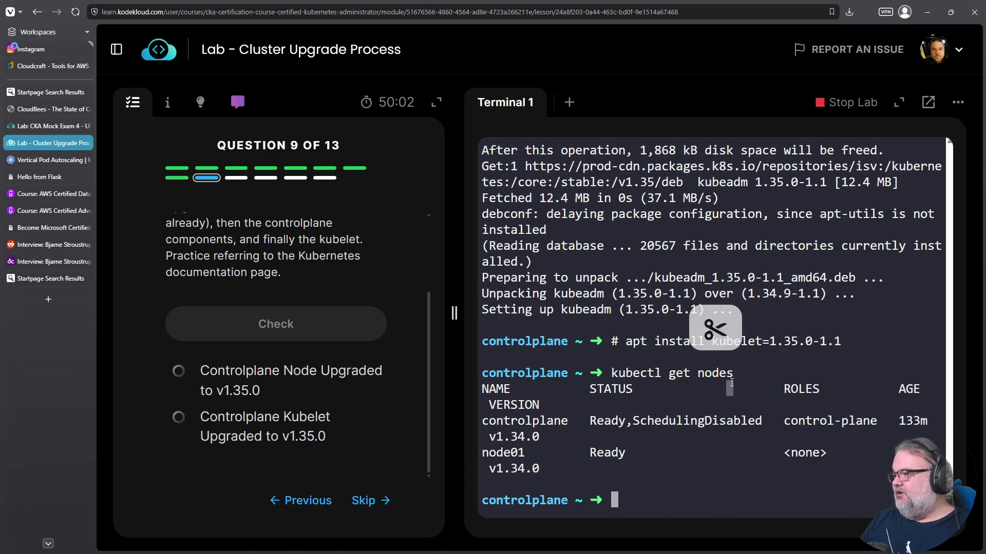
key(Up)
key(Up)
key(Home)
key(Delete)
key(Delete)
key(Return)
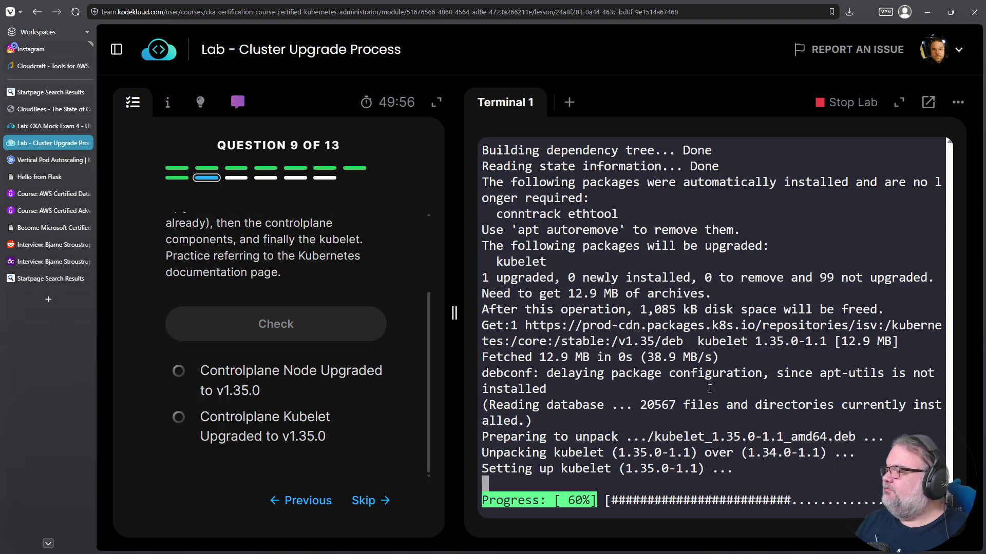
drag(455, 314, 410, 313)
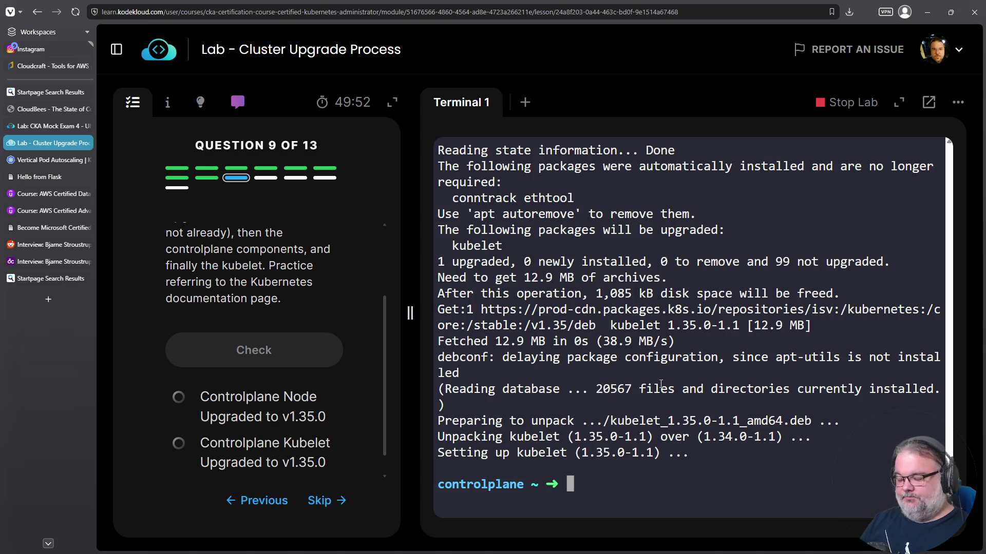
- Check systemctl status kubelet, then list nodes, which still report v1.34.0
text(syst)
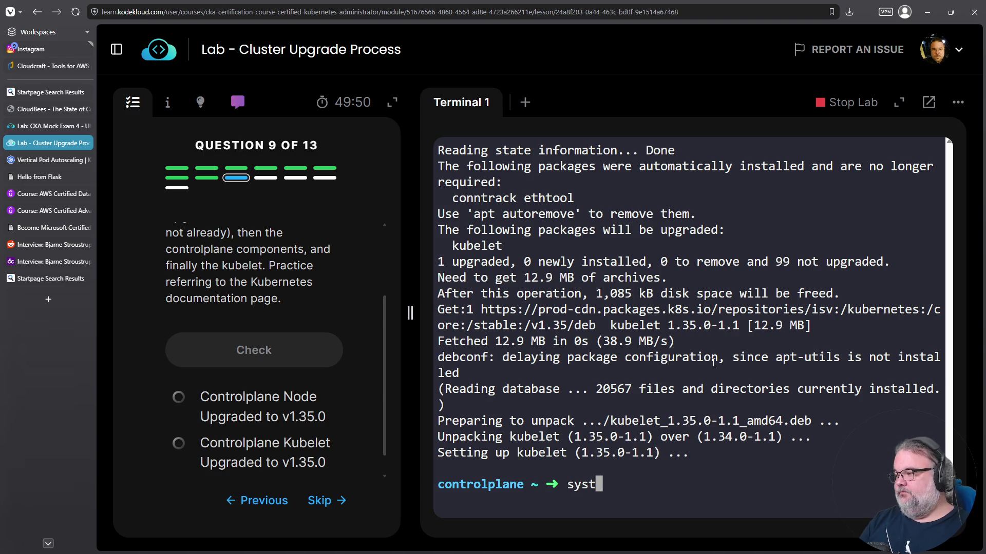
text(emctl status kubelet)
key(Return)
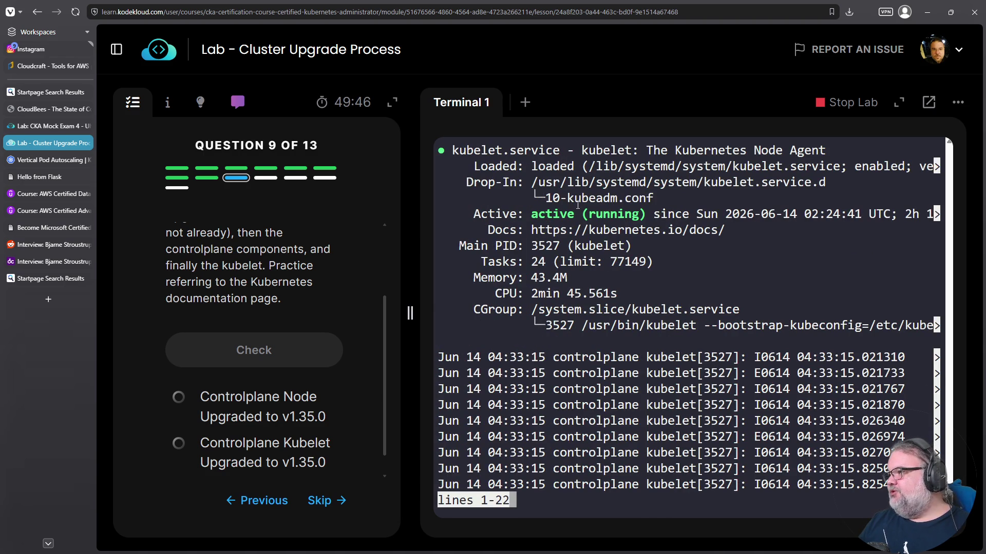
triple_click(791, 215)
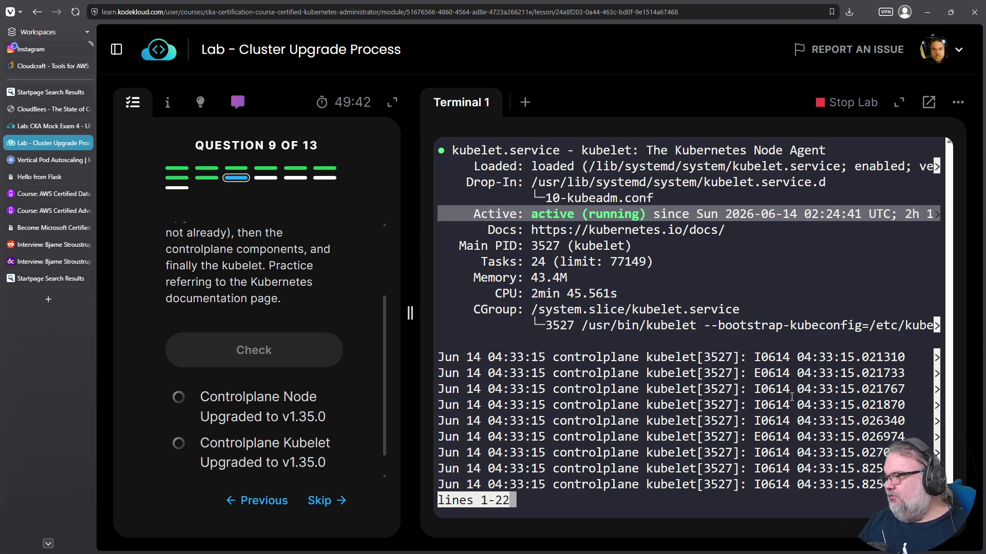
key(Right)
key(Right)
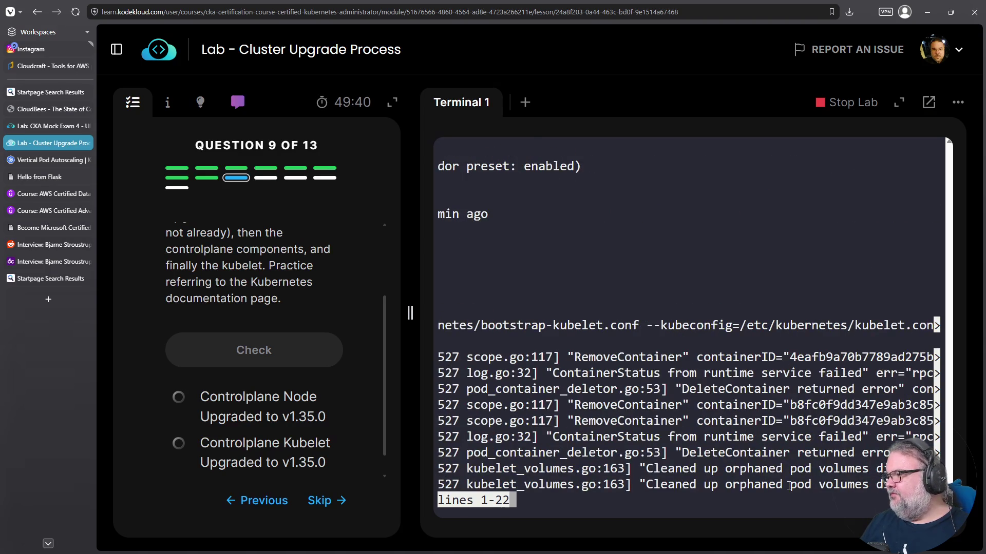
key(Right)
key(Right)
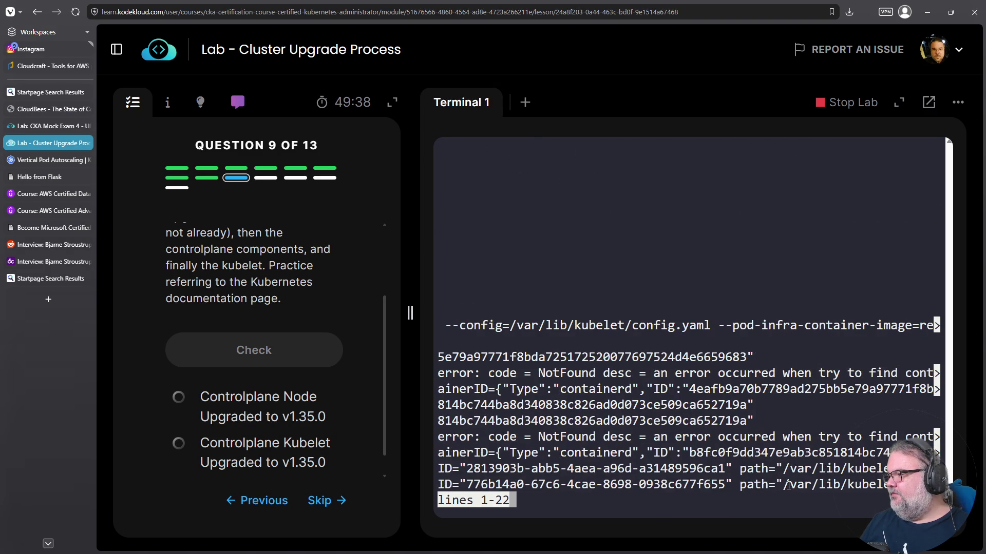
key(Right)
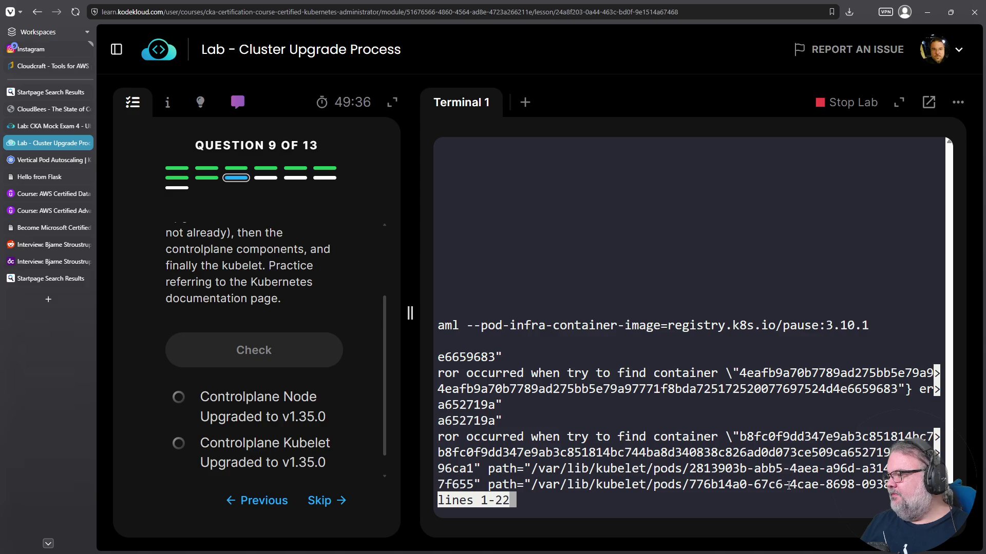
key(Left)
key(Left)
key(Left)
key(Left)
text(q)
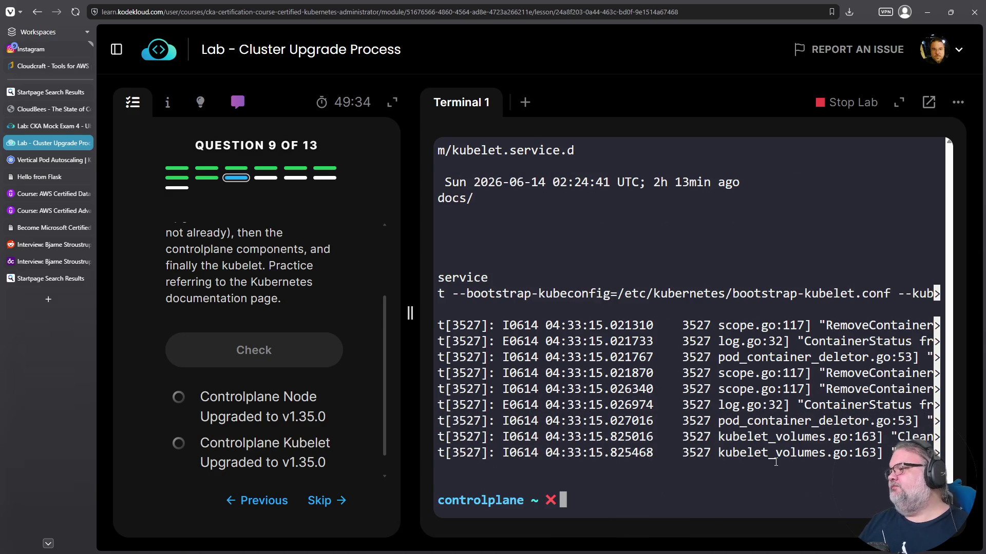
text(k get nodes)
key(Return)
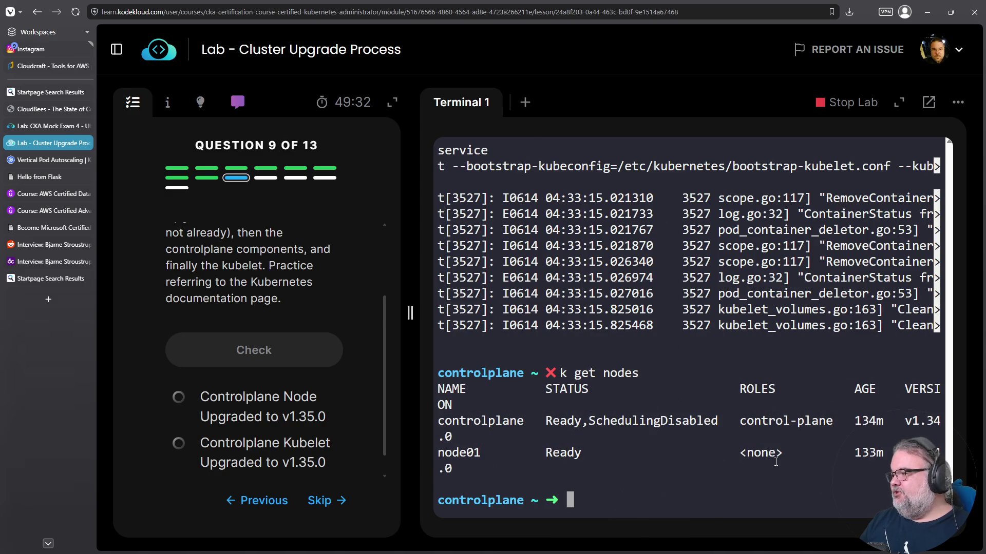
double_click(918, 422)
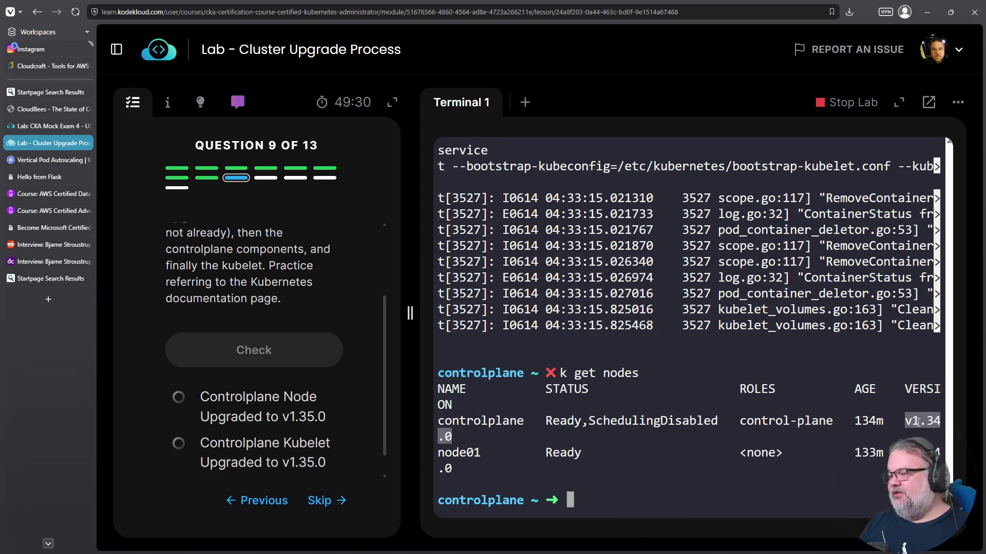
key(Up)
key(Return)
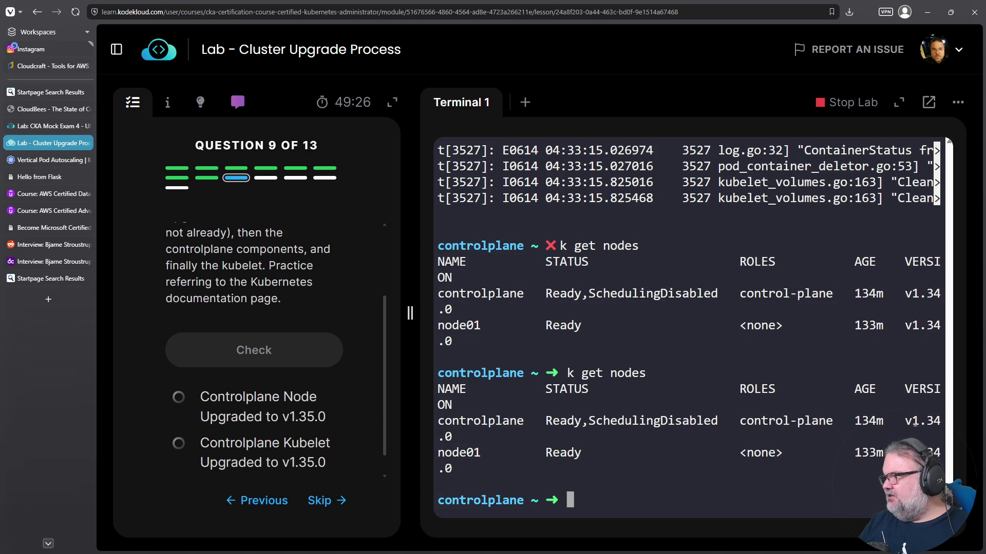
- Follow the kubelet logs with journalctl -xefu kubelet, then restart kubelet
key(ctrl+c)
text(journa)
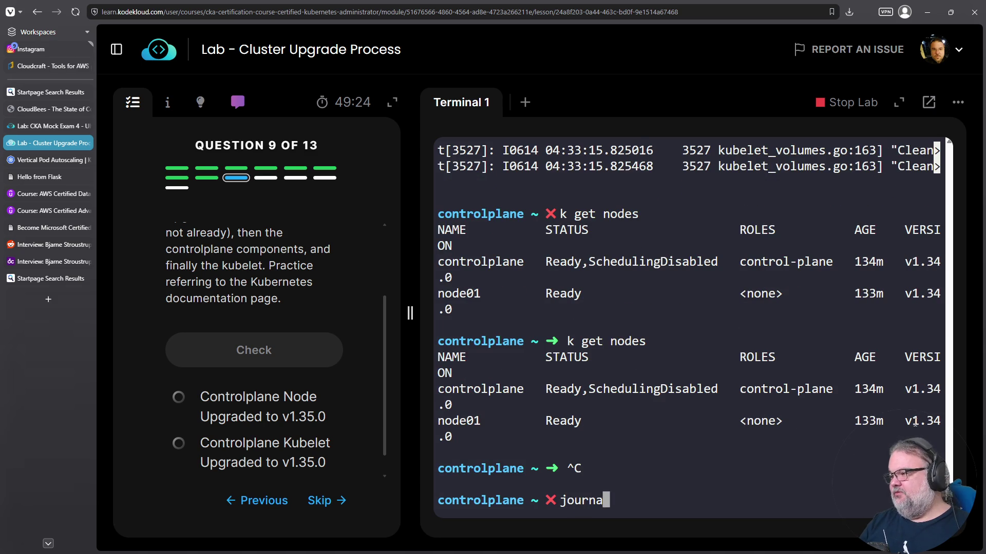
text(lctl -xefu kubelet)
key(Return)
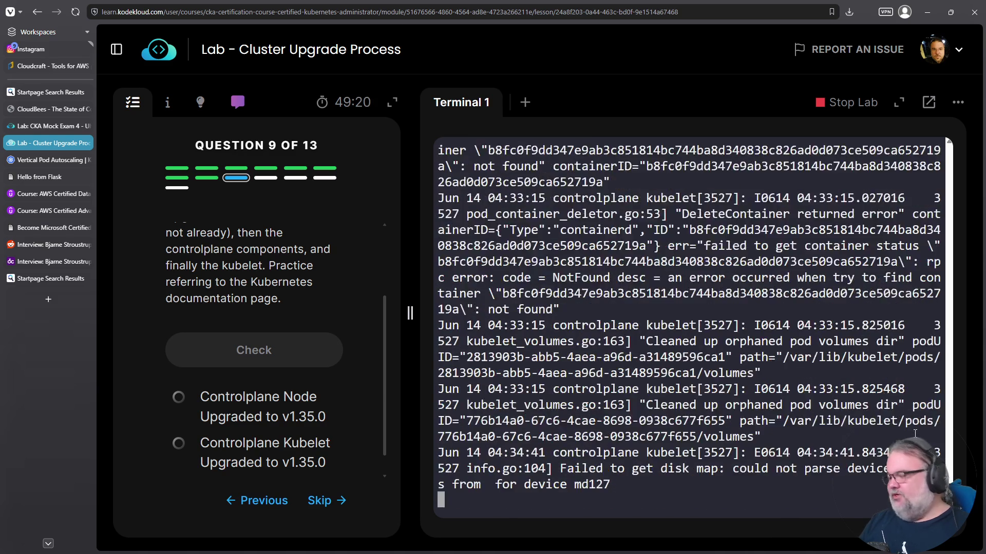
key(ctrl+c)
text(systemctl st)
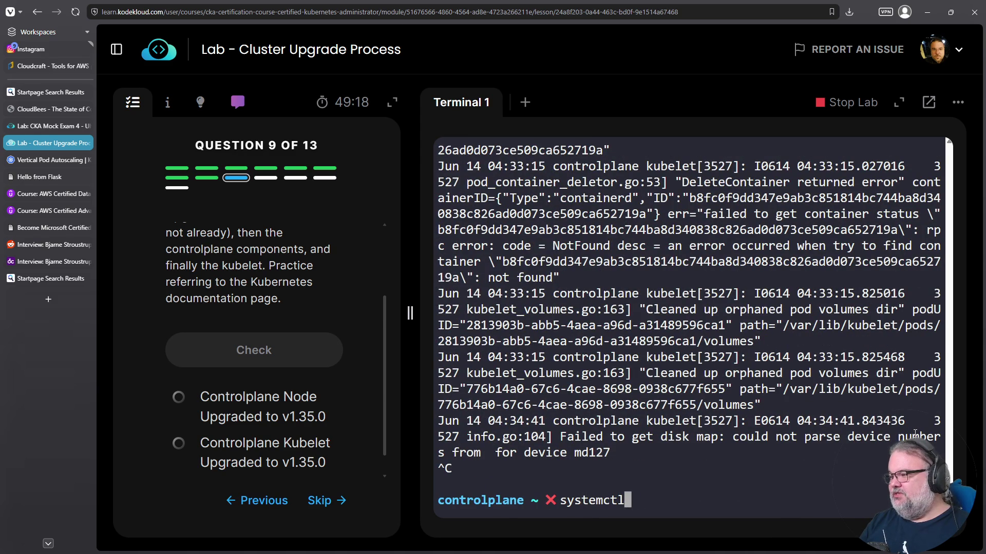
key(BackSpace)
key(BackSpace)
text(restart kubelet)
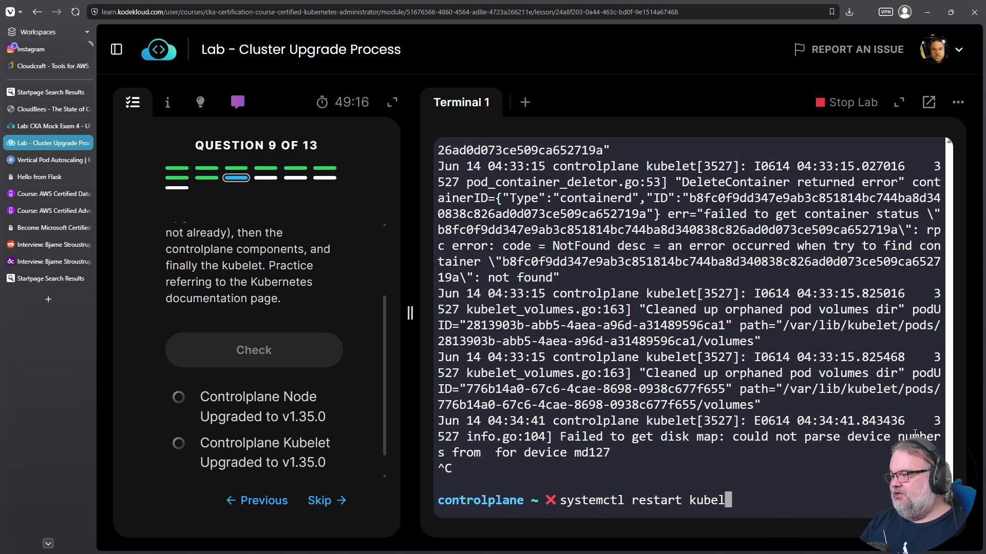
key(Return)
- List nodes after the restart and start watching them with k get nodes -w
key(Up)
key(Up)
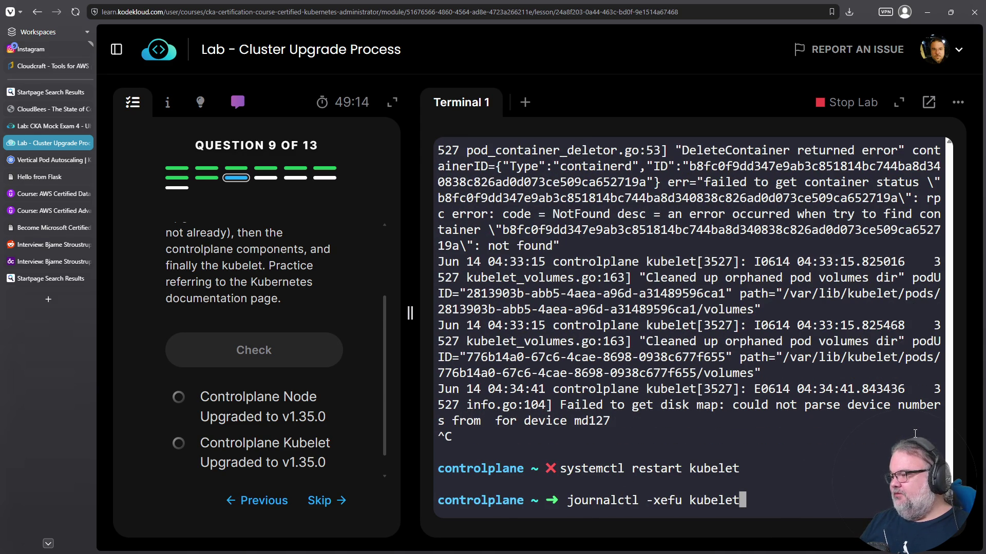
key(ctrl+c)
text(k get nodes)
key(Return)
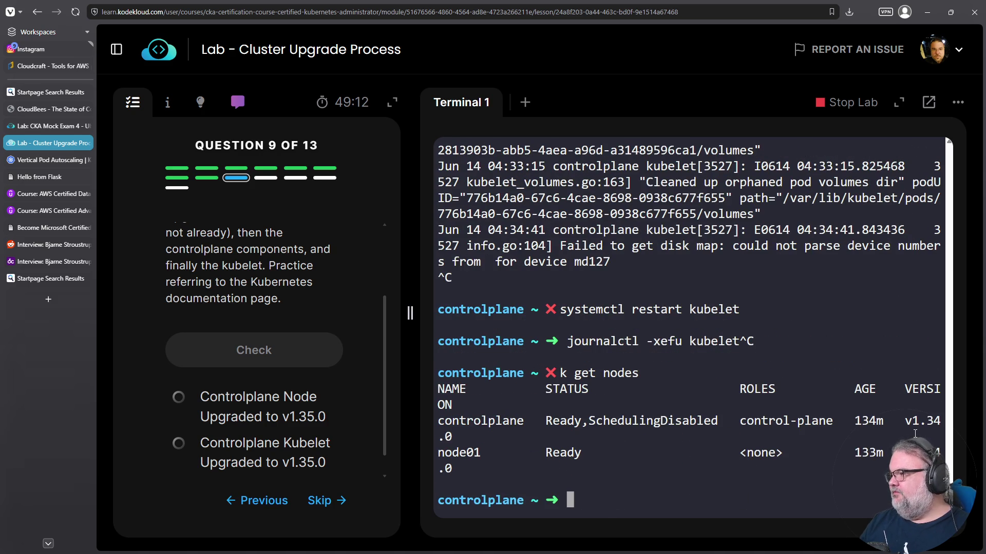
key(Up)
key(Return)
key(Up)
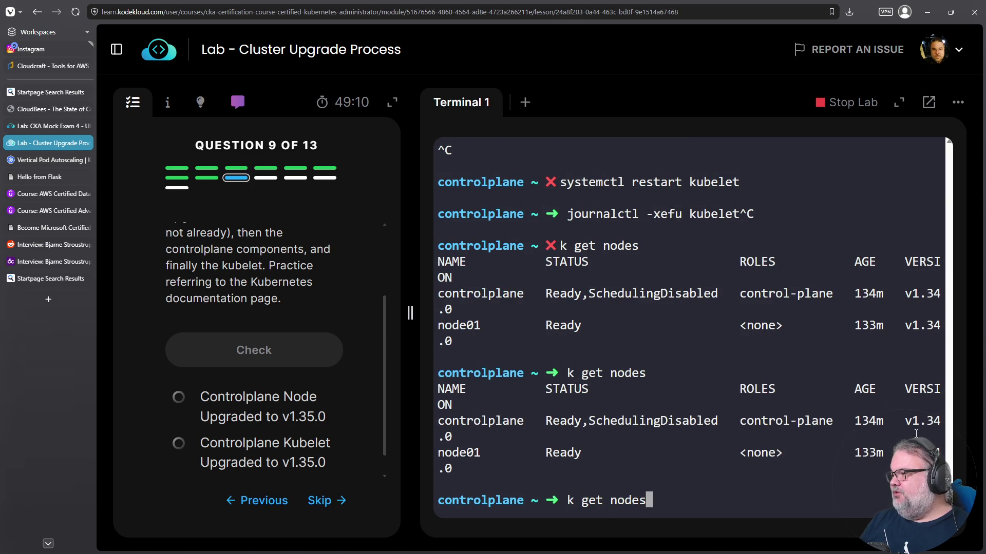
text( -w)
key(Return)
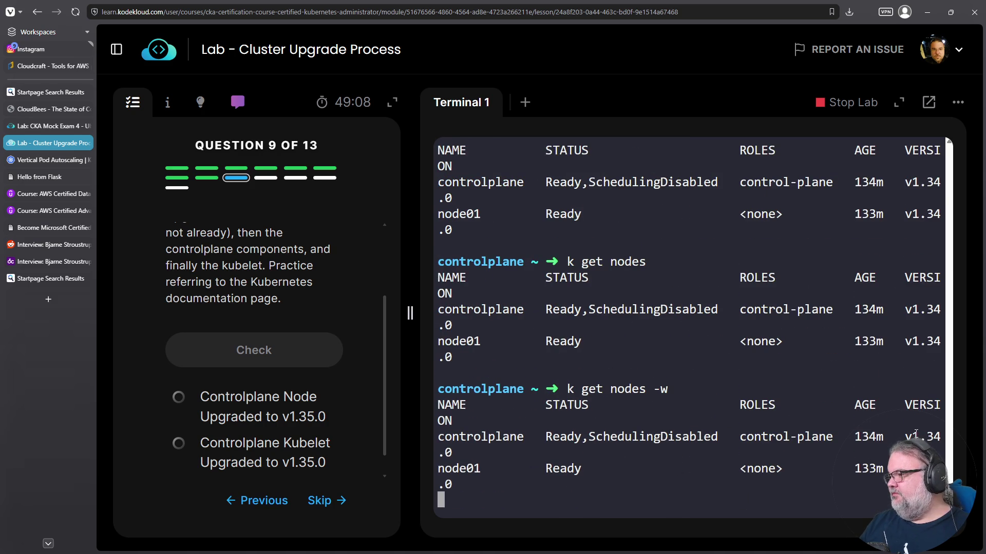
- Check question 9: kubelet v1.35.0 passes, controlplane node upgrade fails
triple_click(675, 454)
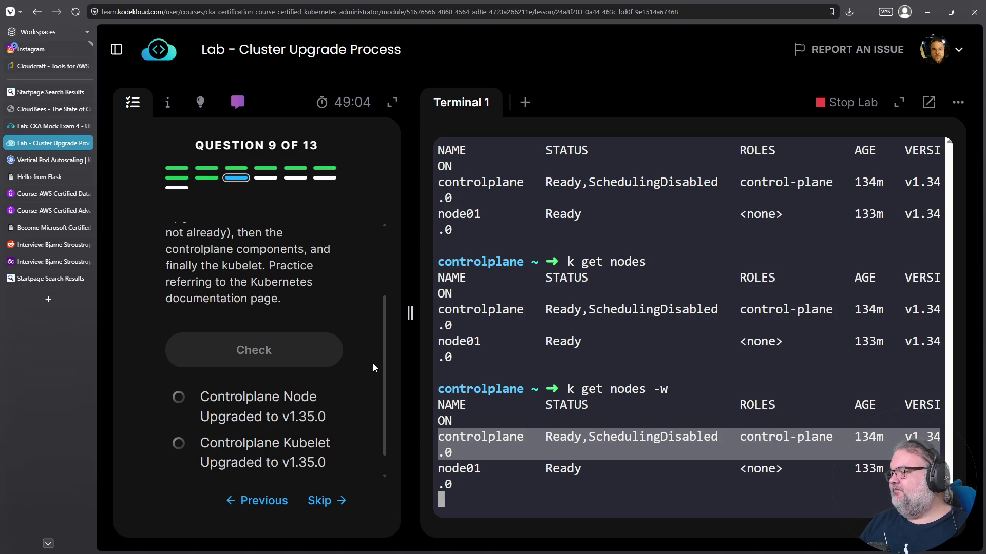
click(334, 353)
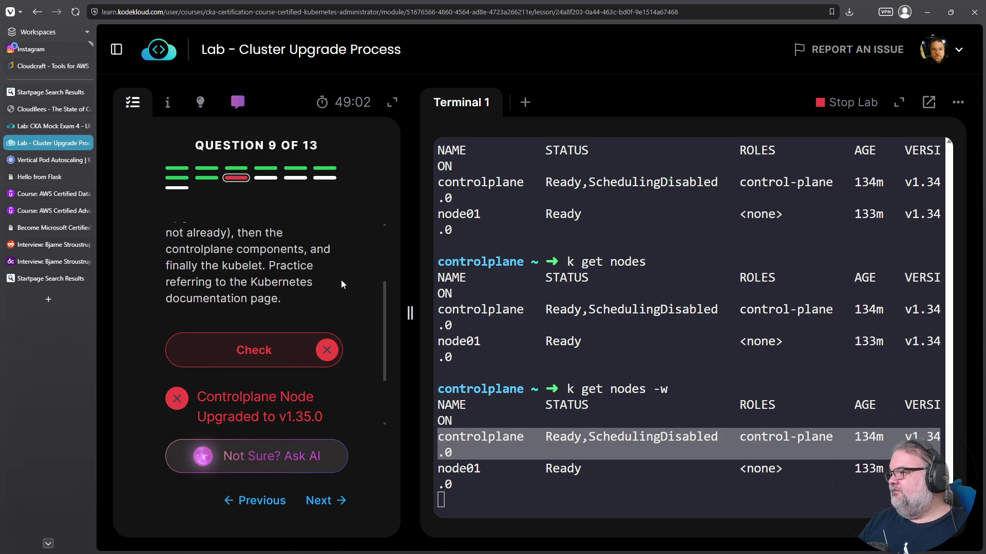
scroll(329, 269, down, 2)
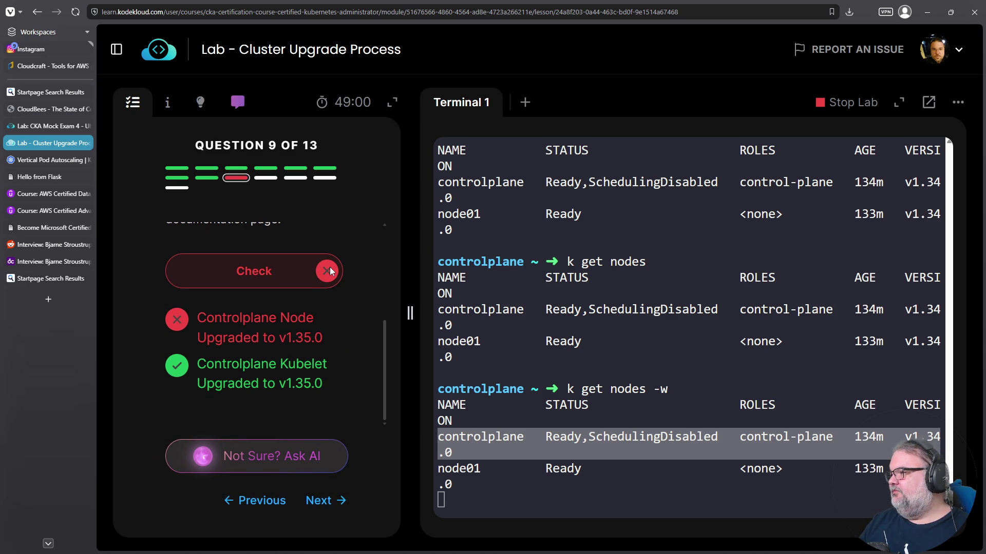
click(334, 270)
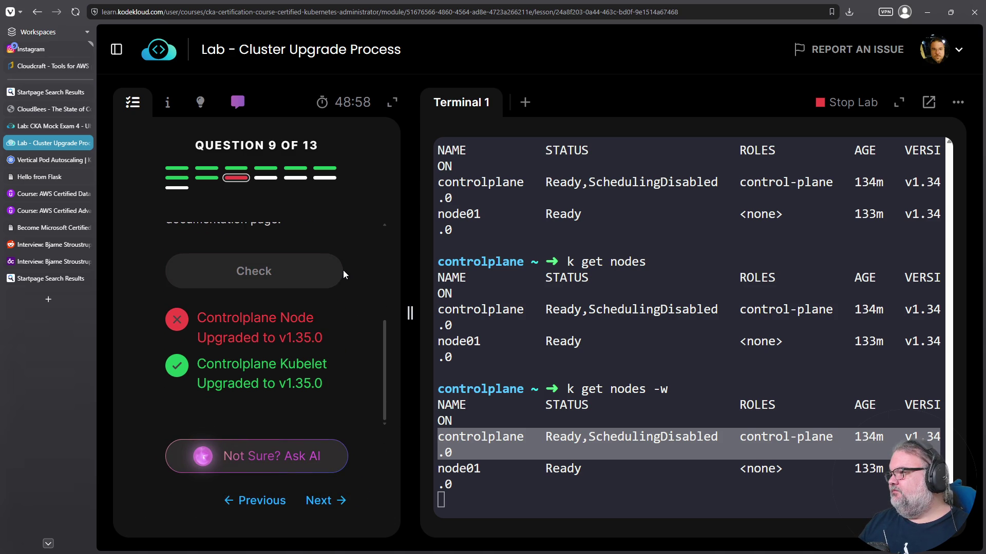
scroll(343, 270, up, 4)
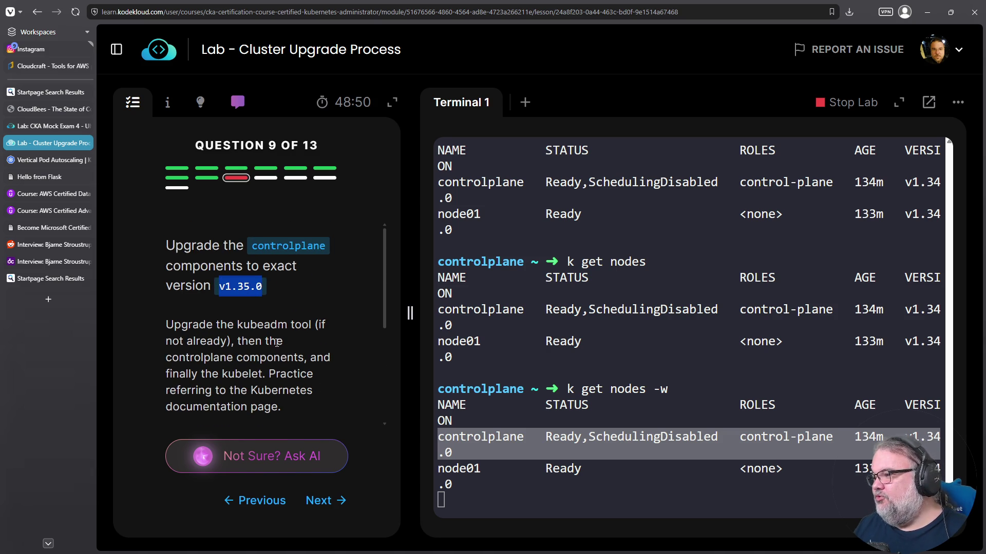
scroll(284, 361, down, 5)
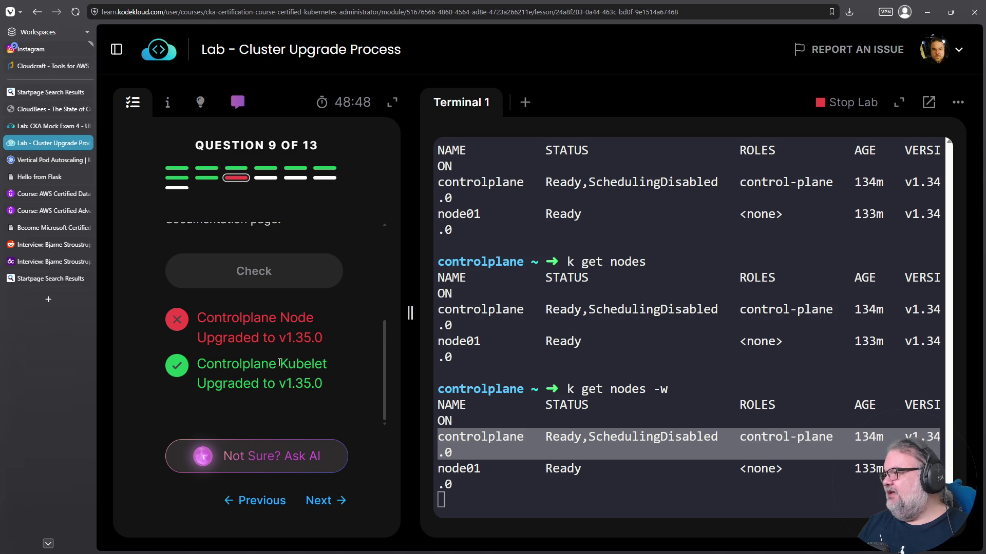
click(692, 375)
- Stop the node watch and check the installed kubelet version, which reports v1.35.0
scroll(693, 374, up, 10)
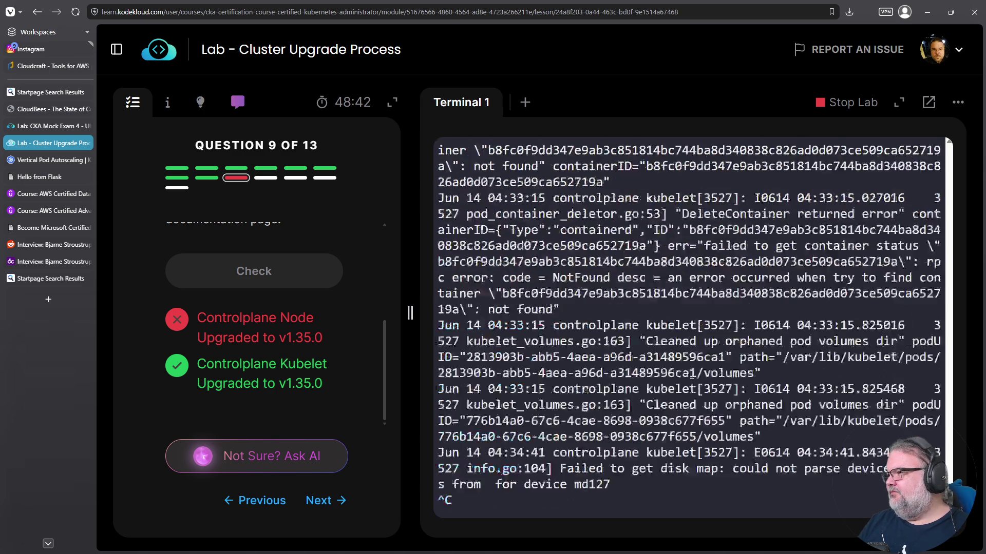
scroll(697, 373, down, 7)
scroll(698, 373, down, 4)
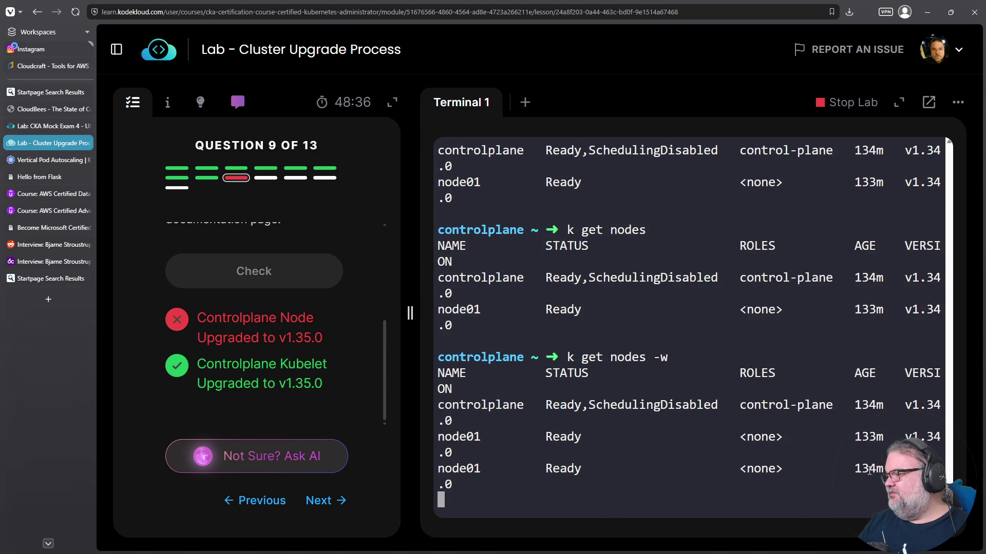
key(Return)
key(Return)
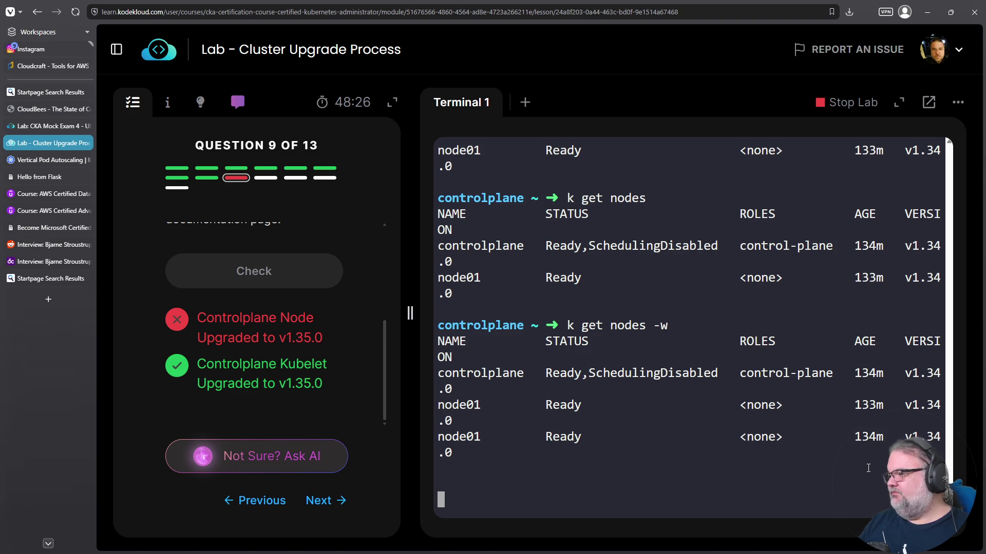
key(ctrl+c)
text(kubelet --version)
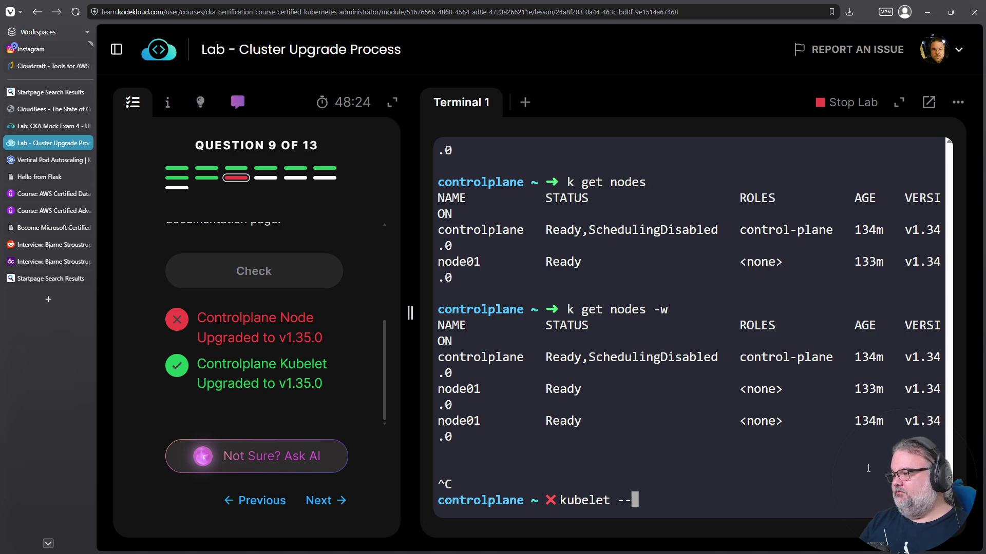
key(Return)
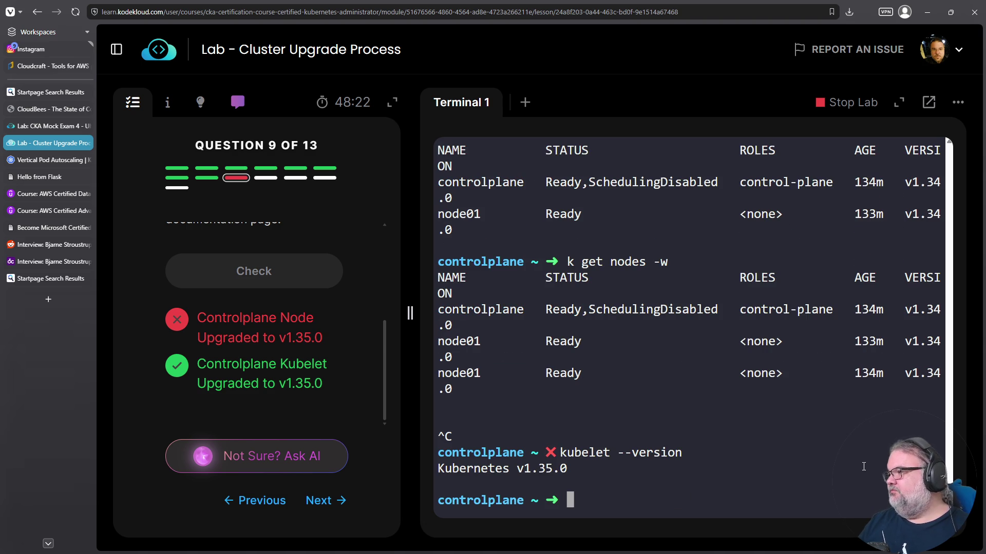
- Re-watch the nodes, showing controlplane NotReady, then check the failing kubelet service status
key(Up)
key(Up)
key(Return)
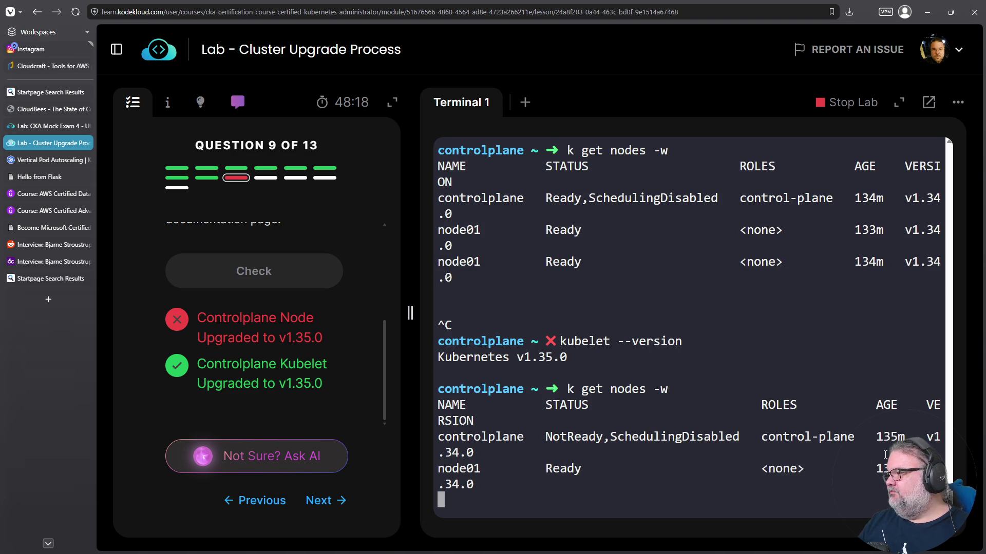
text(syust)
key(ctrl+c)
text(syste)
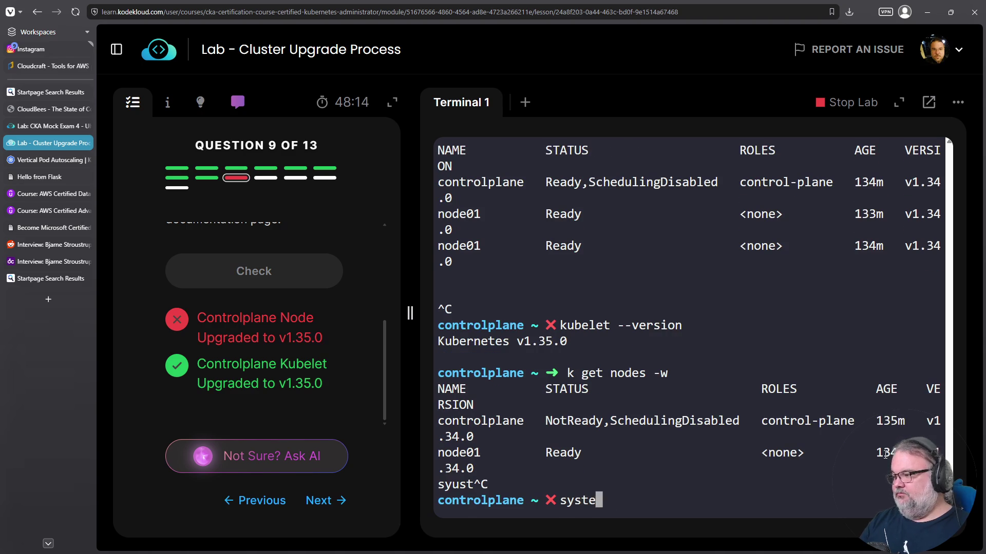
text(mctl status kubelet)
key(Return)
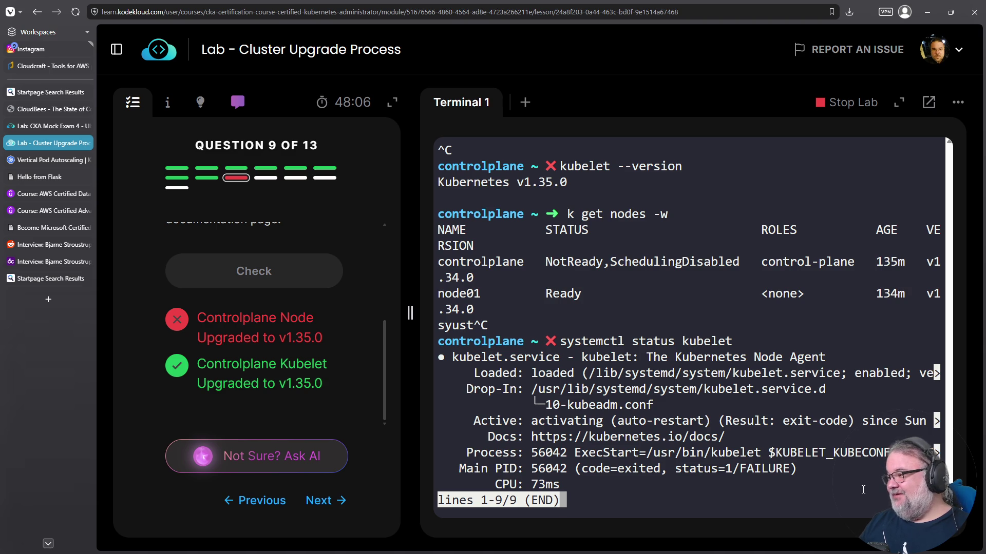
- Follow the kubelet journal to find the unknown --pod-infra-container-image flag failure, then stop it
key(q)
key(ctrl+c)
text(journalctl )
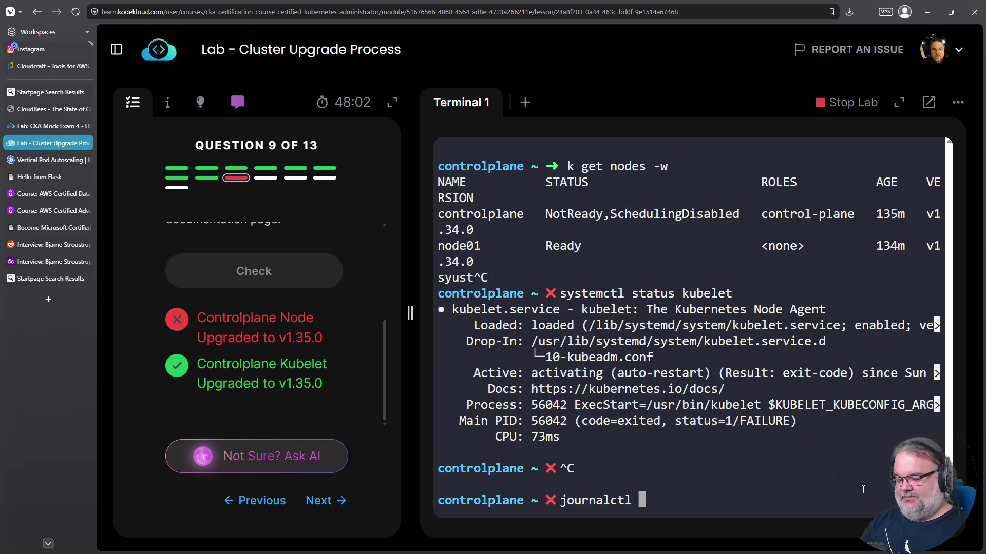
text(-xefu kubelet)
key(Return)
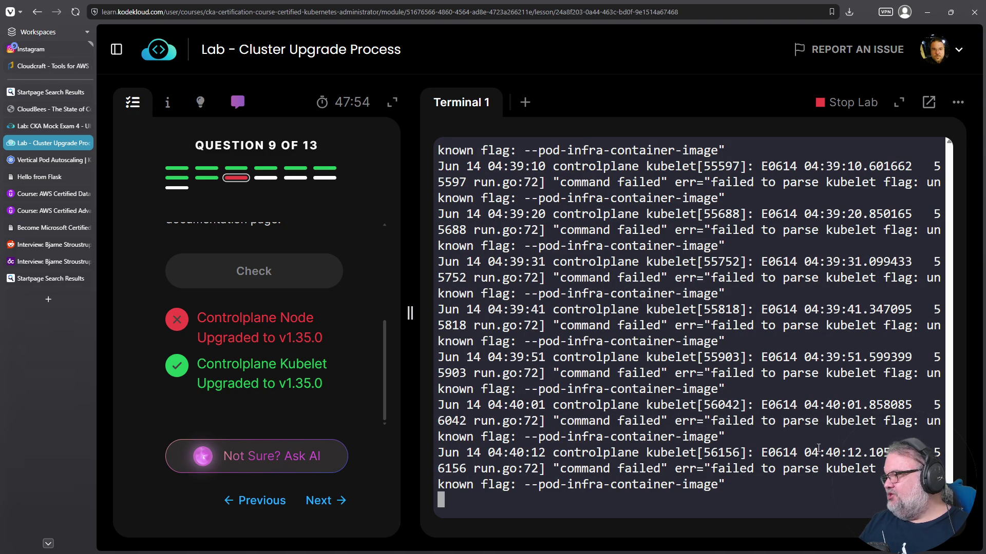
drag(742, 437, 545, 420)
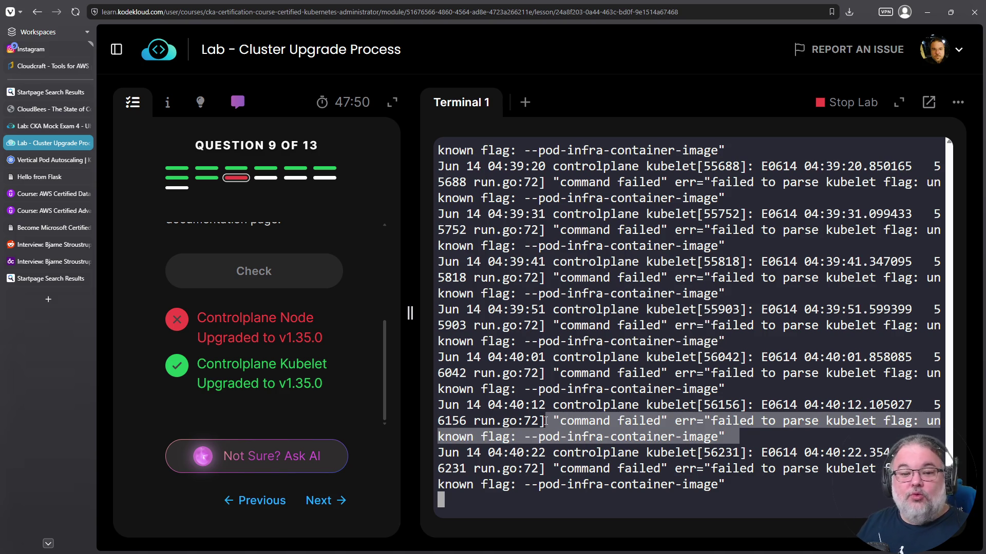
click(624, 418)
key(ctrl+c)
- List the nodes with 'k get nodes' and run 'kubeadm upgrade' to see its usage
text(k)
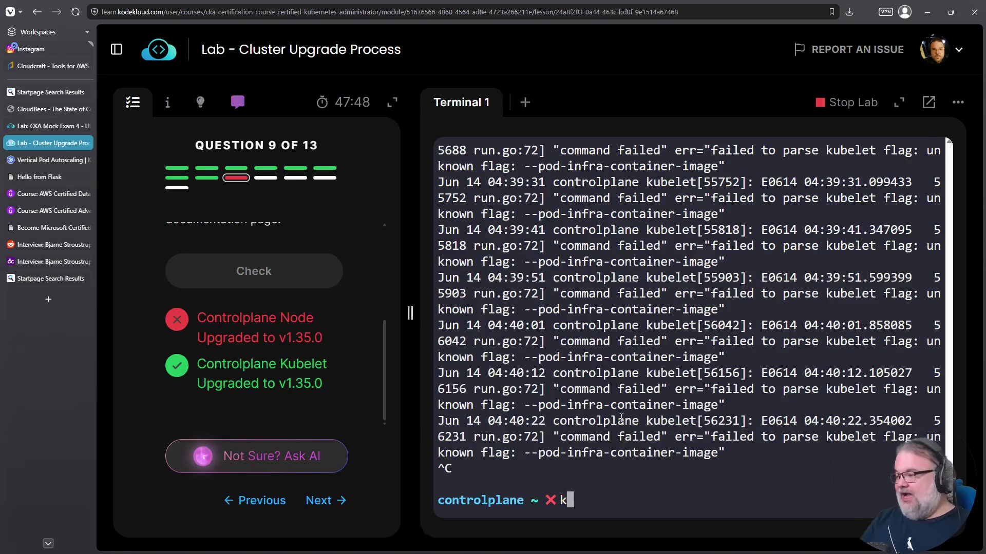
text( get nodes)
key(Return)
text(kubeadm upgrade)
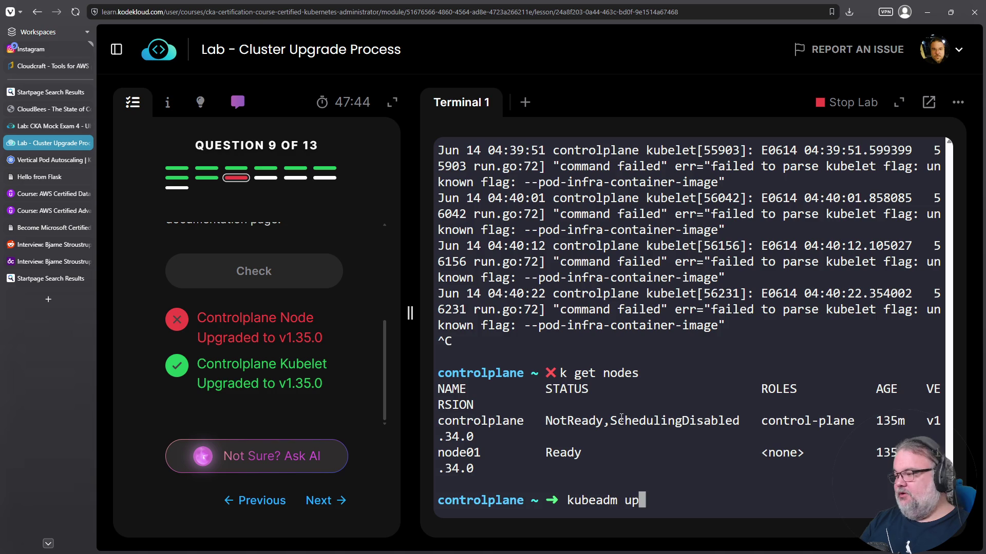
key(Return)
- Run 'kubeadm upgrade apply --help', correcting the 'appoly' typo
scroll(657, 437, up, 3)
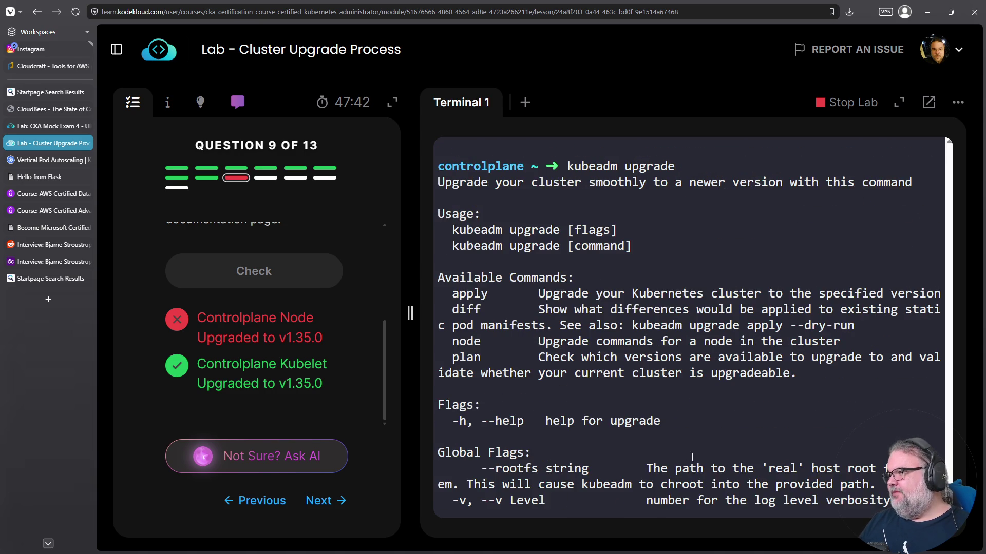
scroll(692, 457, down, 3)
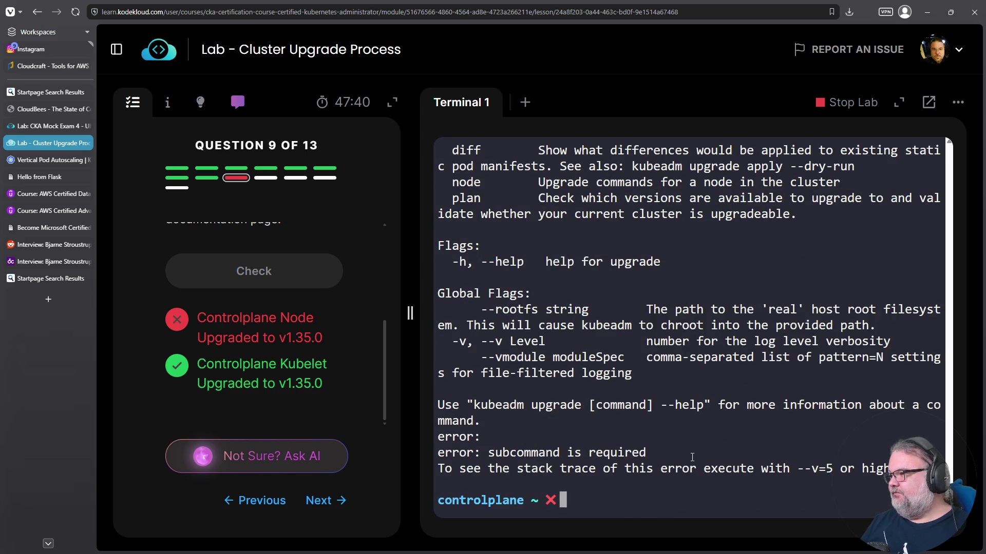
key(Up)
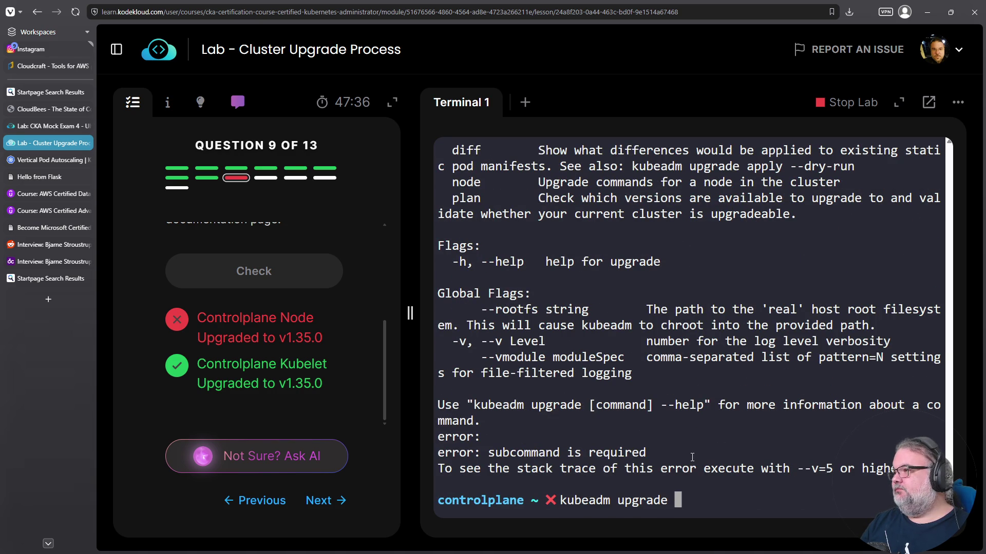
text(ap)
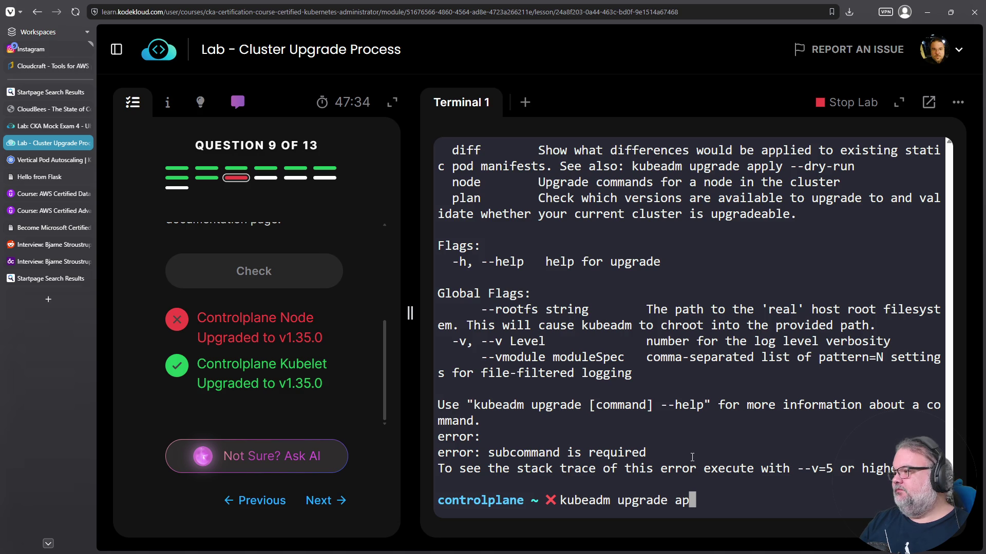
text(poly)
key(Left)
key(Left)
key(BackSpace)
key(End)
text(--help)
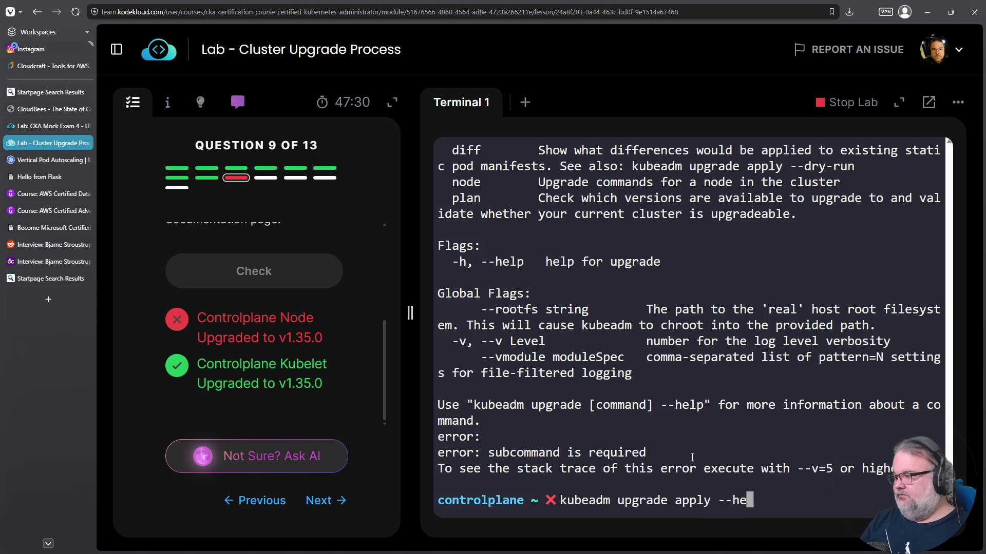
key(Return)
- Scroll through the apply help's phases and flags, then recall the help command
scroll(691, 438, up, 10)
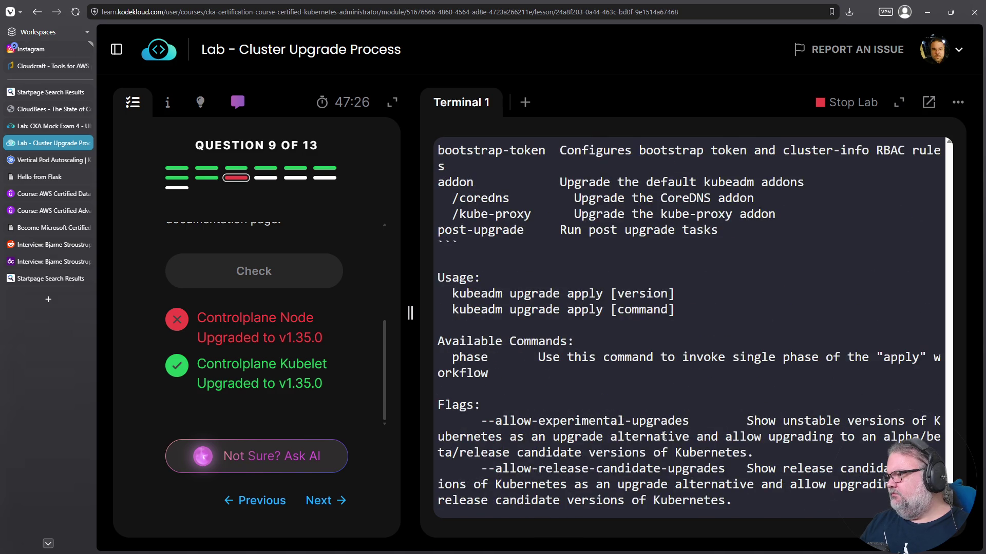
scroll(664, 437, up, 2)
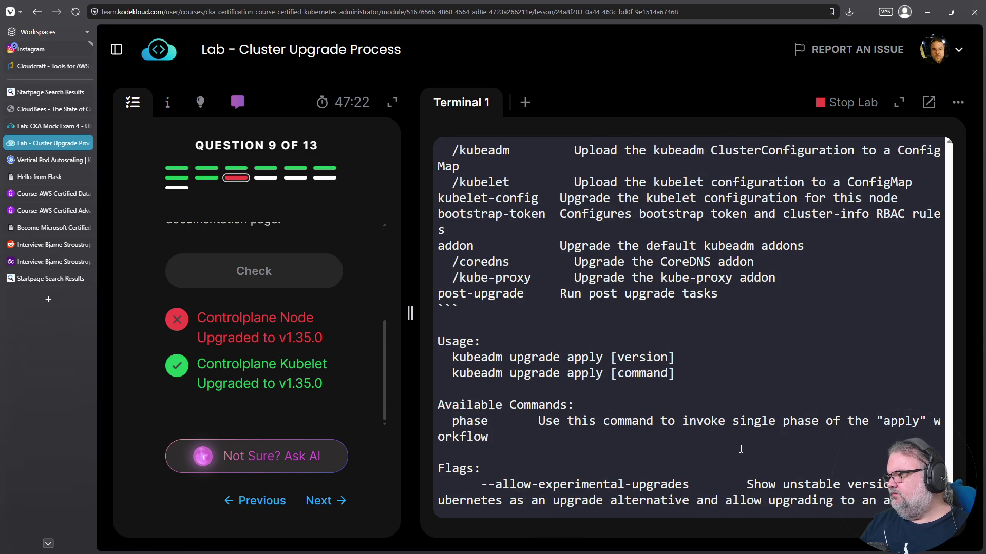
scroll(768, 448, down, 3)
scroll(768, 448, up, 9)
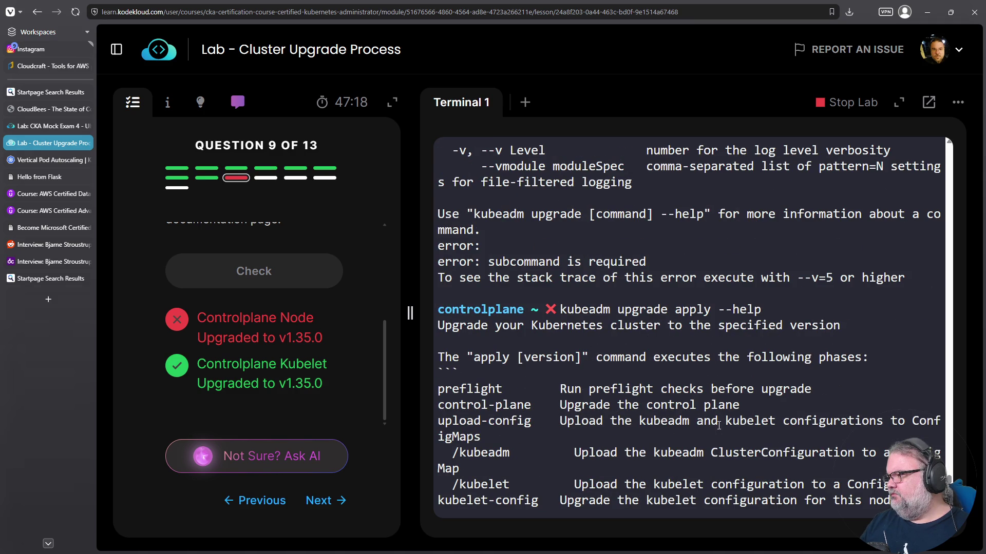
scroll(736, 435, down, 2)
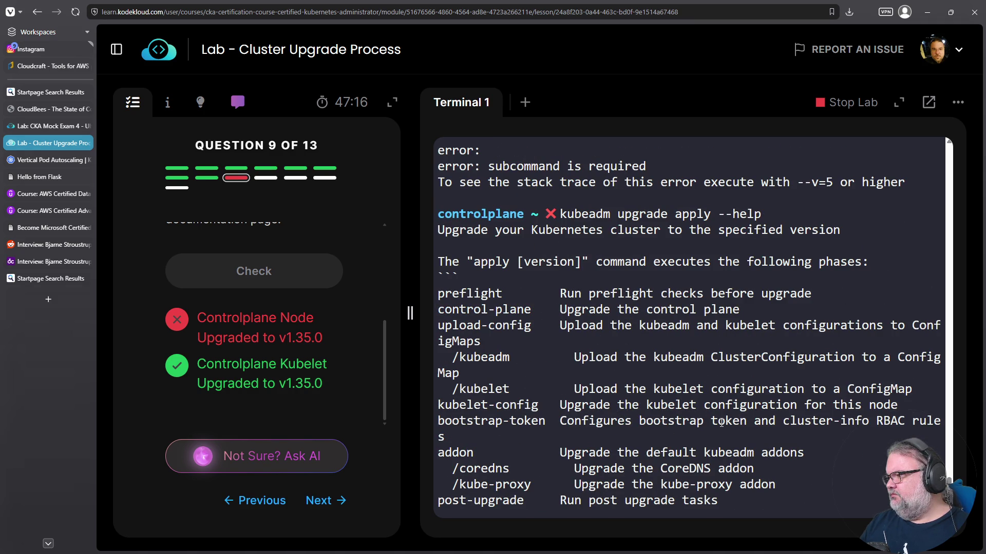
scroll(723, 421, down, 2)
scroll(723, 421, up, 2)
key(Up)
- Run 'kubeadm upgrade apply 1.35.0', which fails preflight on the NotReady control plane
key(BackSpace)
key(BackSpace)
key(BackSpace)
key(BackSpace)
text(1.)
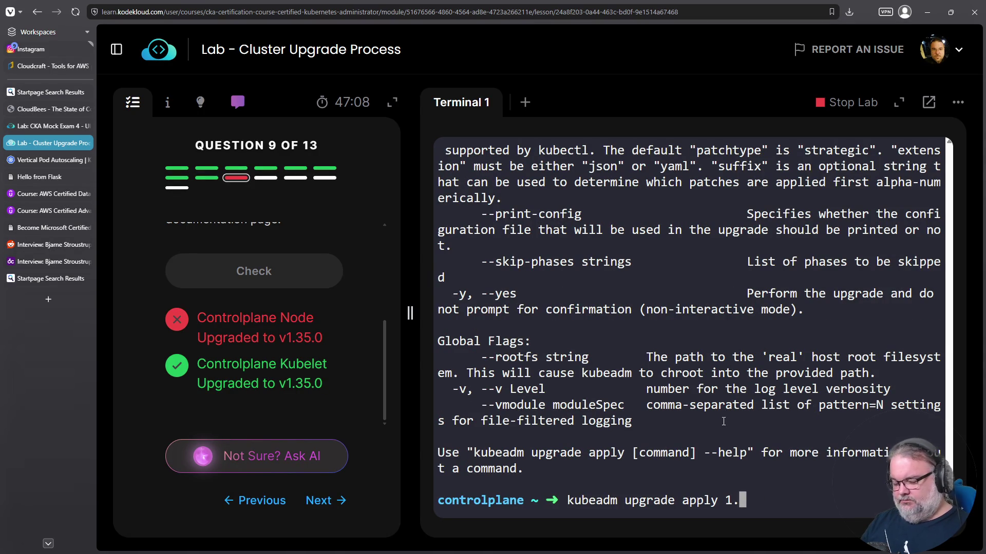
text(35.0)
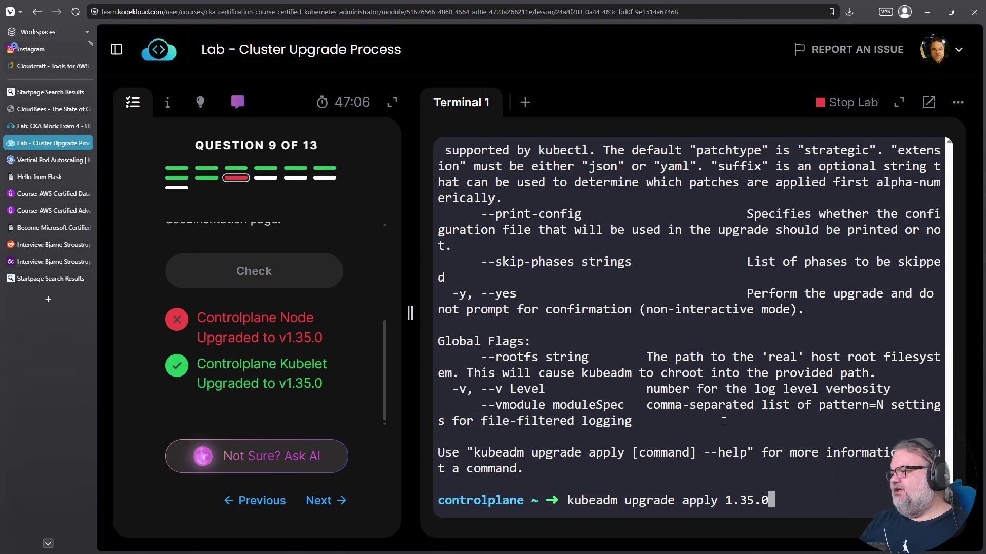
key(Return)
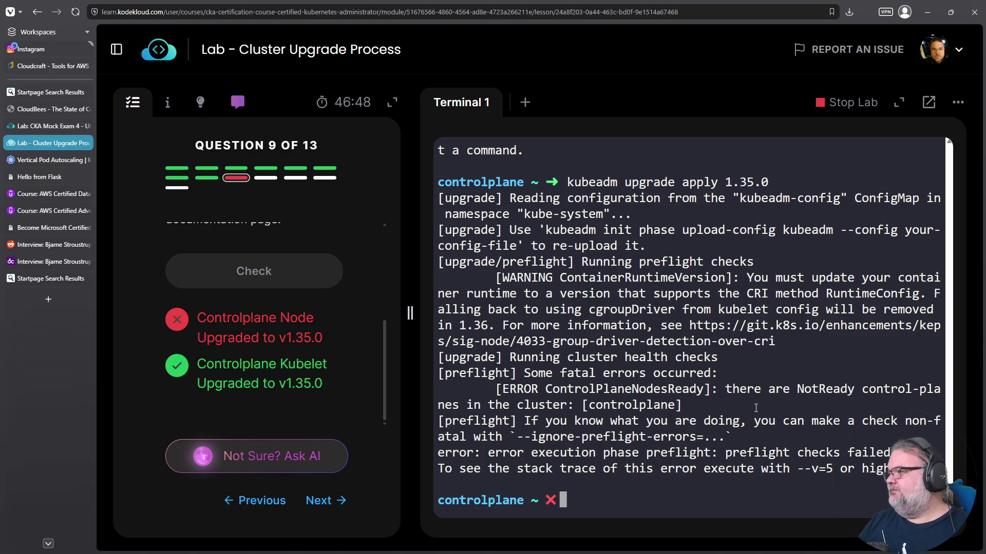
- Recall the upgrade command and append the copied '--ignore-preflight-errors=' flag from the error output
key(Up)
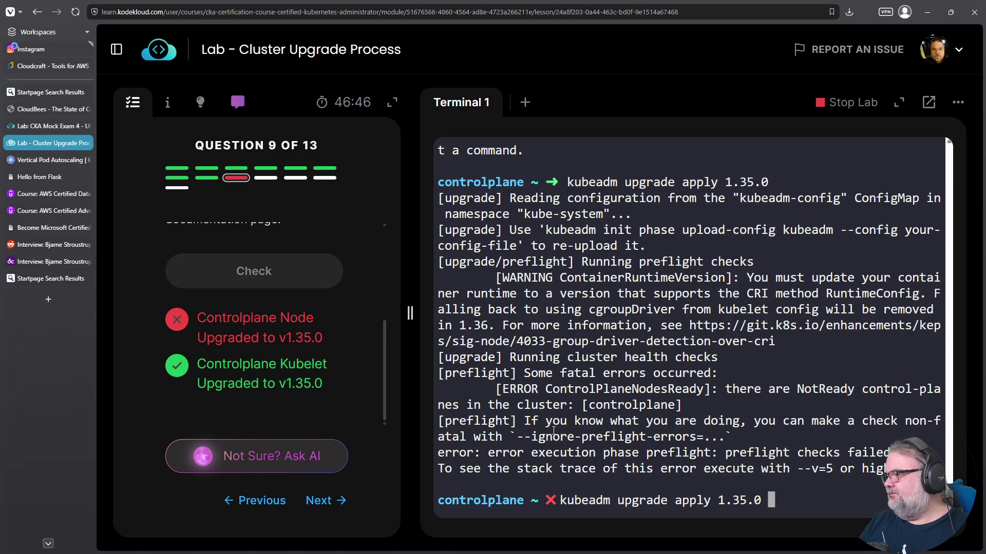
drag(519, 440, 703, 437)
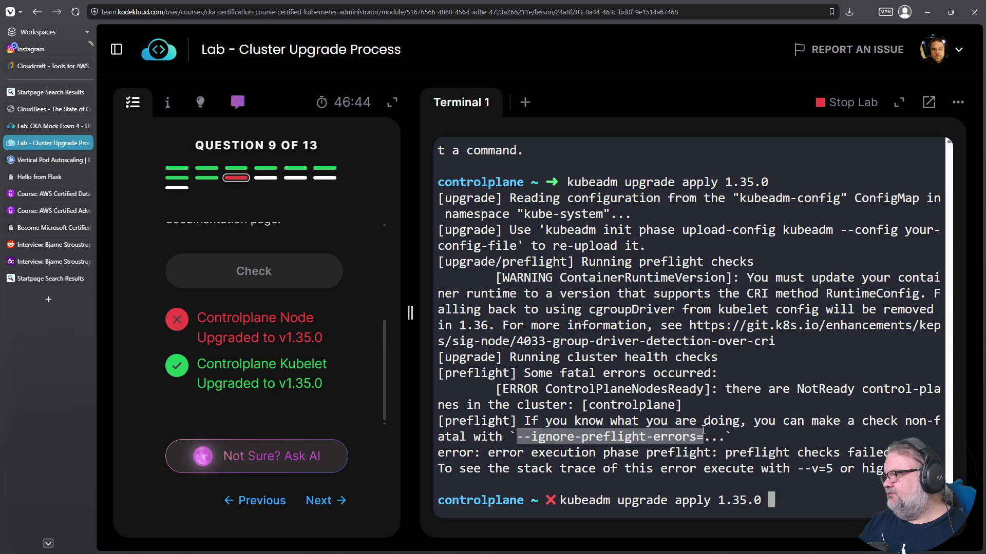
right_click(679, 436)
right_click(752, 239)
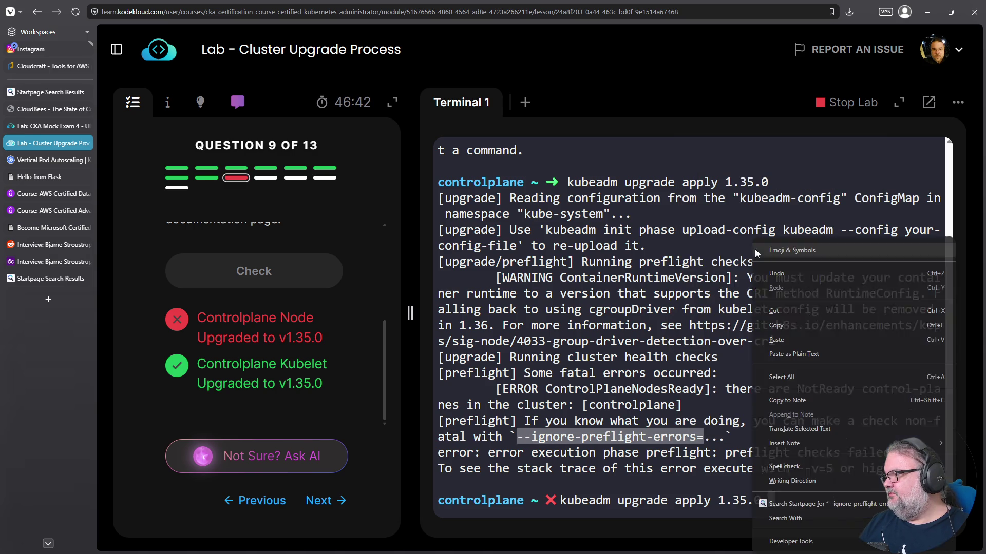
click(693, 293)
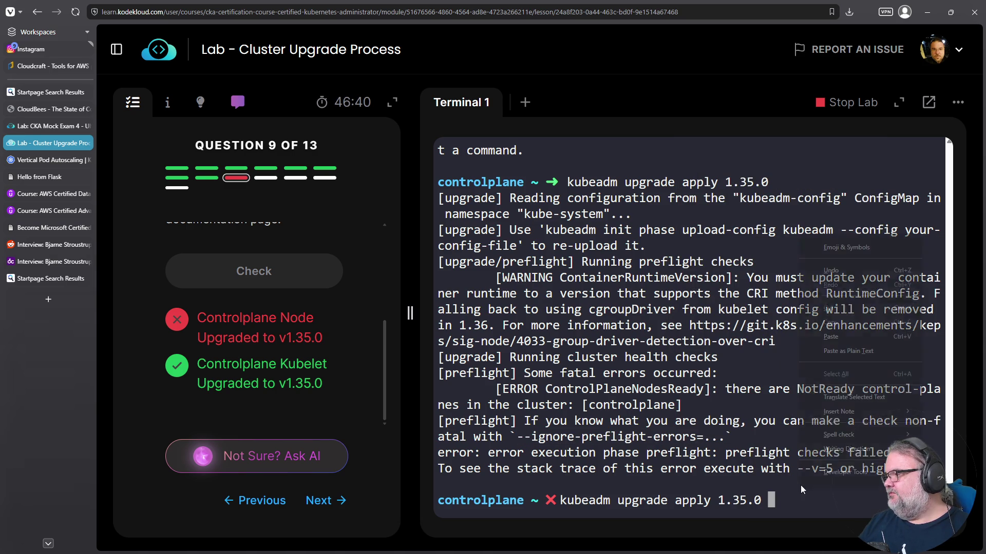
right_click(818, 301)
click(829, 343)
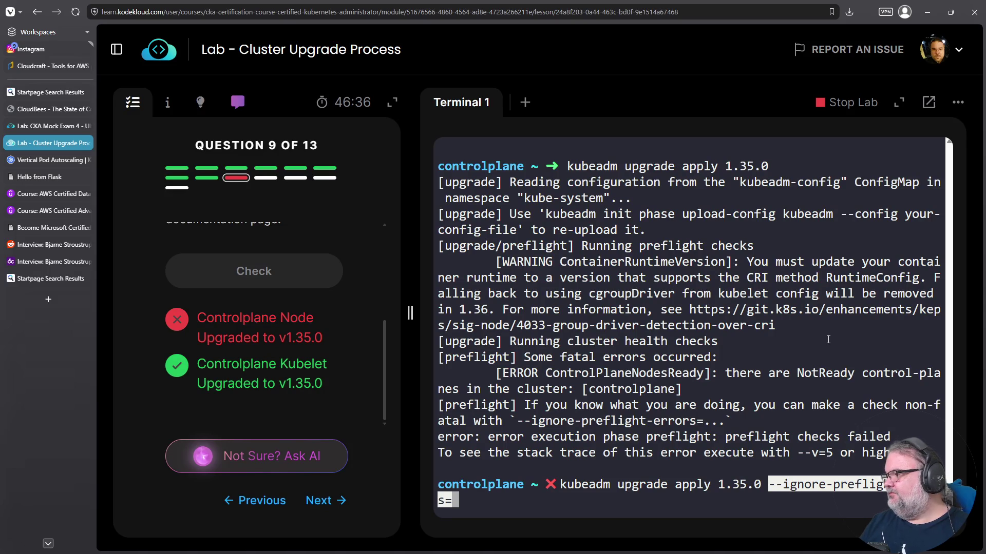
- Rerun the upgrade with '--ignore-preflight-errors=ControlPlaneNodesReady', pasting the check name from the error
key(BackSpace)
key(Return)
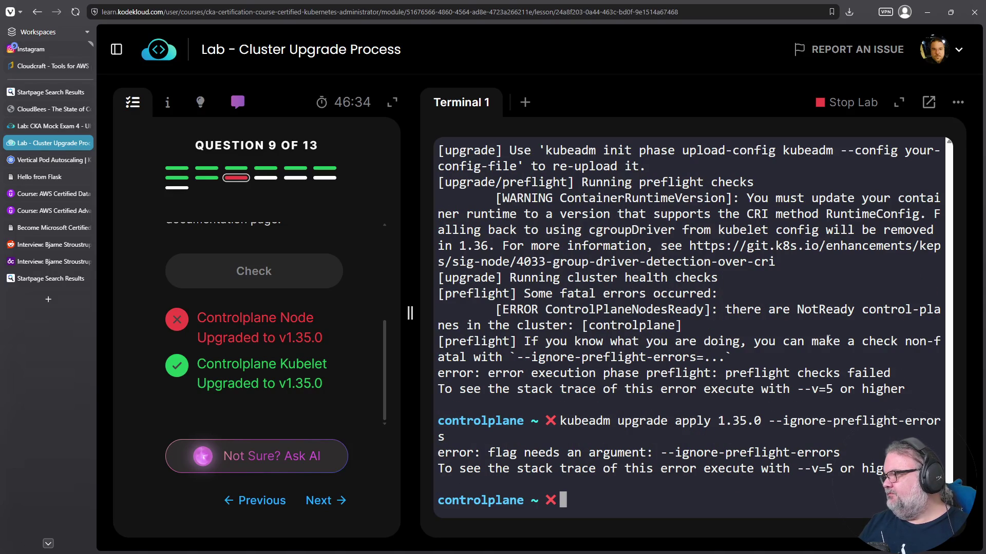
key(Up)
text(=)
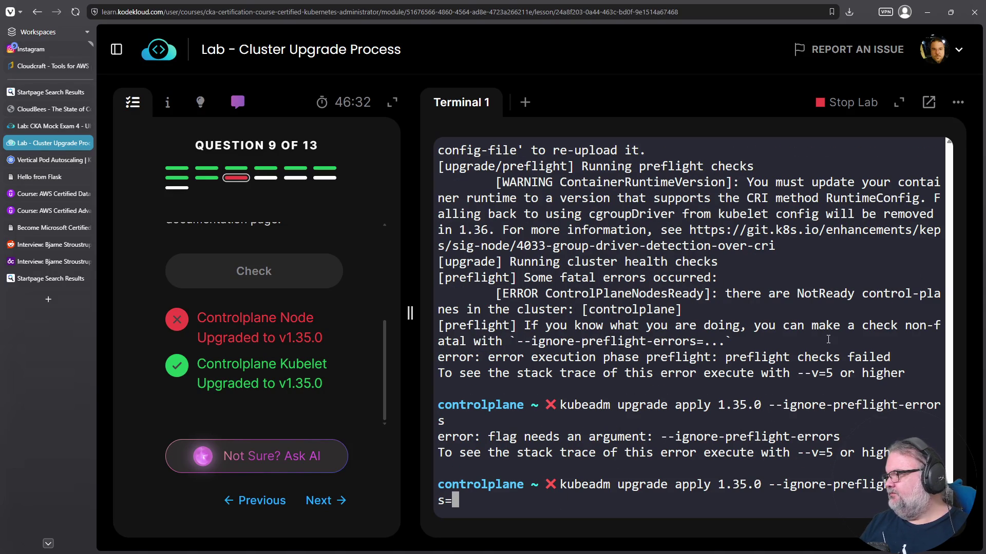
double_click(658, 296)
key(ctrl+c)
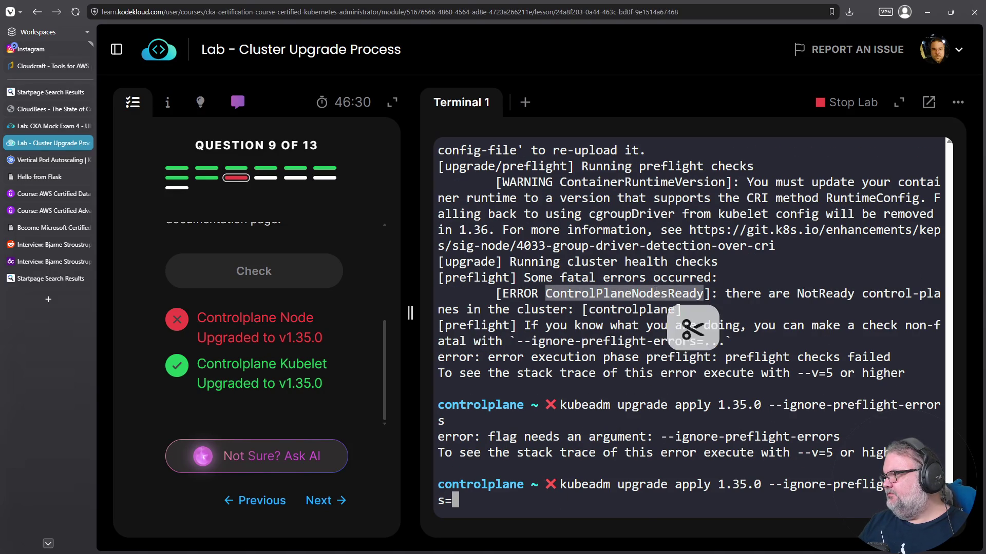
right_click(686, 334)
click(685, 325)
right_click(685, 330)
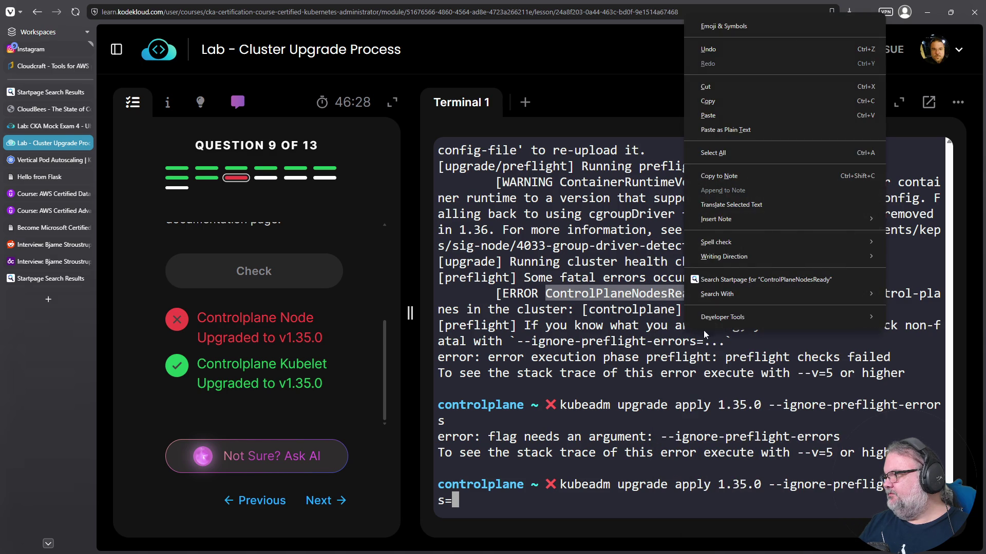
click(761, 116)
key(Return)
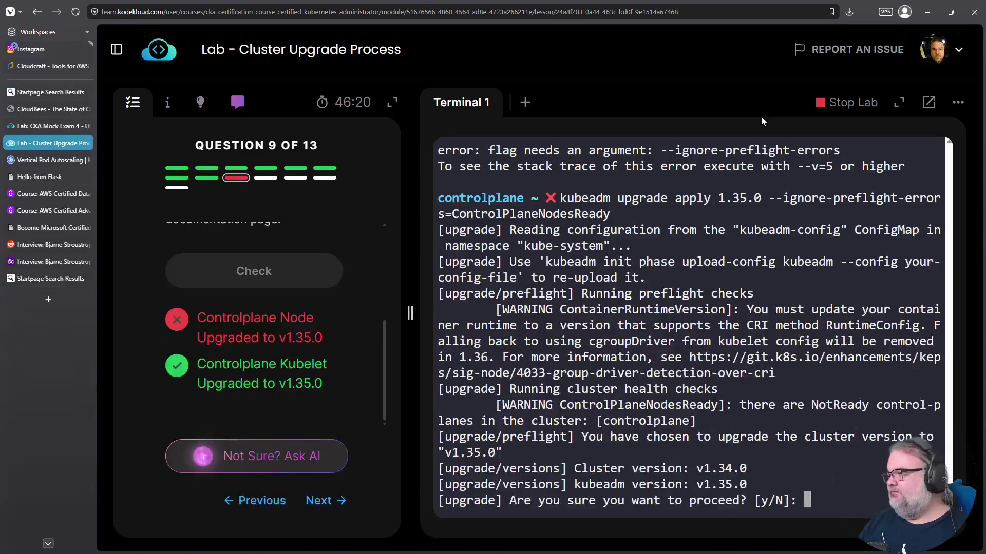
- Answer y to proceed with the upgrade, copying the earlier failed command from scrollback
text(y)
key(Return)
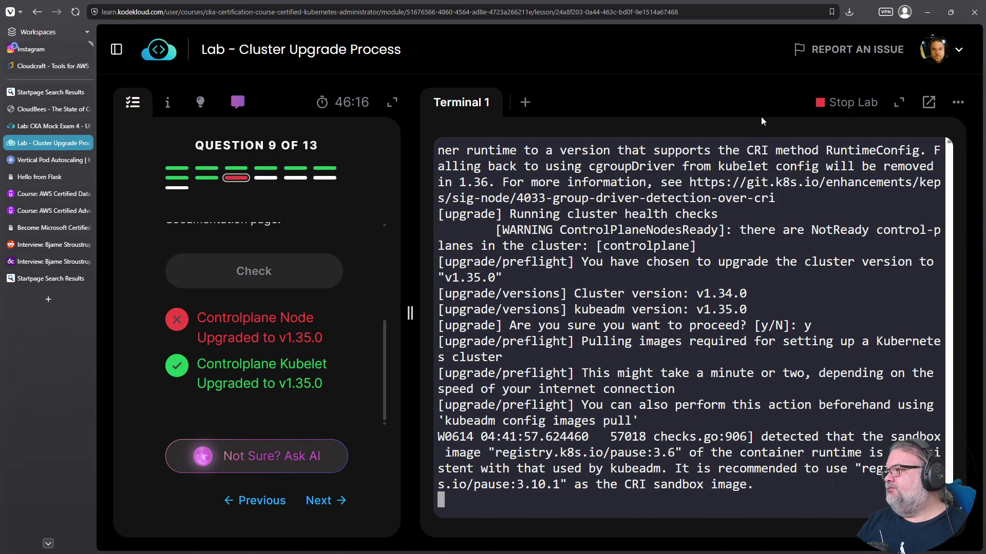
scroll(753, 228, up, 6)
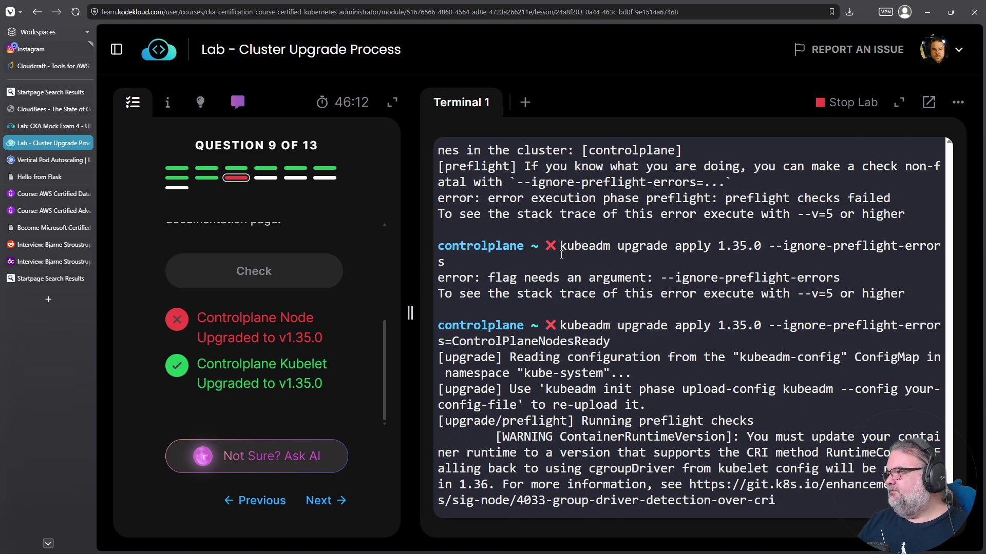
drag(555, 255, 481, 263)
right_click(578, 239)
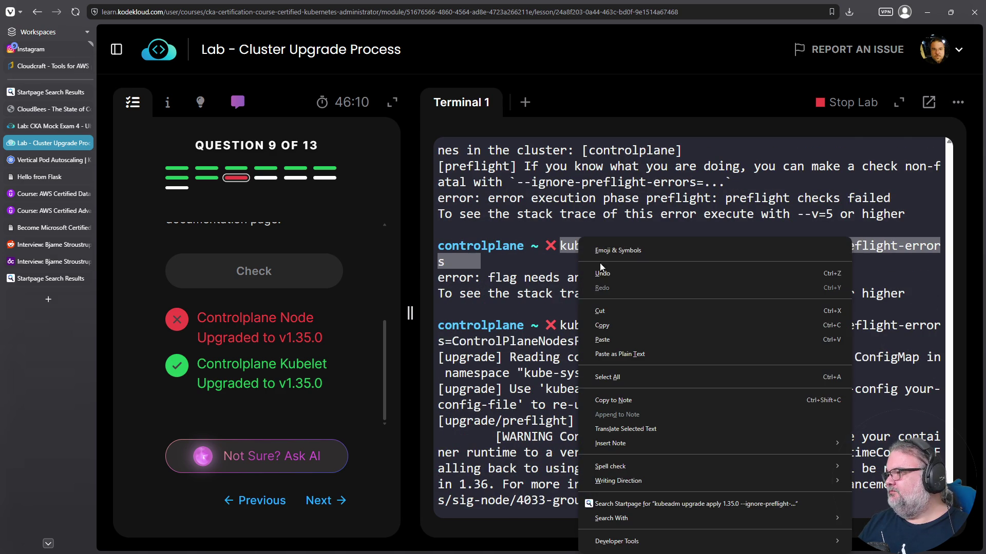
click(601, 325)
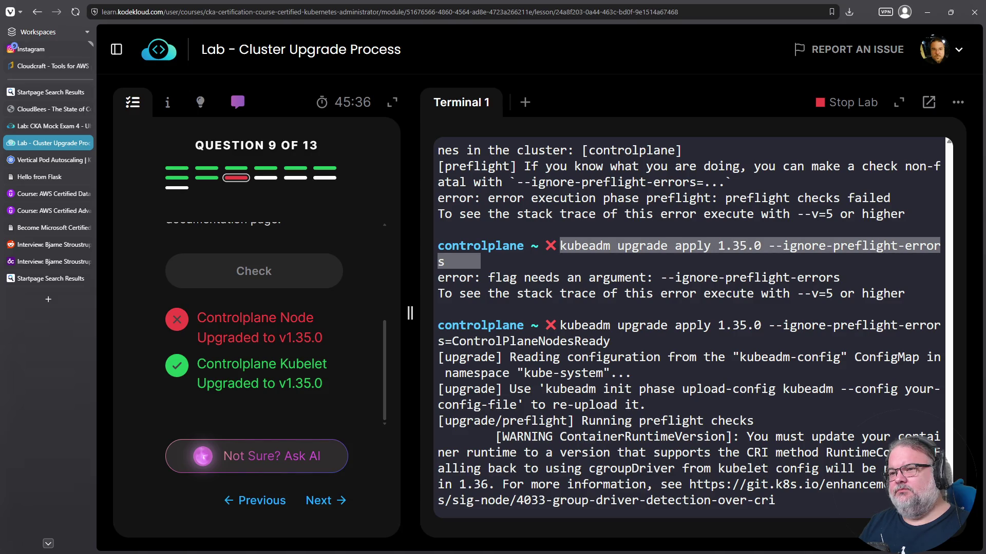
text(y)
key(Return)
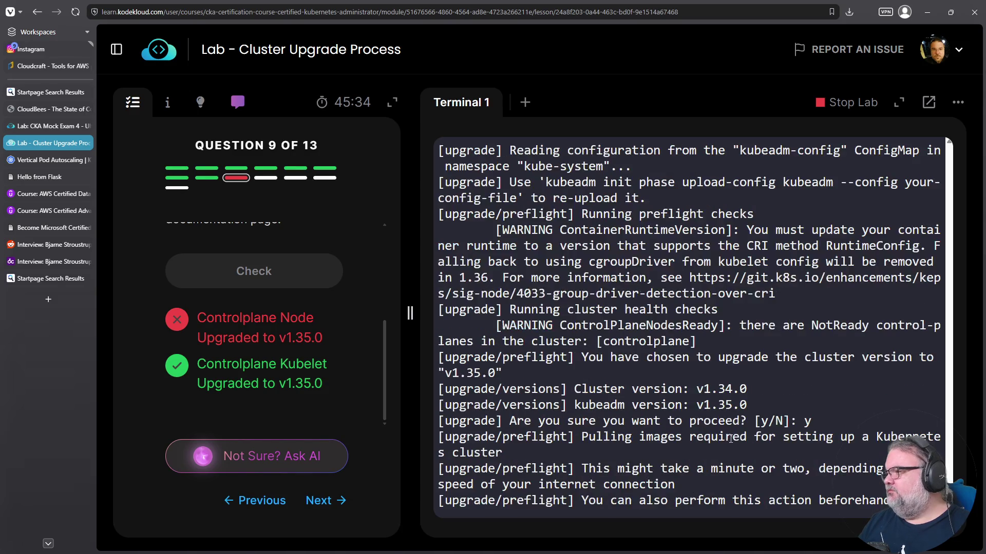
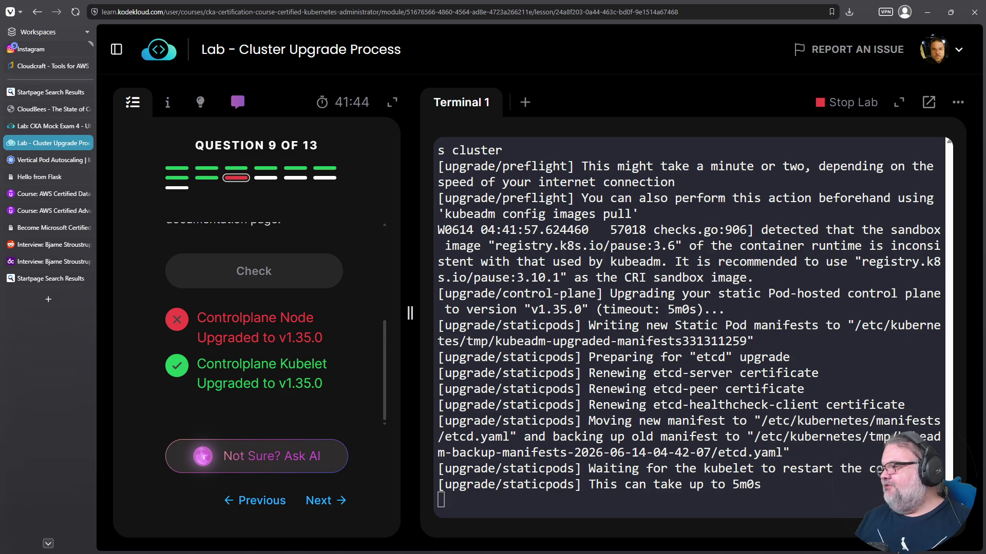
- Leave the kubeadm upgrade output waiting and switch to the Elastic Prometheus monitoring page
key(Return)
key(Return)
key(Return)
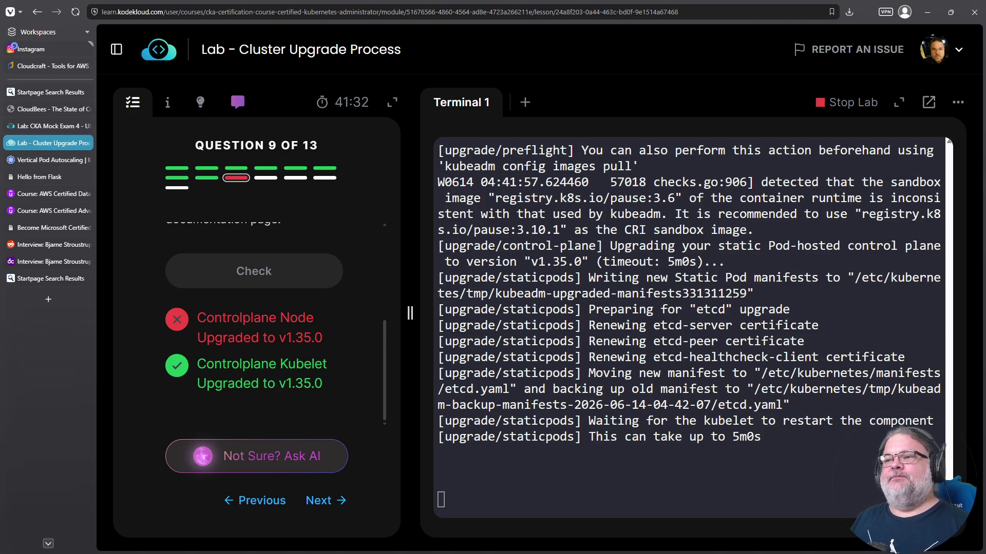
key(alt+Tab)
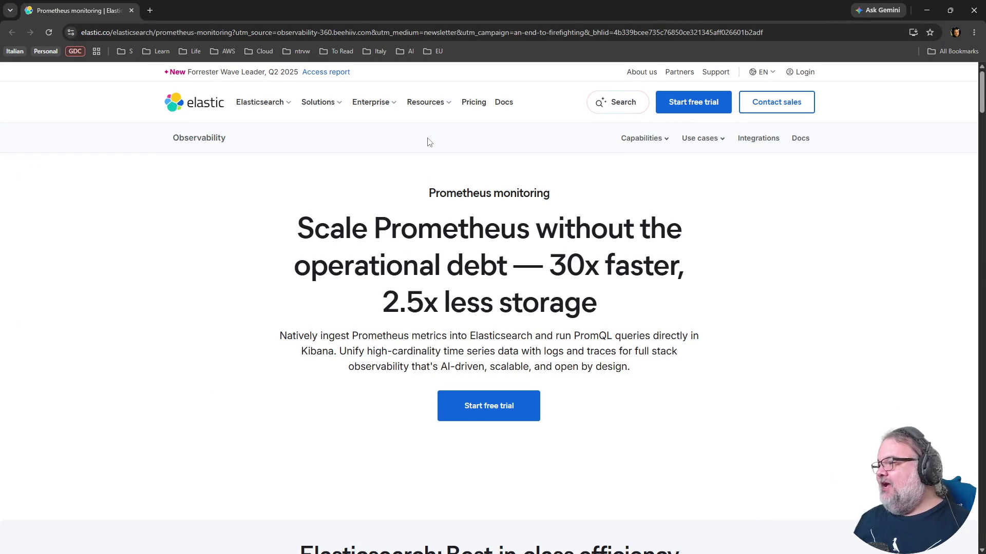
- Highlight PromQL and the '30x faster' and '2.5x less storage' claims on the Elastic page
scroll(469, 331, down, 3)
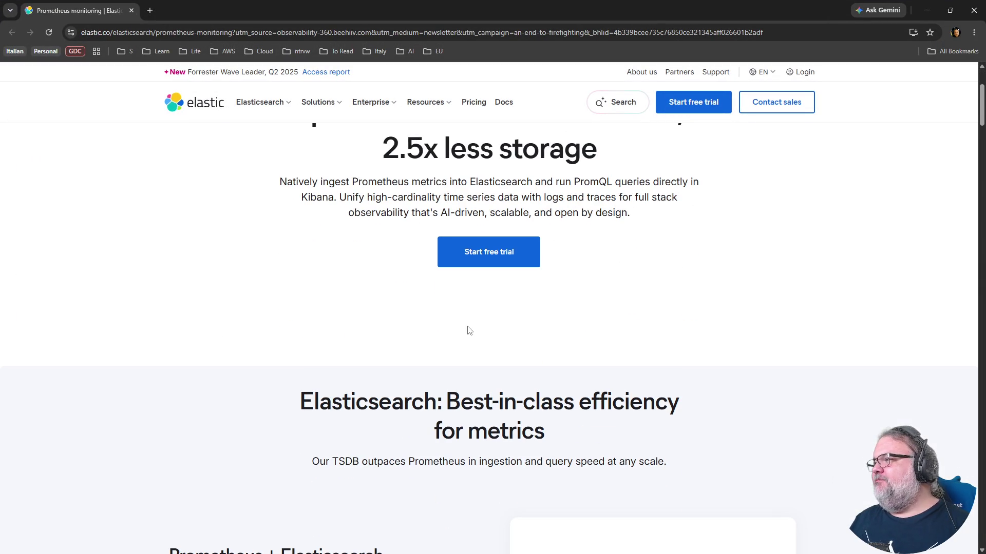
scroll(438, 336, up, 3)
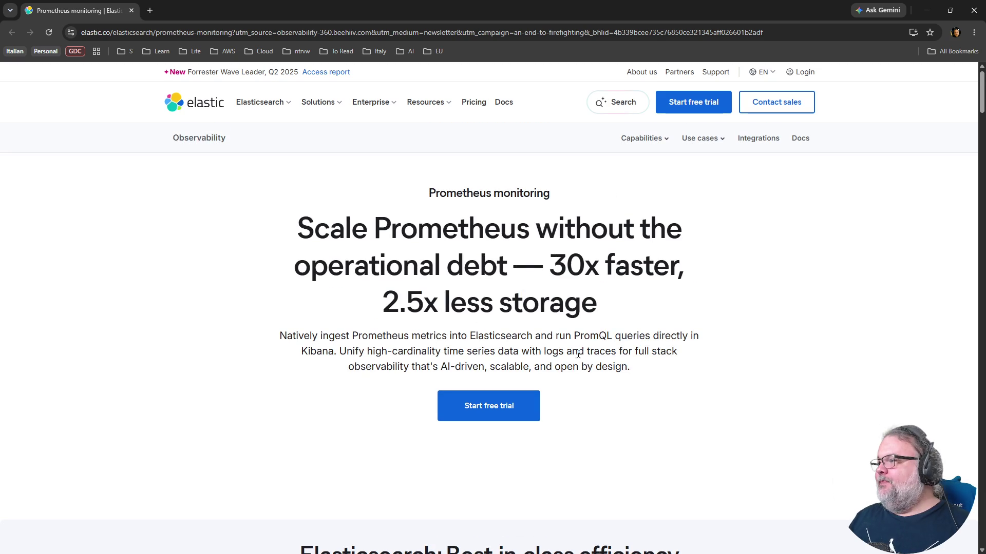
double_click(597, 340)
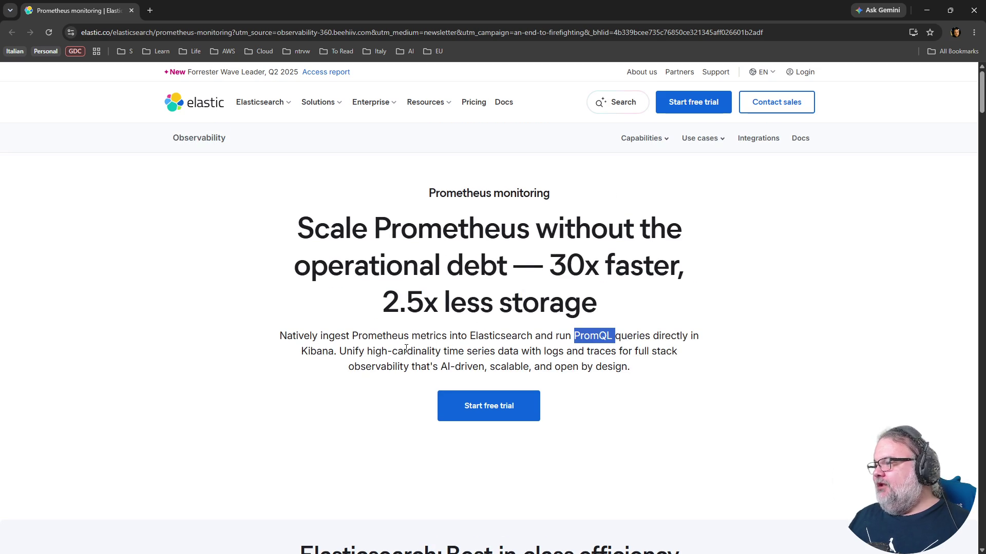
drag(565, 266, 690, 274)
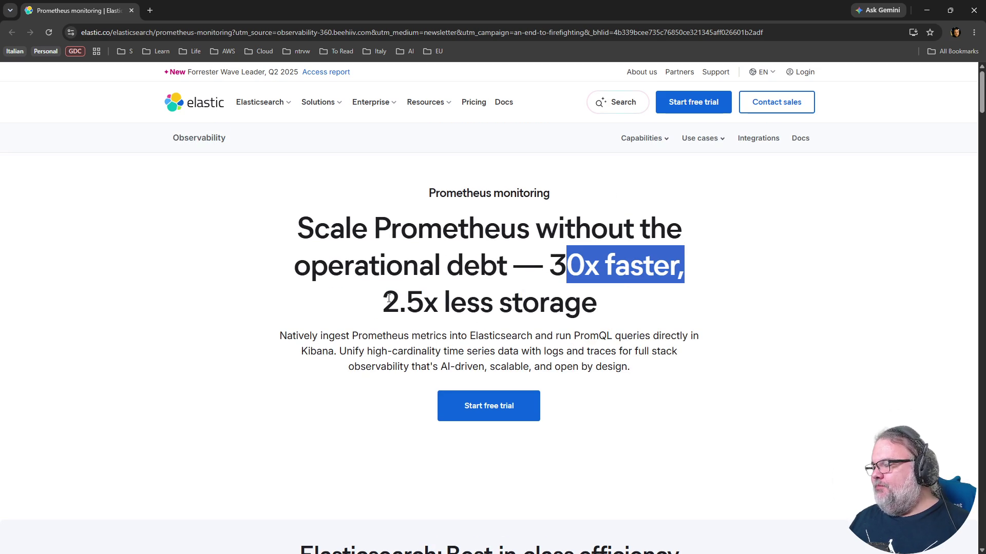
drag(383, 300, 642, 322)
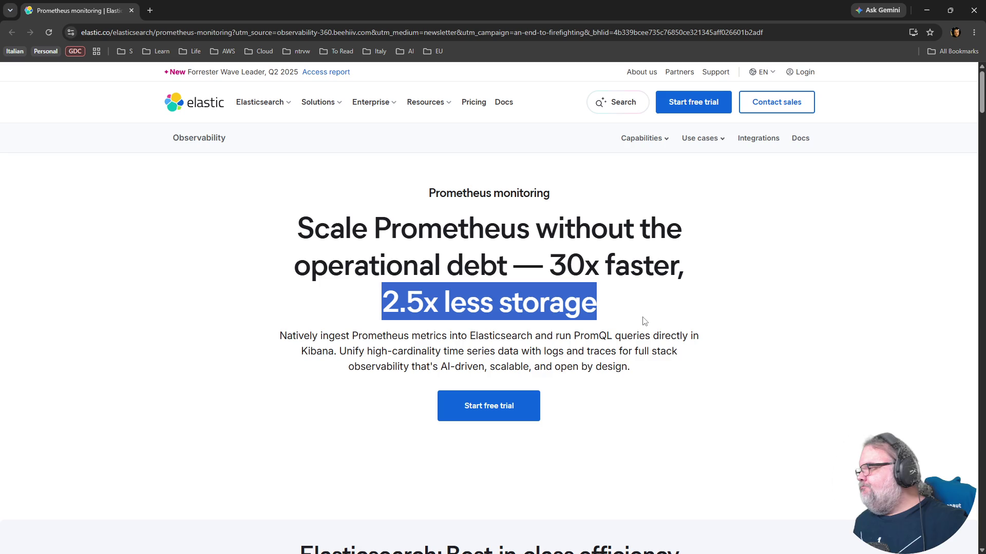
- Scroll down to the Elasticsearch vs Prometheus, Mimir and ClickHouse comparison table
scroll(636, 319, down, 5)
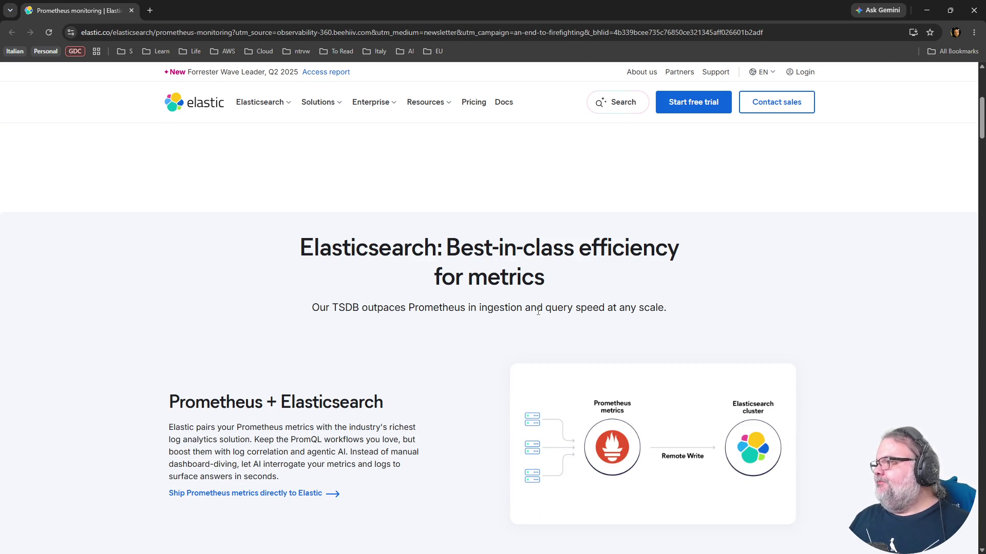
scroll(530, 326, down, 2)
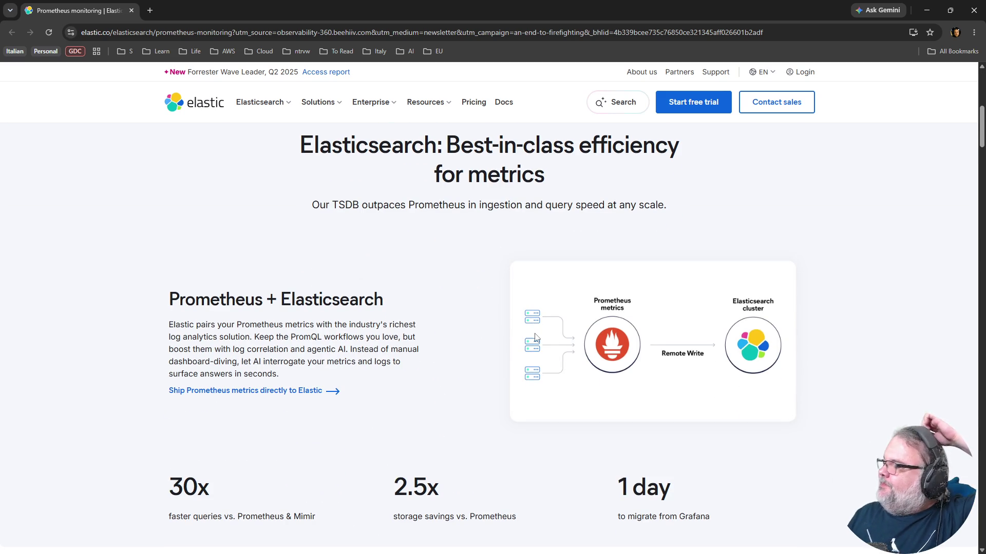
scroll(534, 329, down, 10)
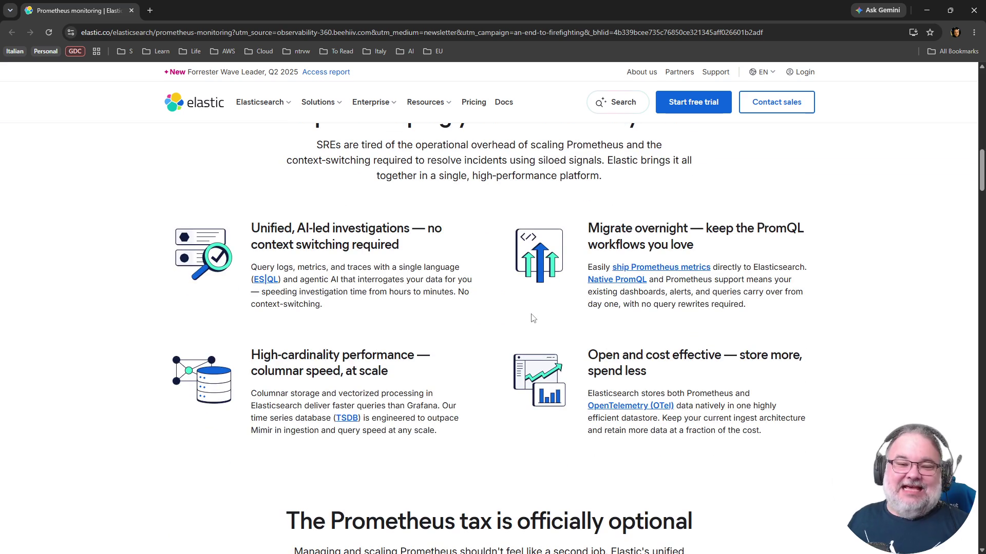
scroll(531, 321, down, 7)
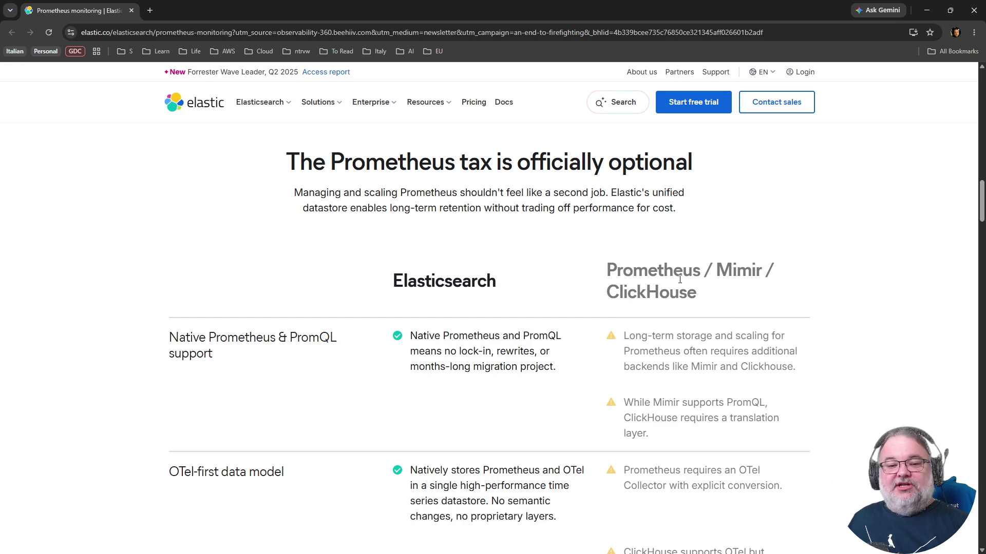
- Highlight Mimir and ClickHouse, scroll to the three-step Grafana migration box, then close the page
double_click(734, 272)
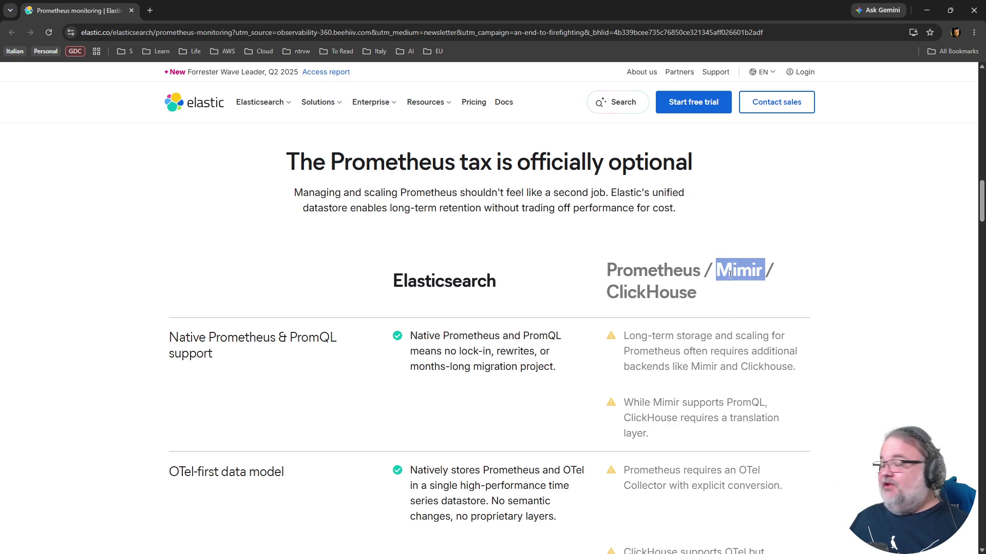
double_click(651, 293)
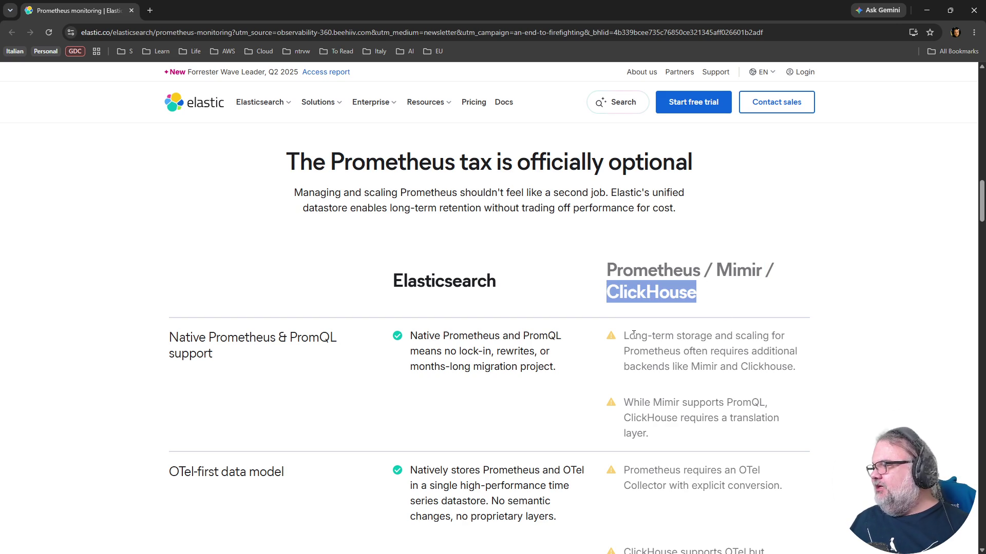
scroll(634, 337, down, 4)
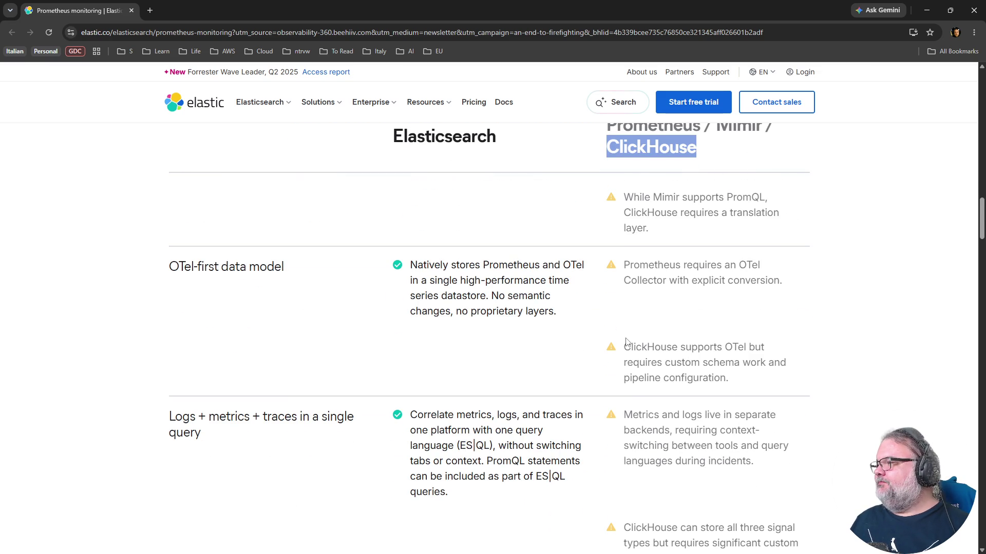
scroll(629, 337, down, 13)
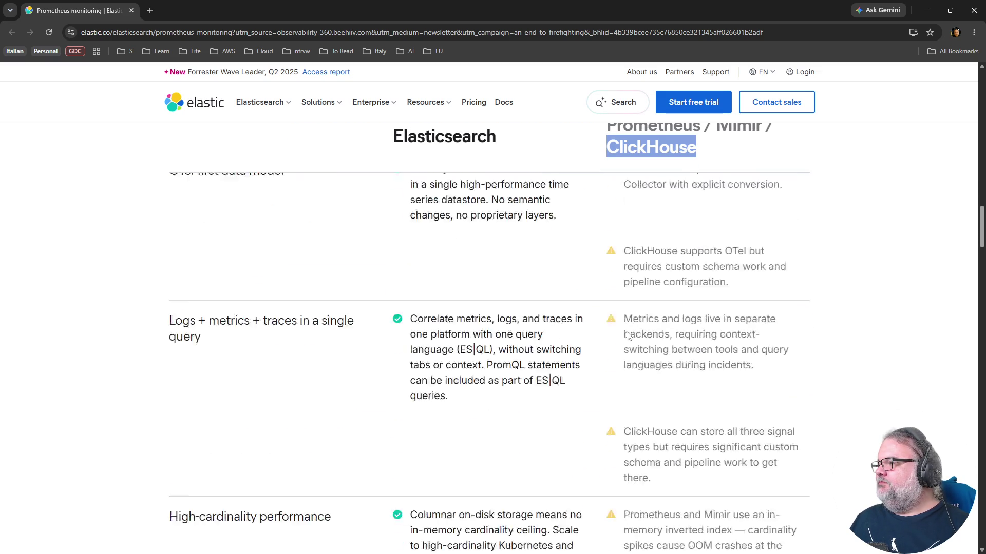
scroll(627, 335, down, 14)
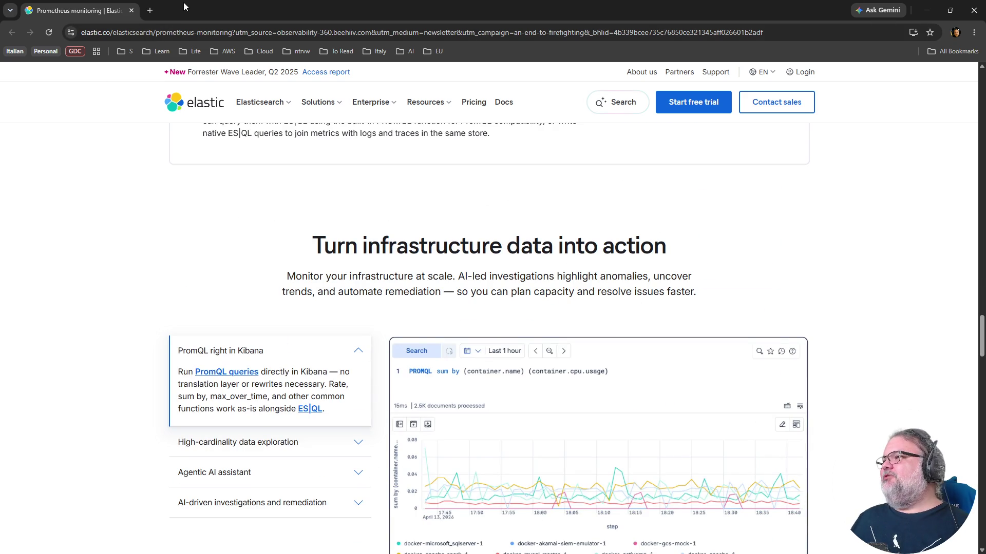
scroll(478, 462, down, 12)
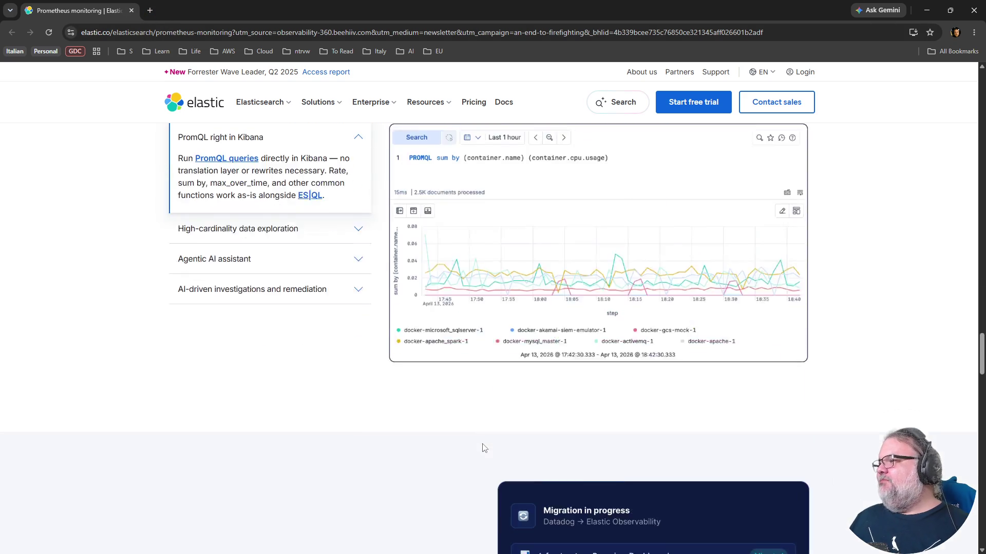
click(132, 10)
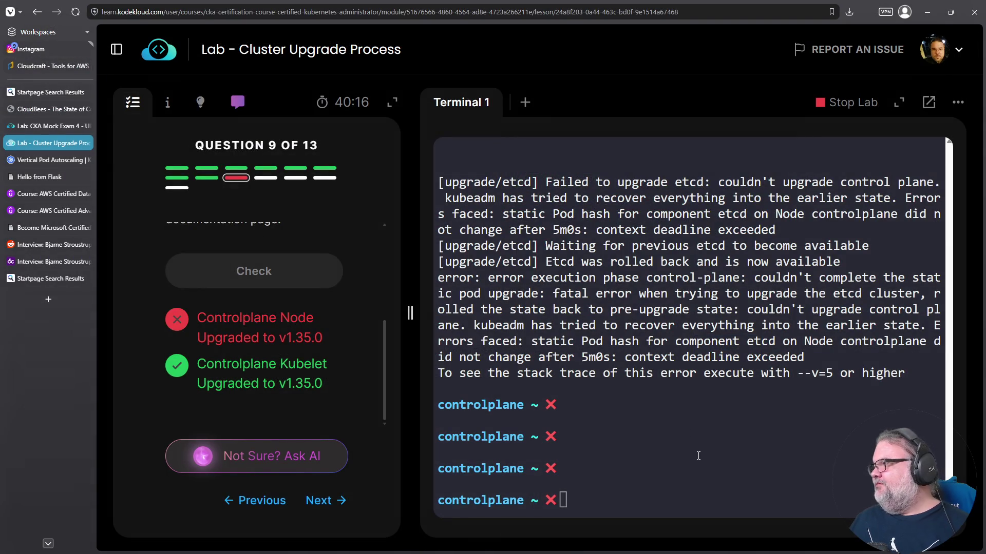
- Check the kubelet service with systemctl status kubelet in the lab terminal
scroll(698, 457, up, 5)
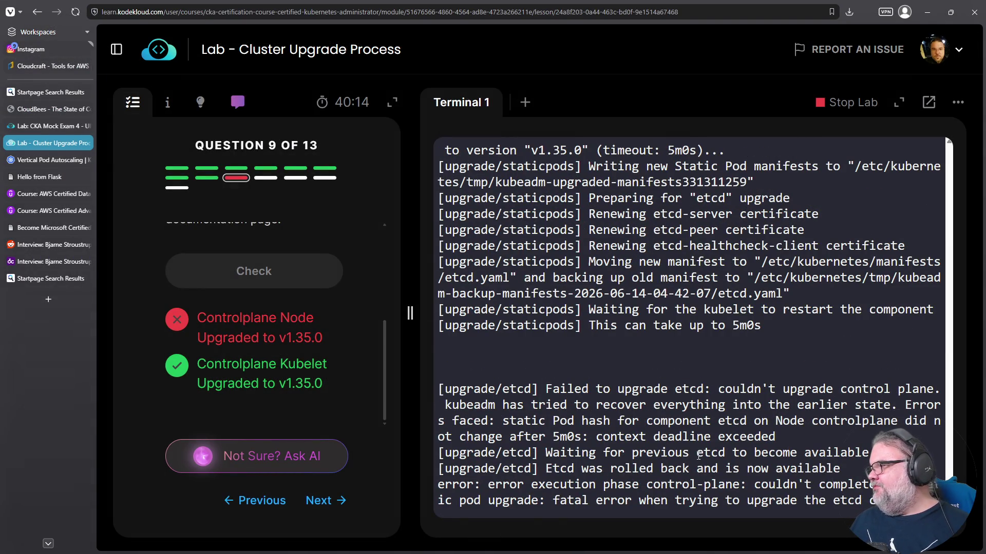
scroll(699, 456, down, 5)
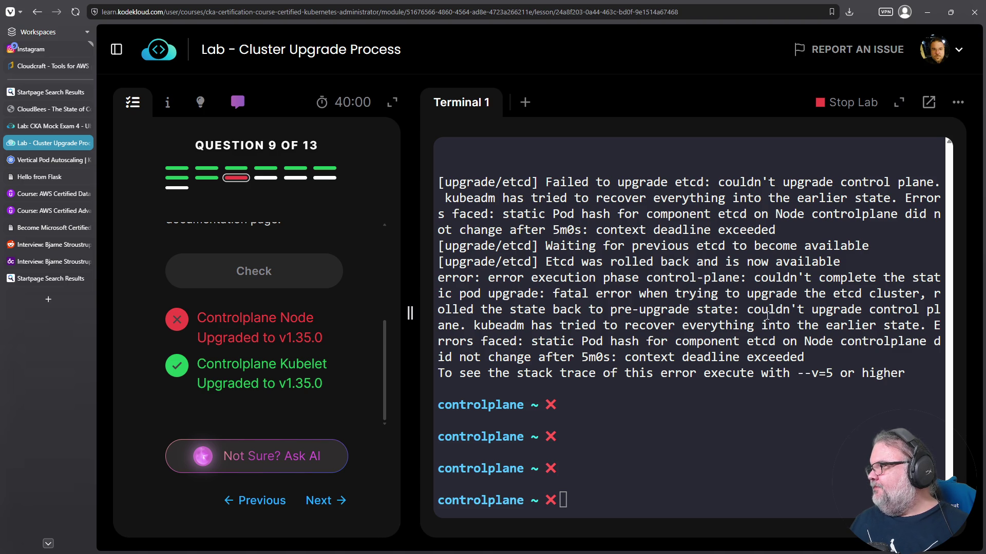
scroll(722, 283, up, 5)
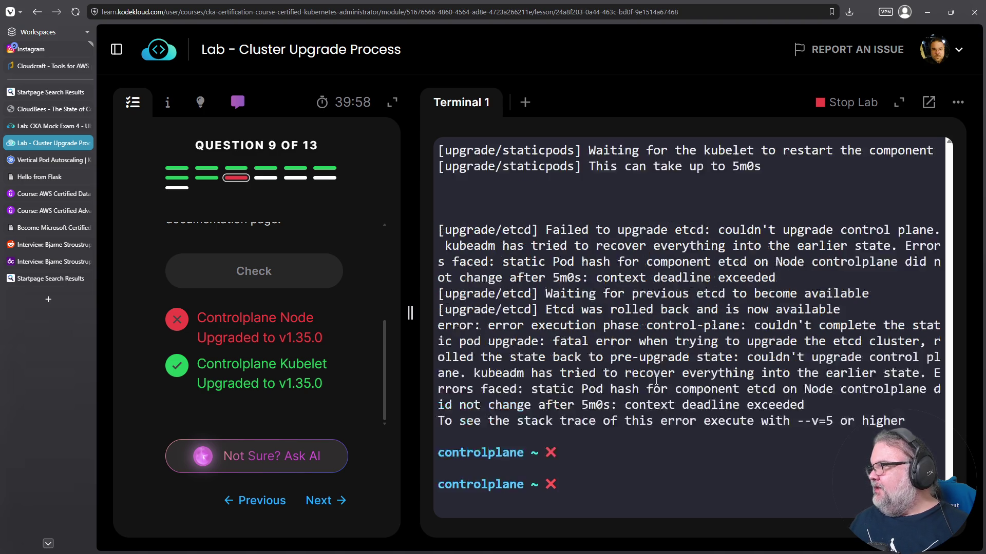
scroll(667, 360, down, 5)
click(631, 415)
text(systemctl status kubelet)
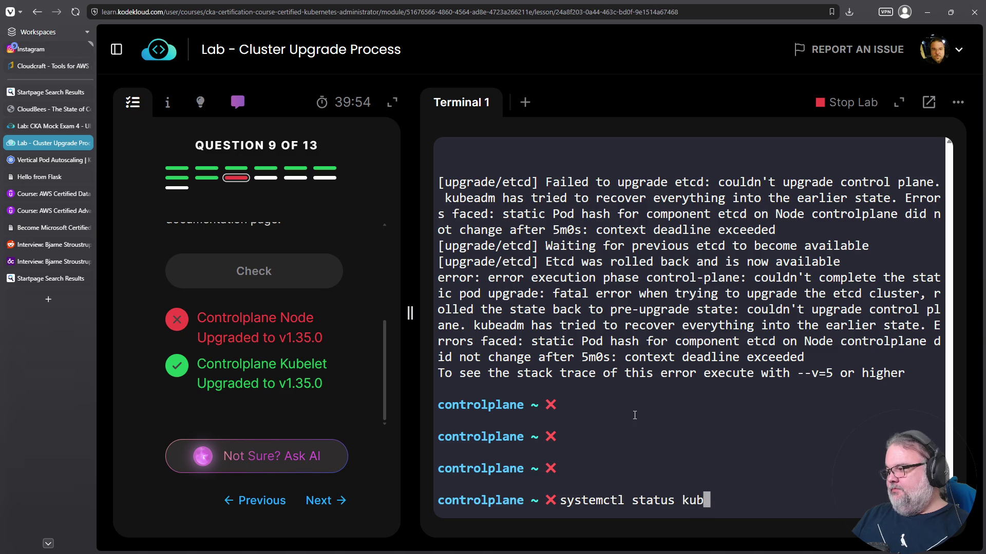
key(Return)
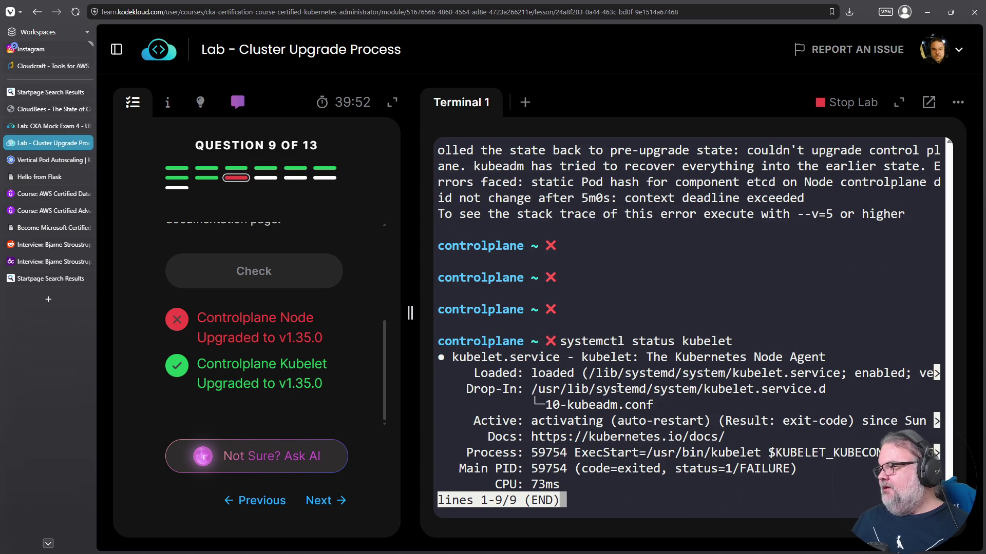
- Start the kubelet service by editing the recalled systemctl command
key(q)
key(Up)
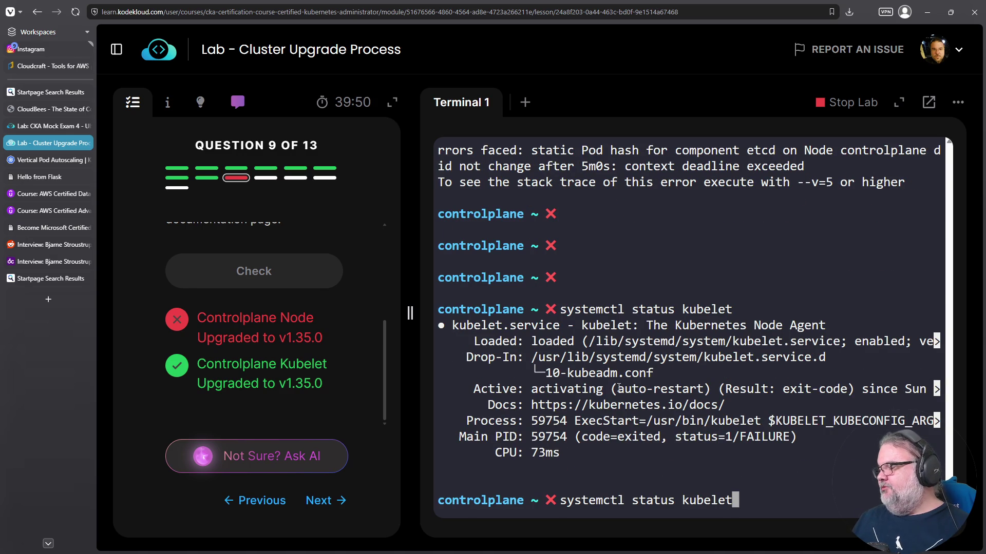
key(Left)
key(Left)
key(Left)
key(BackSpace)
key(BackSpace)
key(BackSpace)
text(rt)
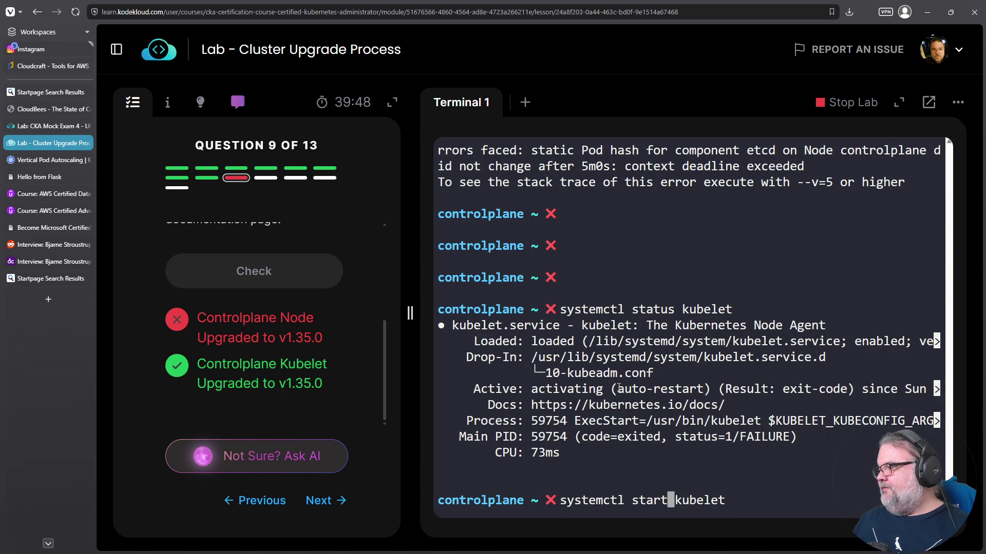
key(Return)
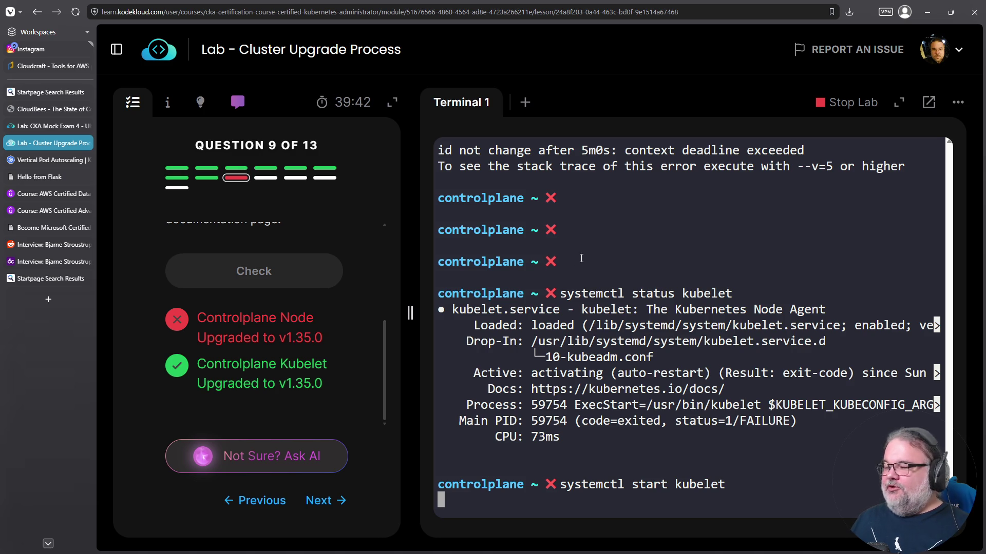
- Find the journalctl kubelet log command in history and view the kubelet logs
key(Up)
key(Up)
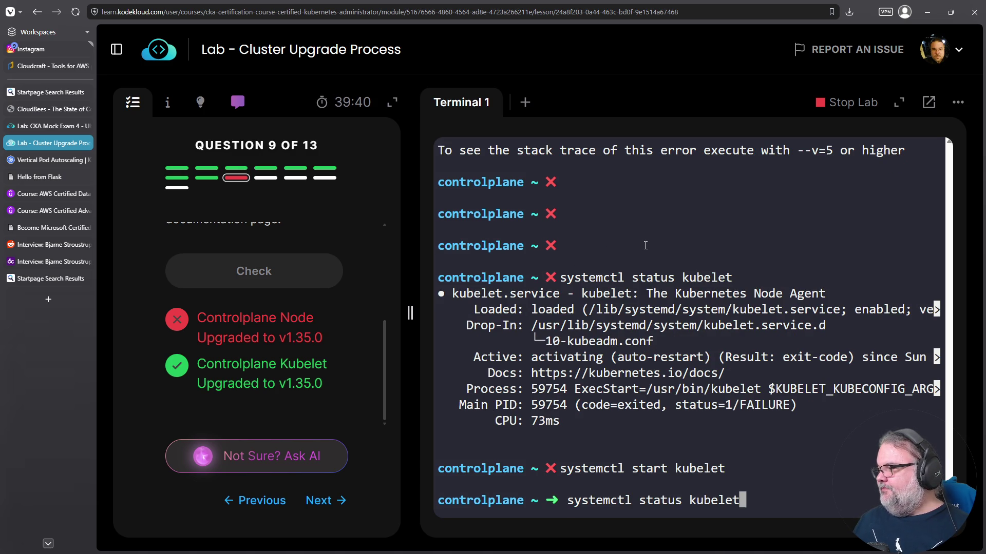
key(Up)
key(Up)
key(Up)
key(Up)
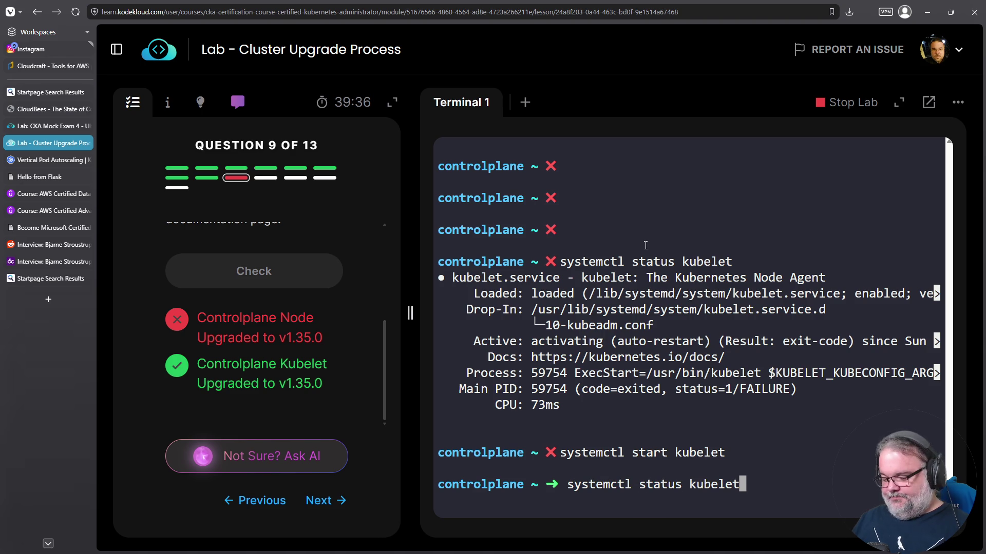
key(ctrl+c)
key(ctrl+r)
text(journa)
key(Return)
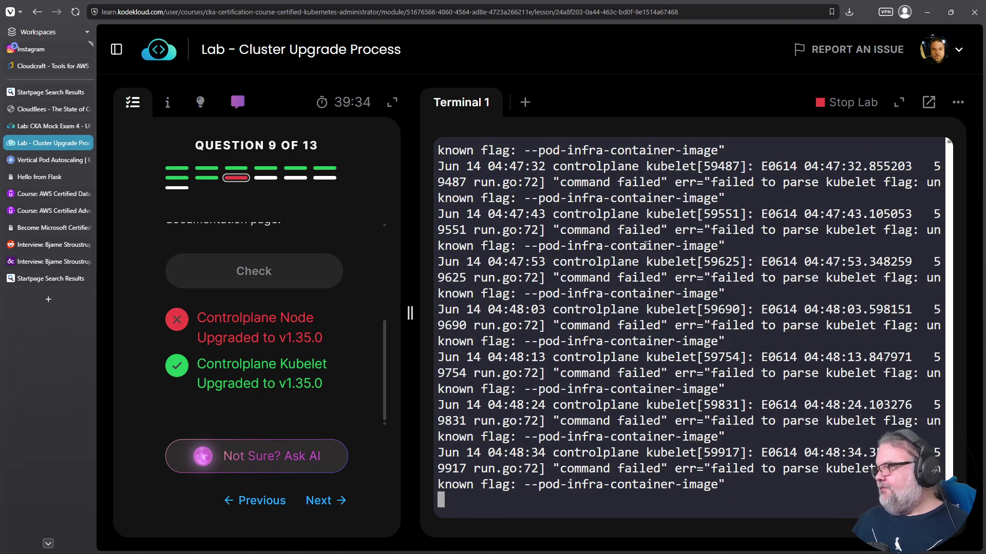
key(ctrl+c)
- Recheck the kubelet status from history, then enter systemctl edit kubelet
key(ctrl+r)
text(status)
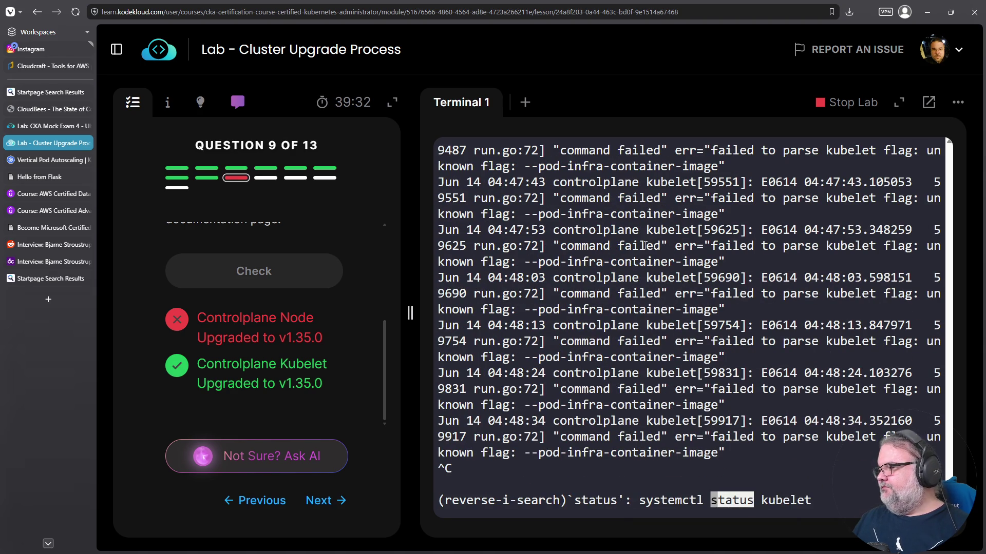
key(Return)
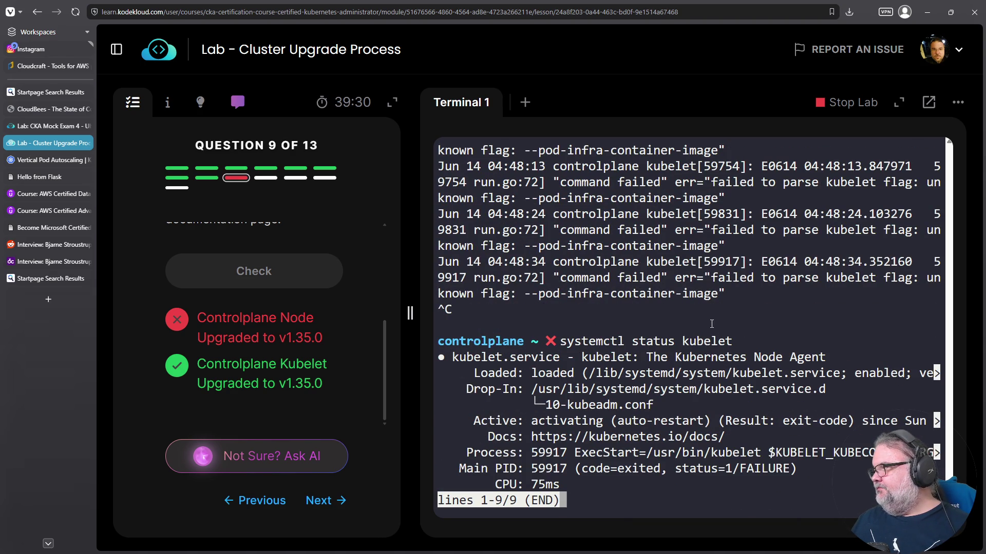
text(q)
text(vim /etc/ku)
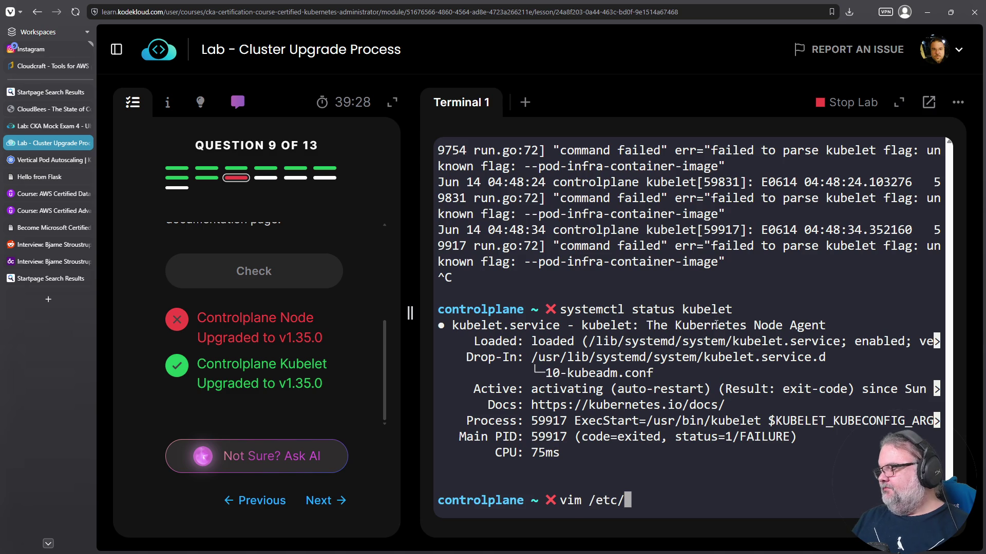
key(ctrl+c)
text(systemc)
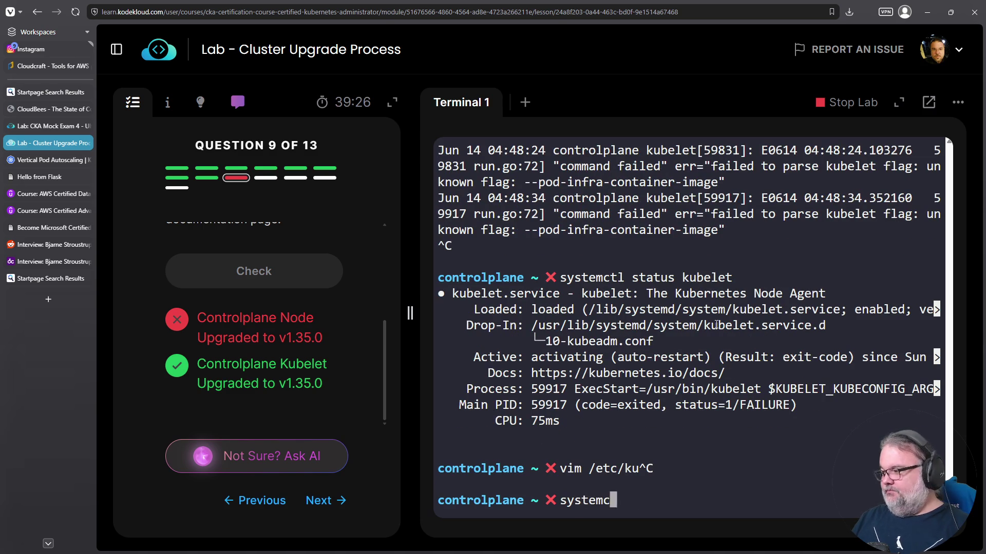
text(tl edit kubelet)
- Open the kubelet service override with systemctl edit kubelet and exit without saving
key(Return)
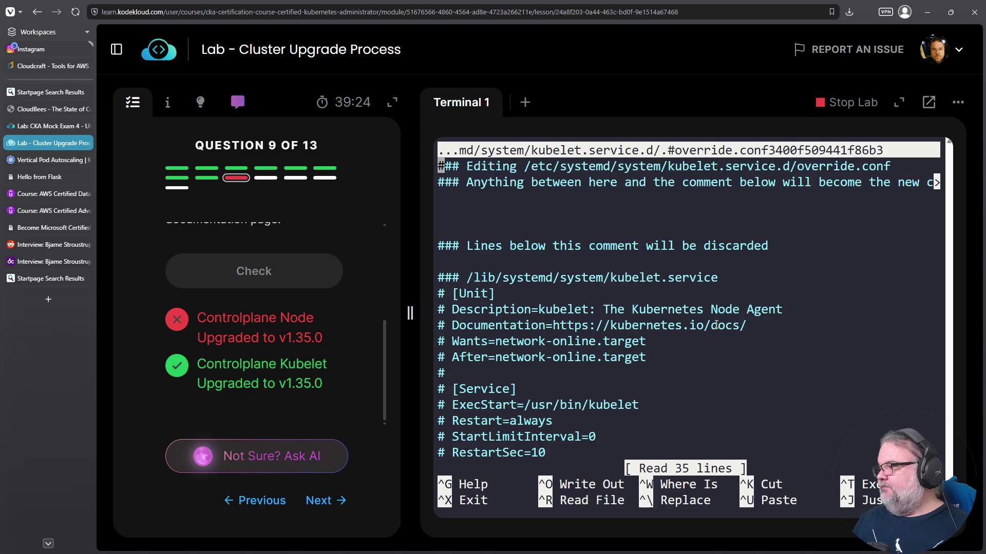
scroll(716, 324, down, 10)
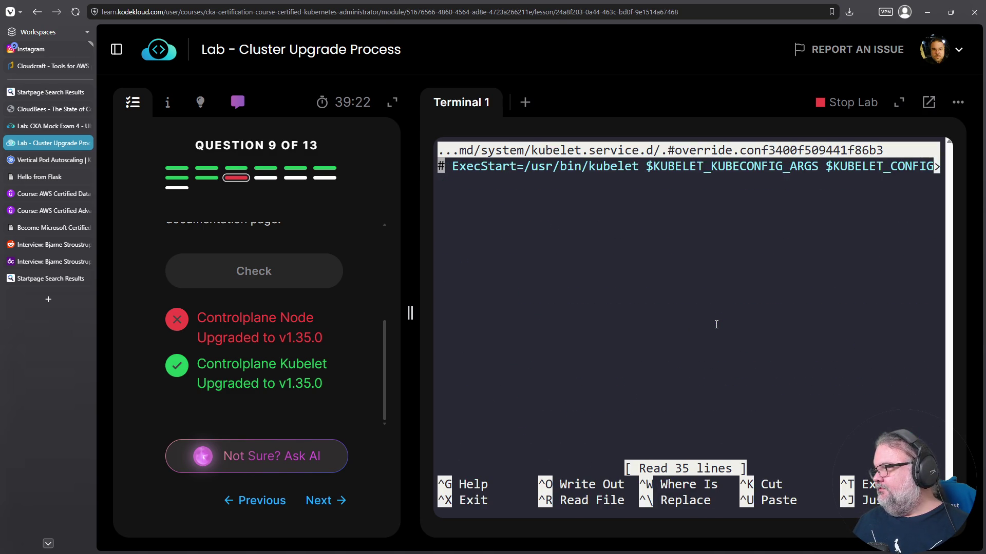
scroll(716, 324, up, 5)
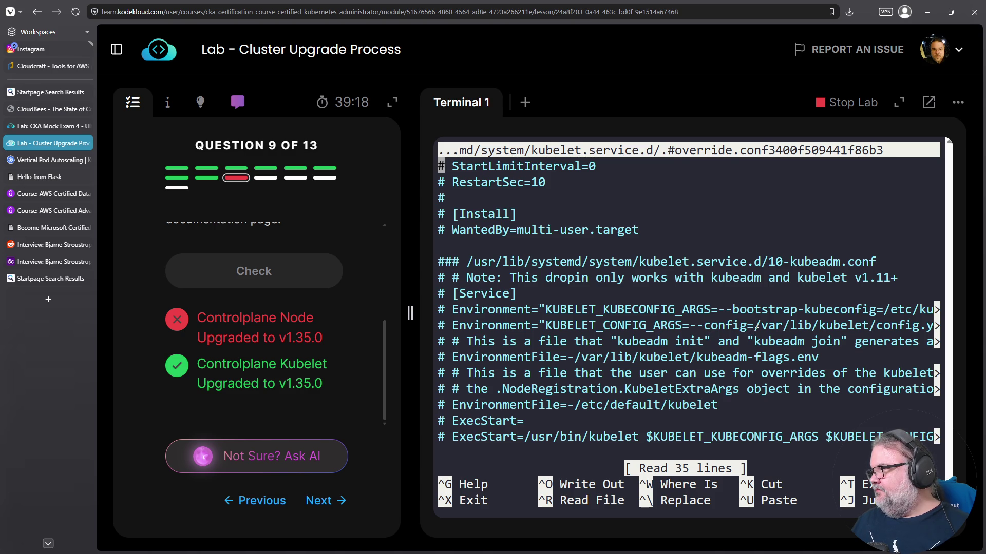
key(Escape)
key(colon)
text(q1)
key(Return)
text(vim :q)
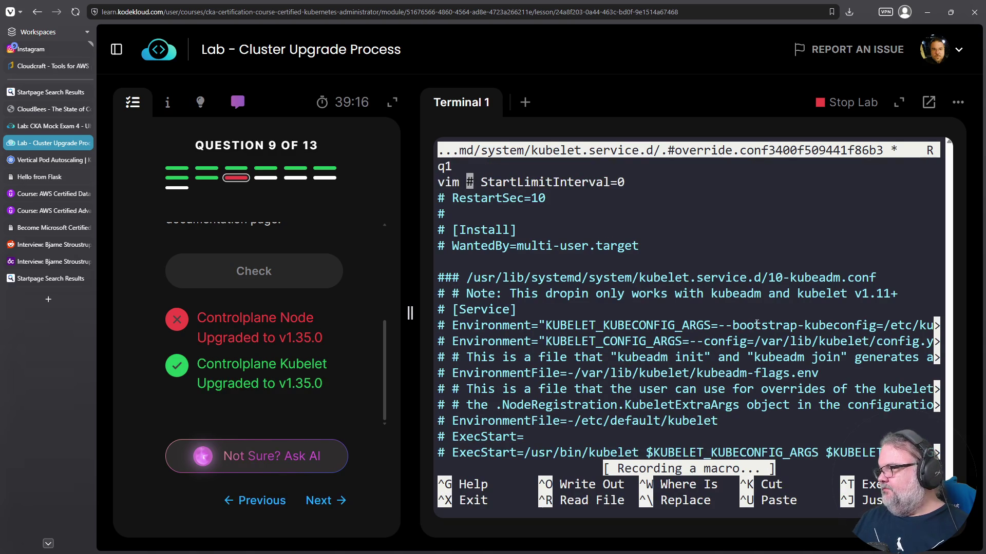
text(!)
key(Return)
key(ctrl+x)
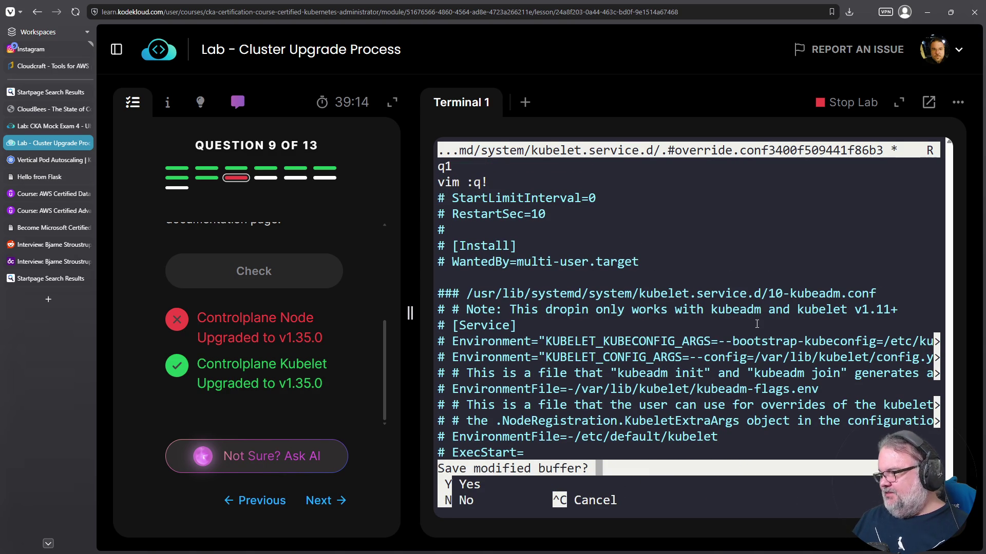
- Open /var/lib/kubelet/config.yaml in vim, search for 'infrastru', and quit without changes
text(nvim /var/)
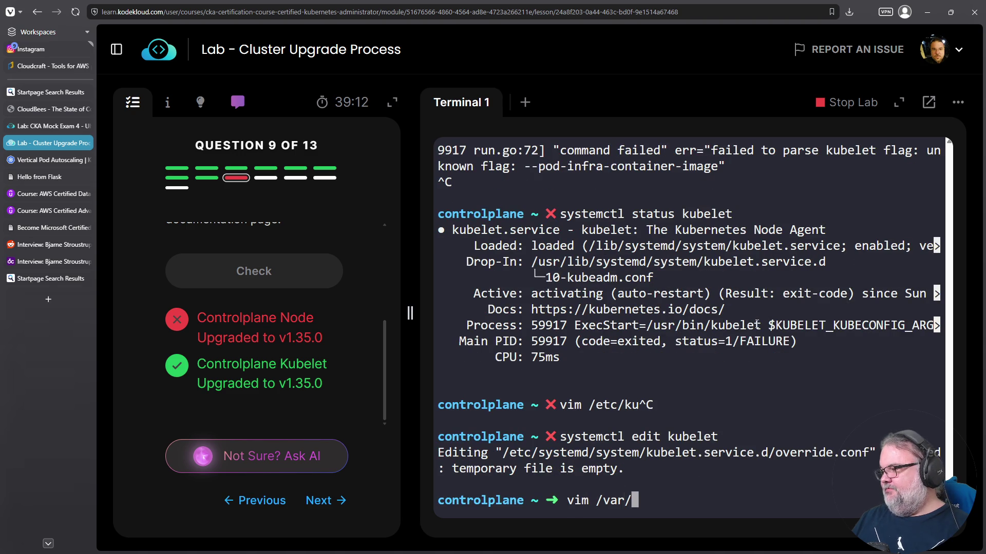
text(lib/kubelet/)
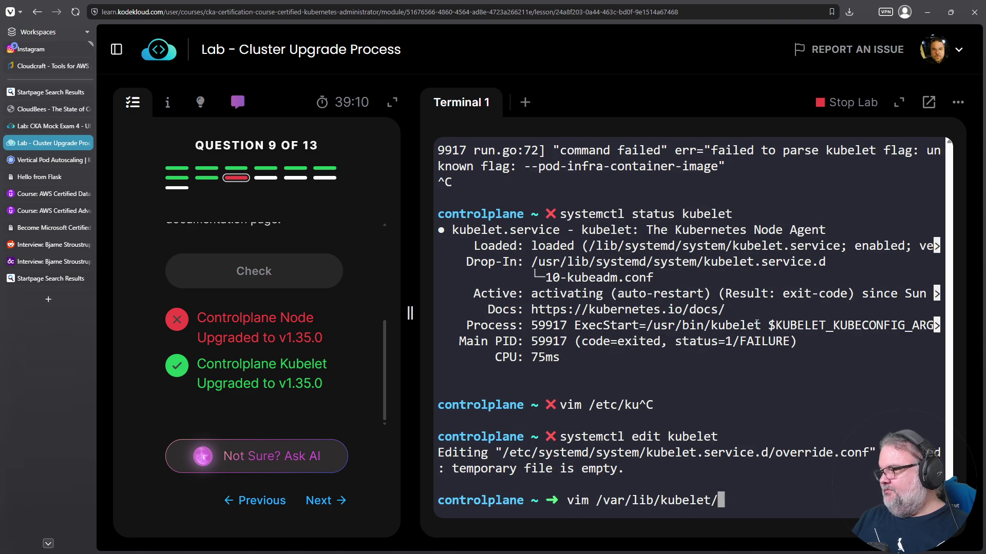
key(Tab)
key(Tab)
key(Tab)
text(config.yaml)
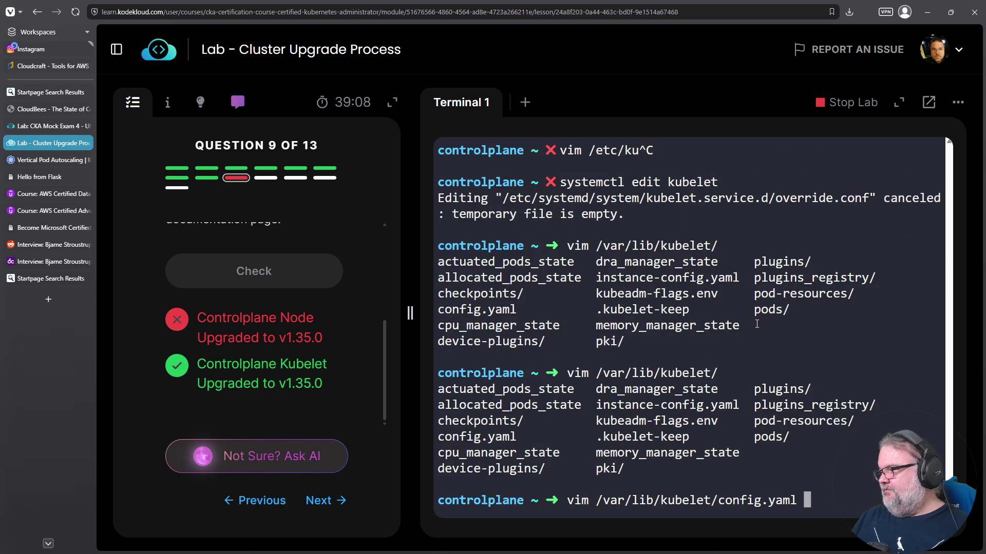
key(Tab)
key(Tab)
key(Return)
key(Down)
key(Down)
key(Down)
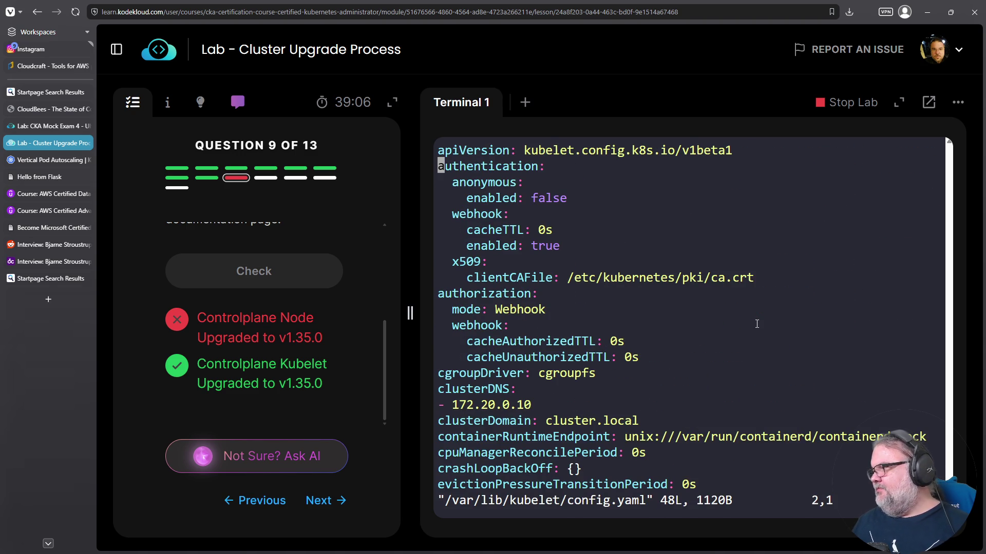
text(/infrastru)
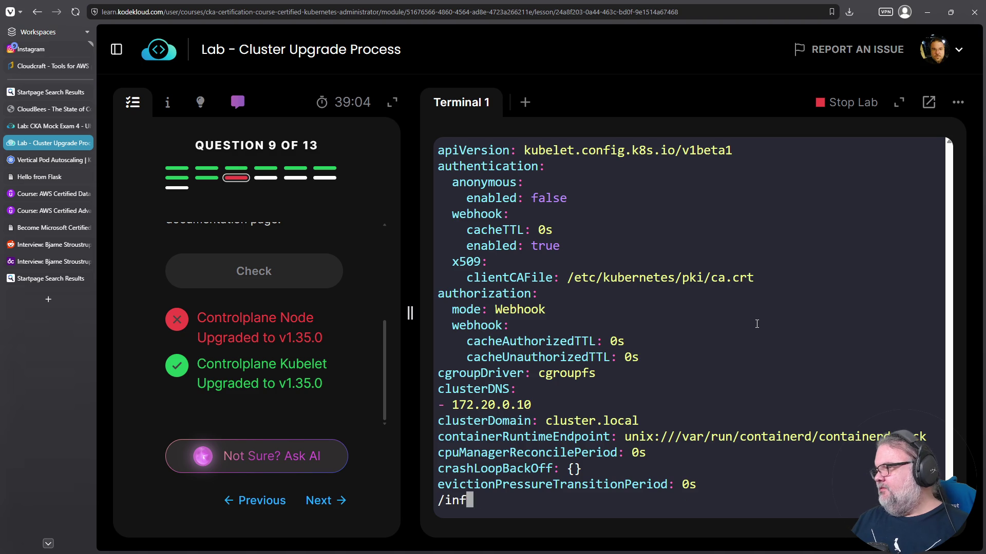
key(Return)
scroll(757, 324, down, 15)
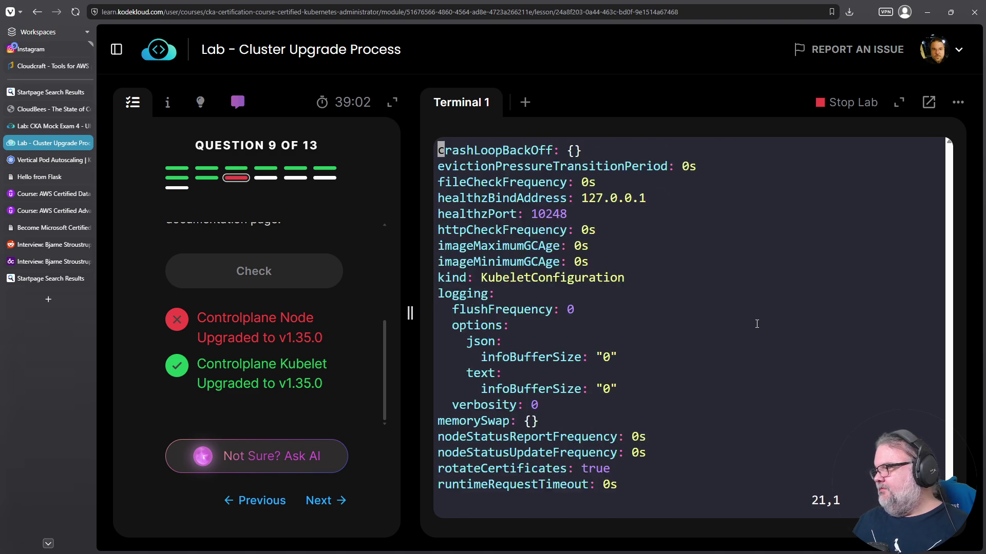
text(:q)
key(Return)
- Recall the apt install kubelet=1.35.0-1.1 command from history, then stop the lab session
key(Up)
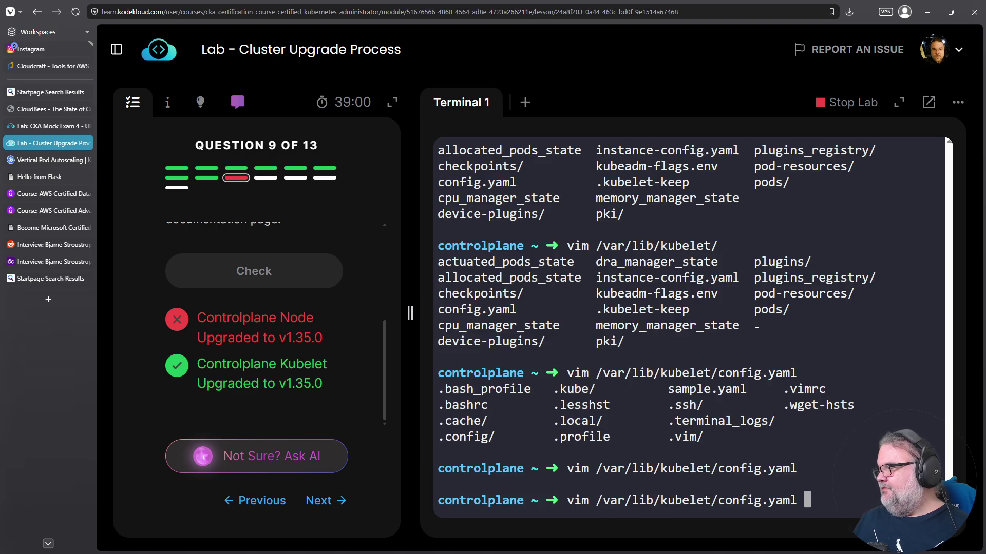
key(ctrl+a)
key(Delete)
key(Delete)
key(Delete)
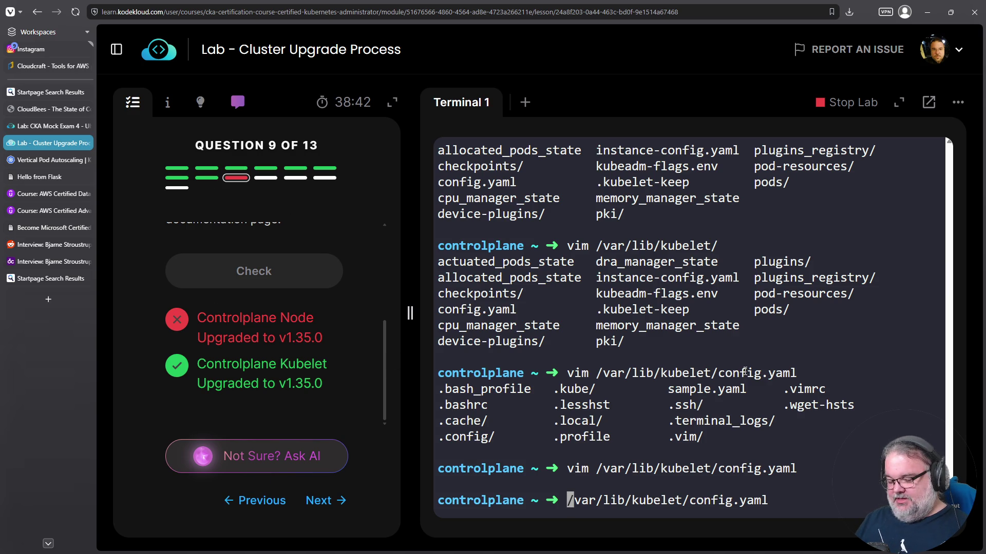
key(ctrl+c)
key(ctrl+r)
text(install)
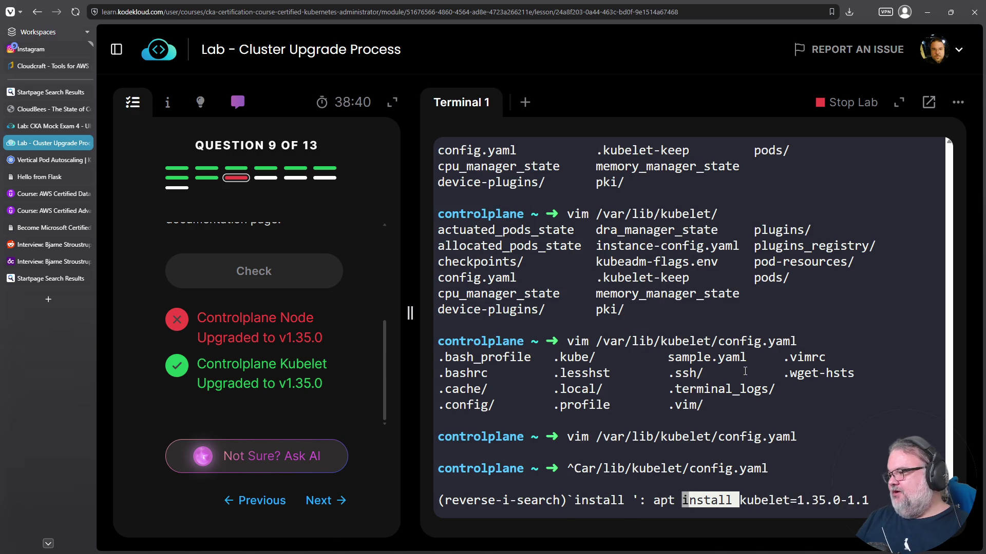
key(Left)
key(Left)
key(Left)
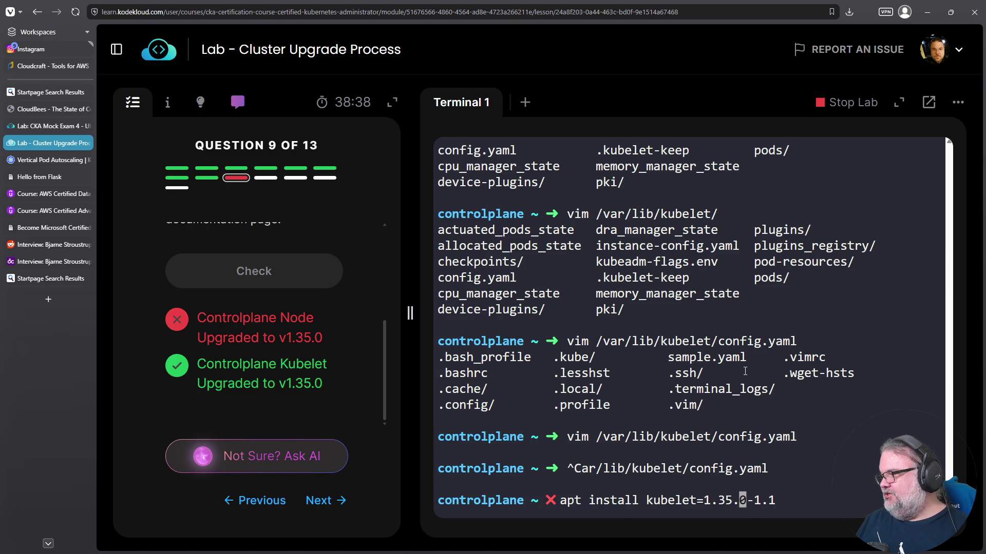
key(Left)
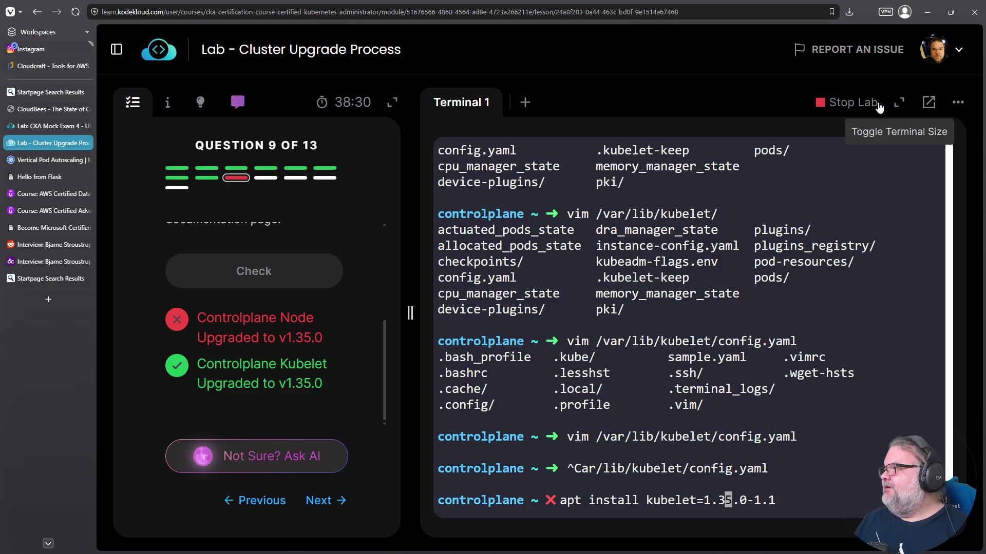
click(849, 103)
- Confirm ending the Cluster Upgrade lab and open the course outline
click(462, 329)
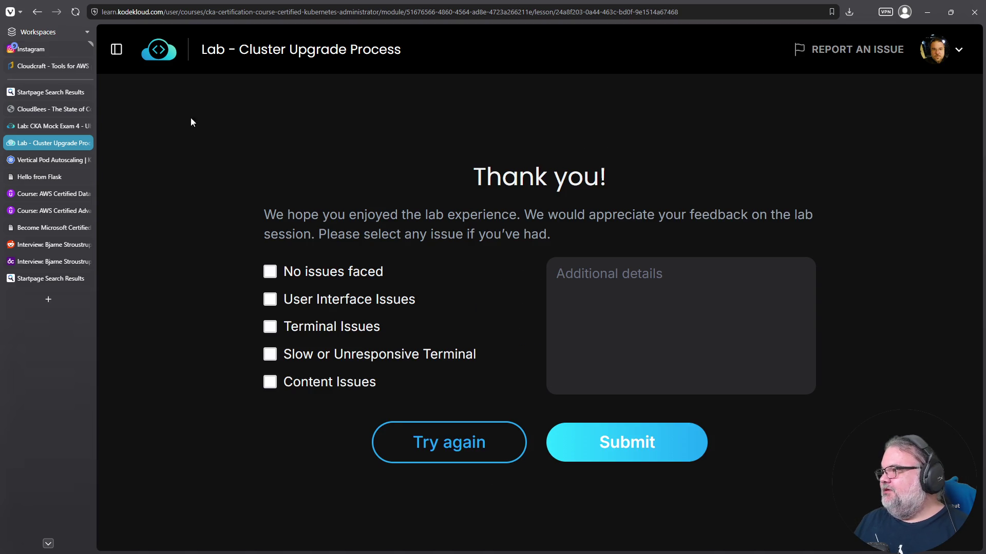
click(116, 49)
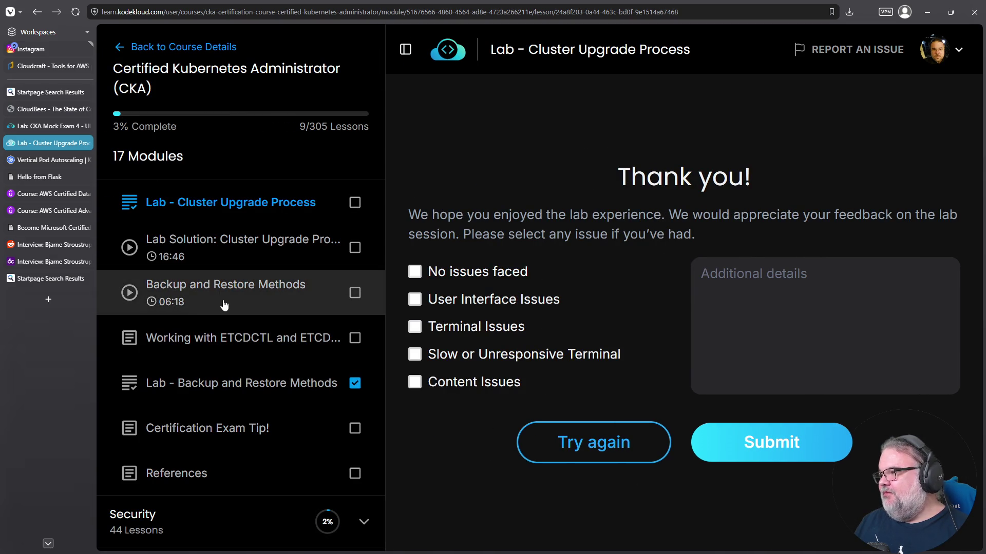
scroll(287, 328, down, 6)
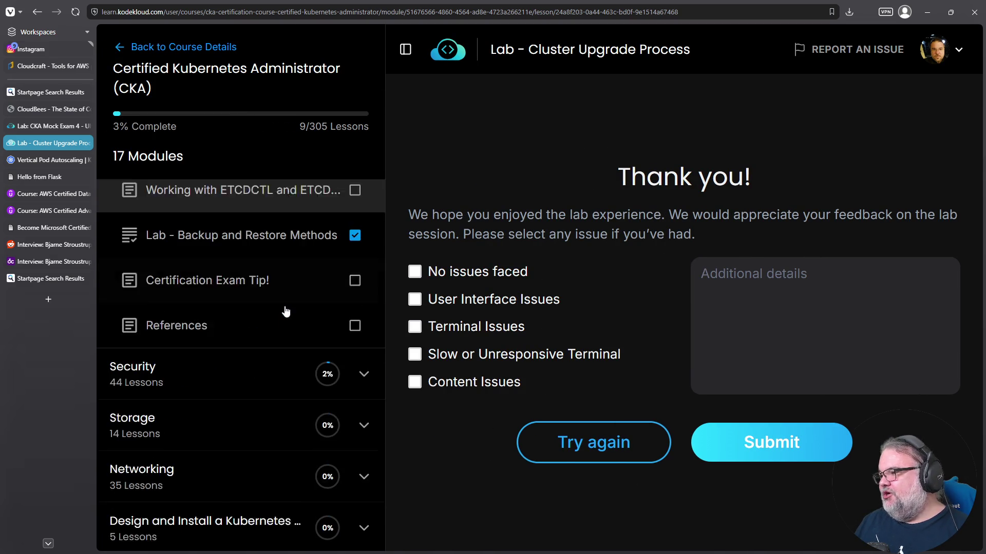
click(239, 234)
scroll(236, 228, up, 5)
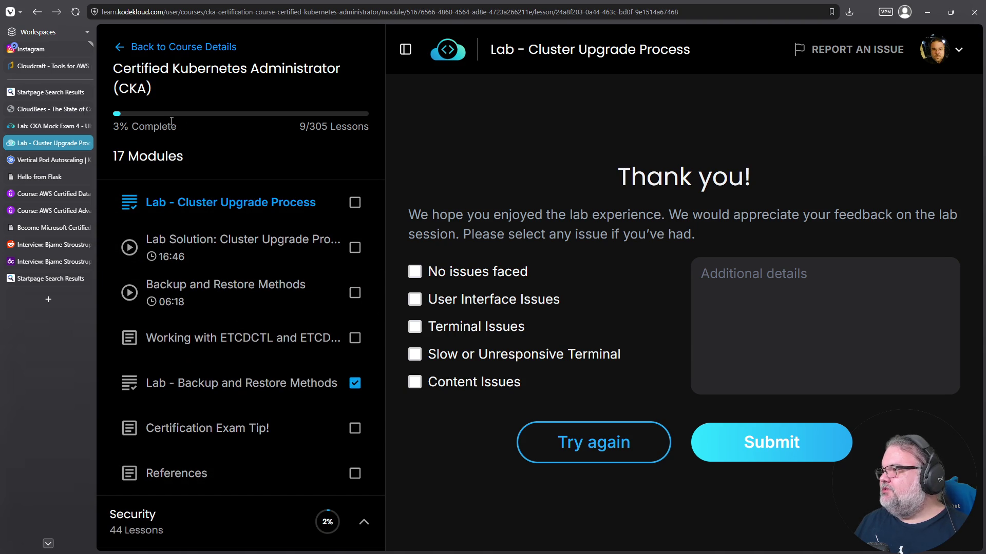
scroll(227, 314, down, 12)
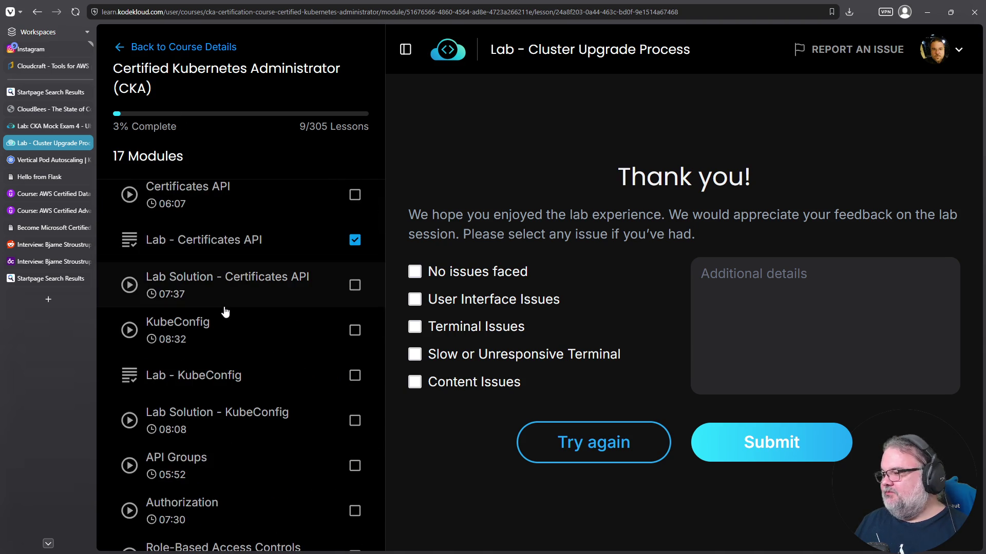
- Search the outline for 'ingress' and collapse the Cluster Maintenance, Security and kubeadm modules
key(ctrl+f)
scroll(219, 310, down, 5)
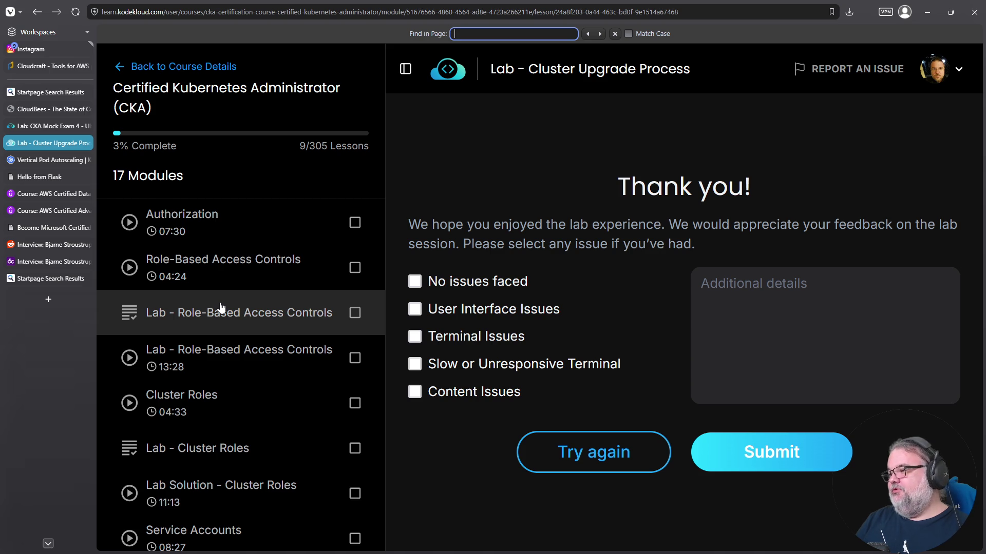
text(ingress)
scroll(209, 292, down, 2)
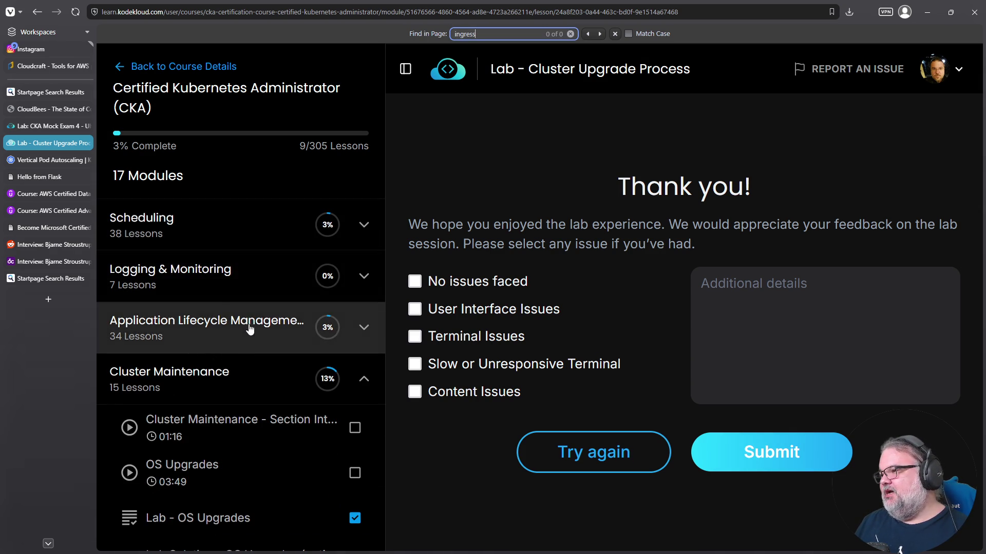
click(364, 378)
scroll(262, 359, down, 3)
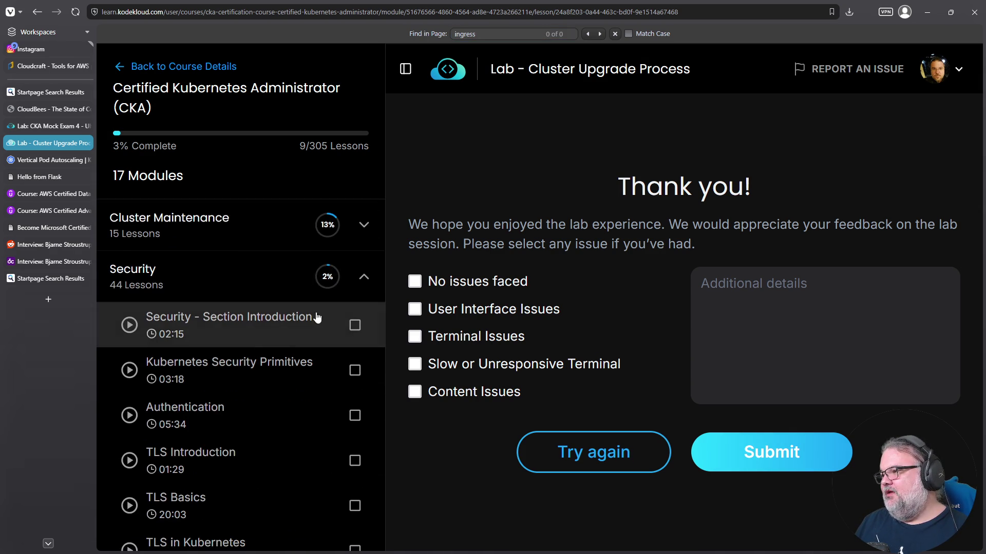
click(361, 277)
scroll(328, 303, down, 2)
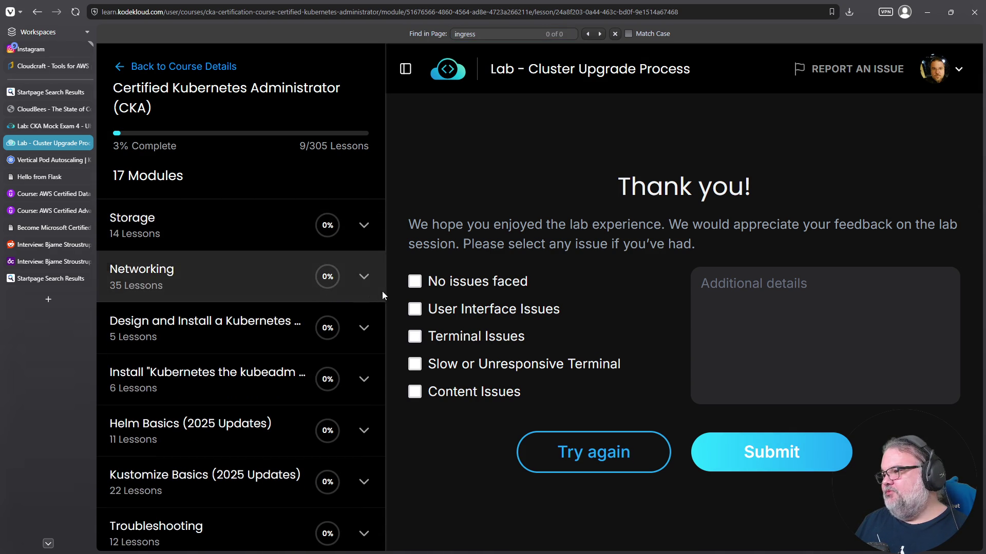
scroll(359, 323, down, 2)
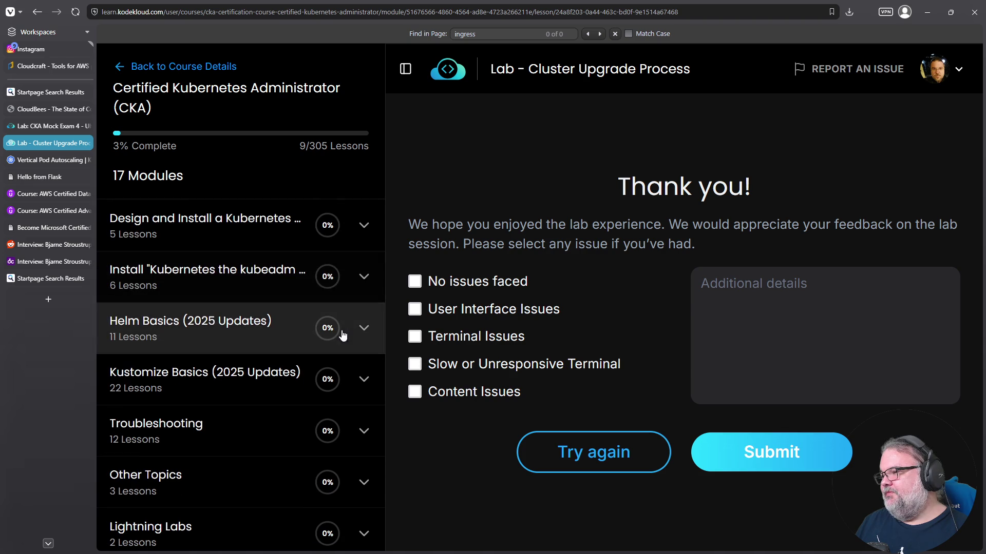
click(367, 278)
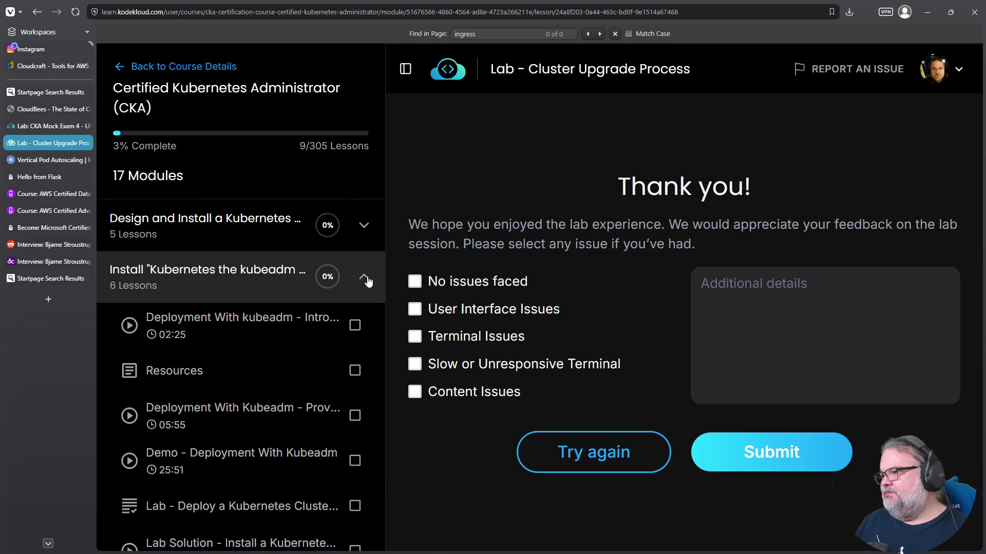
click(368, 280)
scroll(367, 320, down, 1)
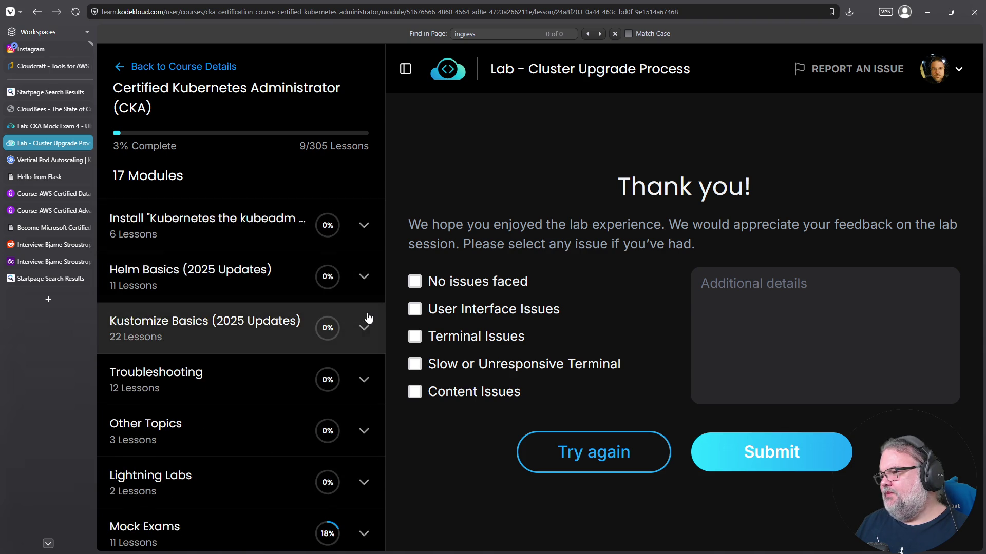
- Expand Kustomize Basics, open Lab: Transformers, and start its lab environment
click(363, 320)
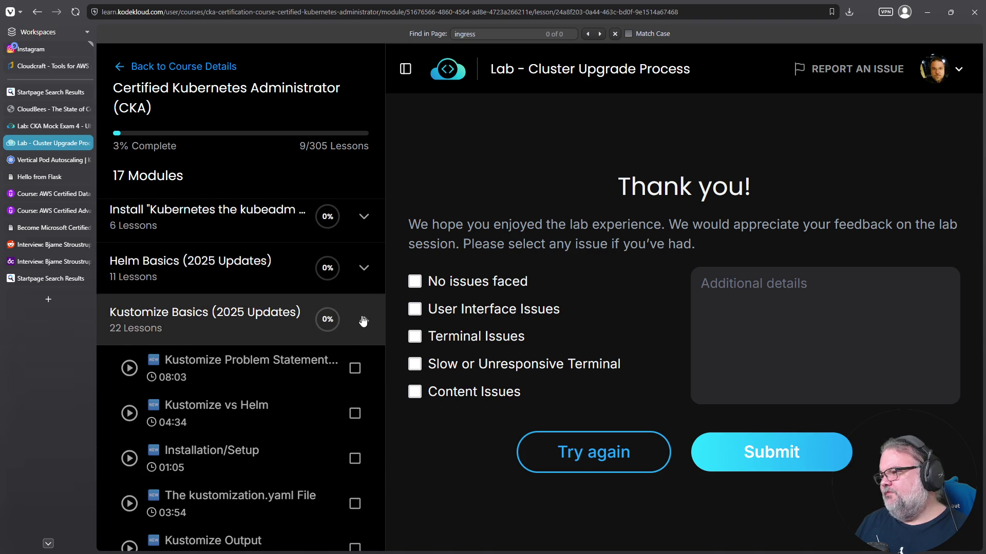
scroll(359, 317, down, 2)
scroll(272, 282, down, 4)
scroll(282, 290, down, 4)
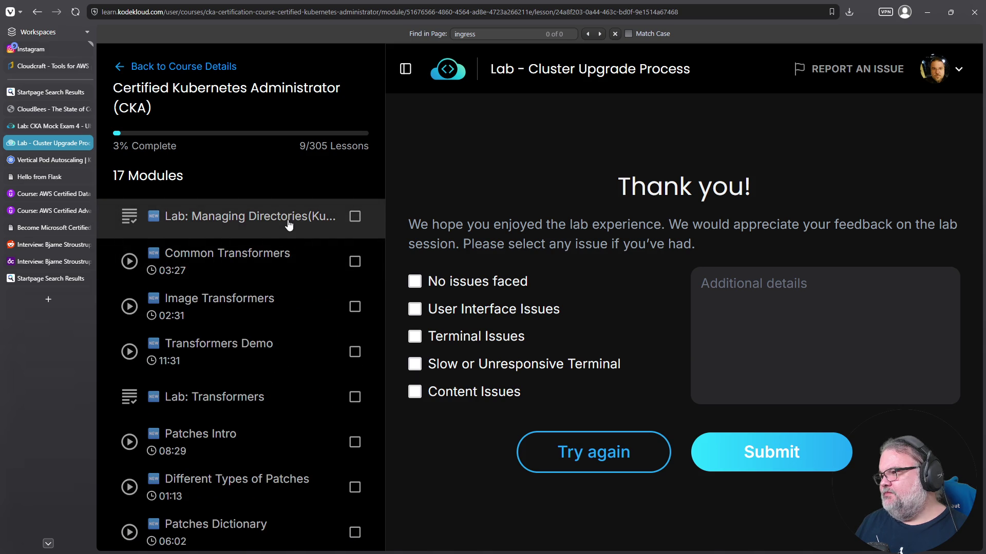
scroll(242, 375, down, 3)
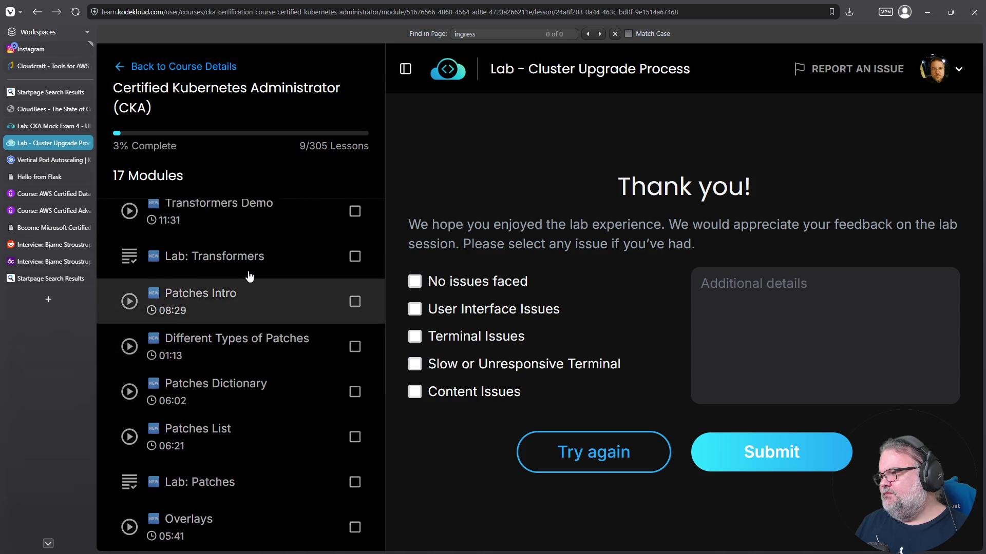
scroll(232, 349, up, 2)
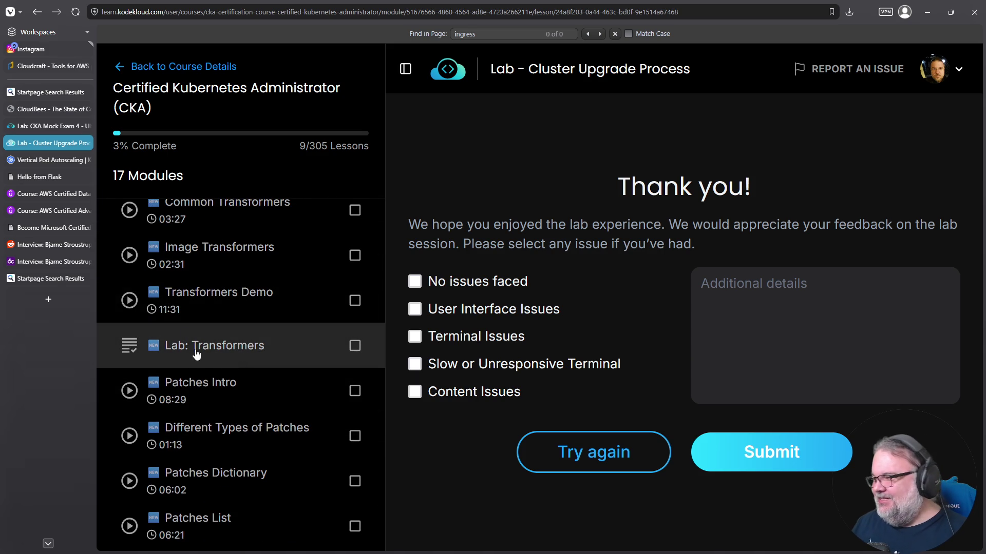
click(211, 347)
click(550, 303)
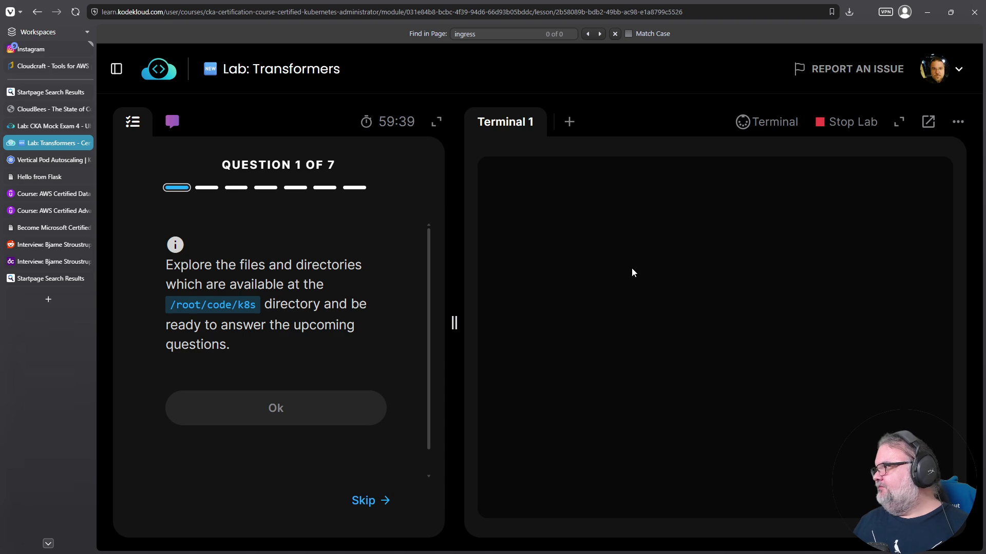
- Open the lab terminal in its own tab, then return to the Lab: Transformers page
click(771, 123)
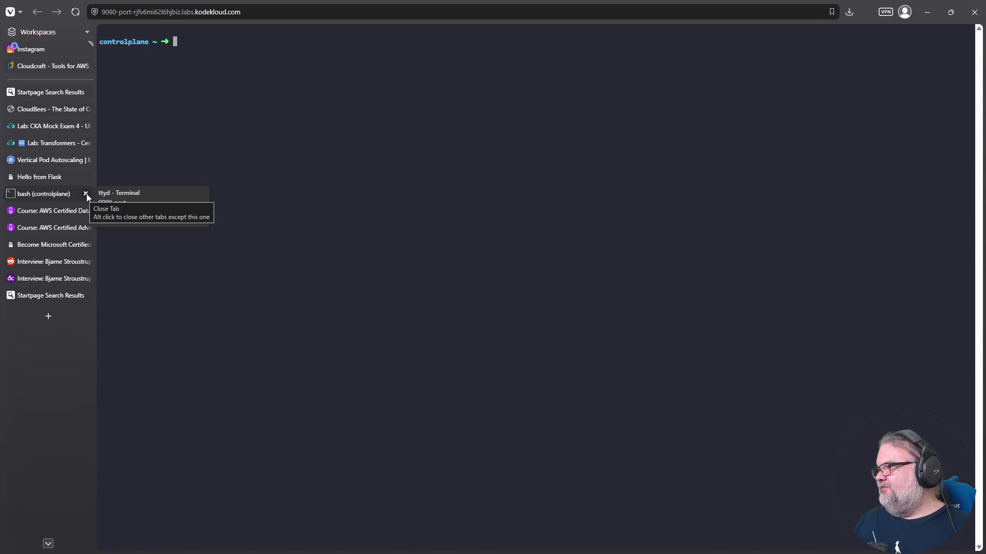
click(49, 162)
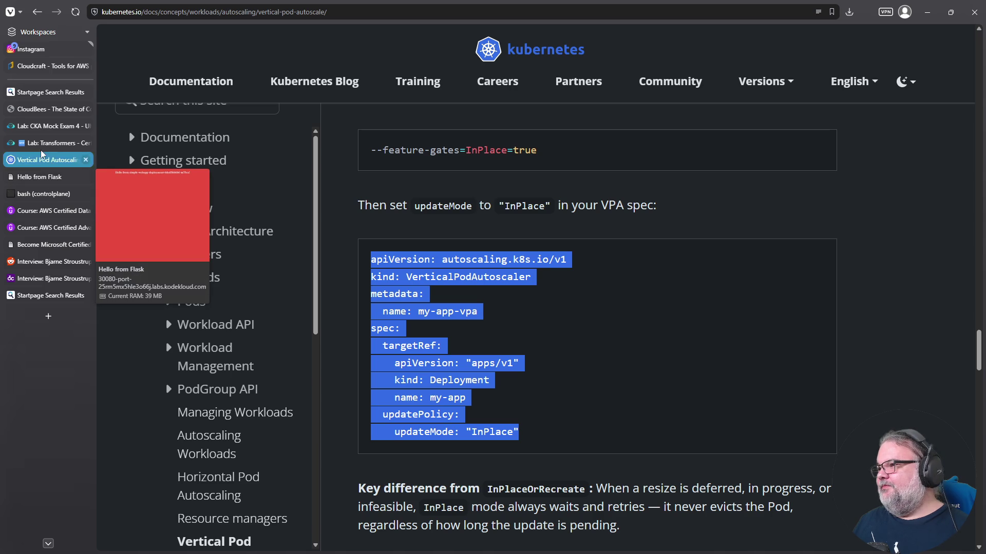
click(40, 145)
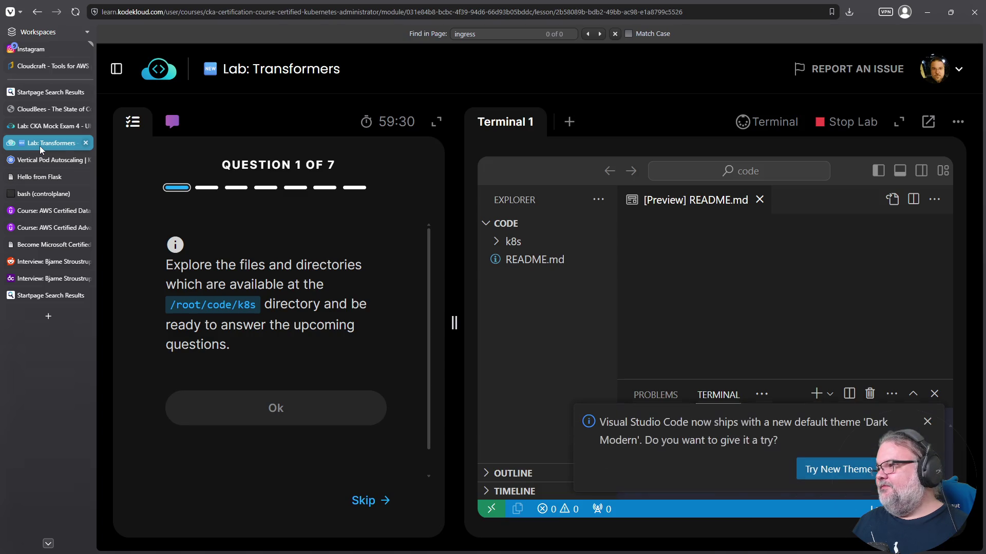
- Dismiss the theme prompt, list the k8s folder, answer question 1, and open kustomization.yaml
click(932, 421)
click(496, 245)
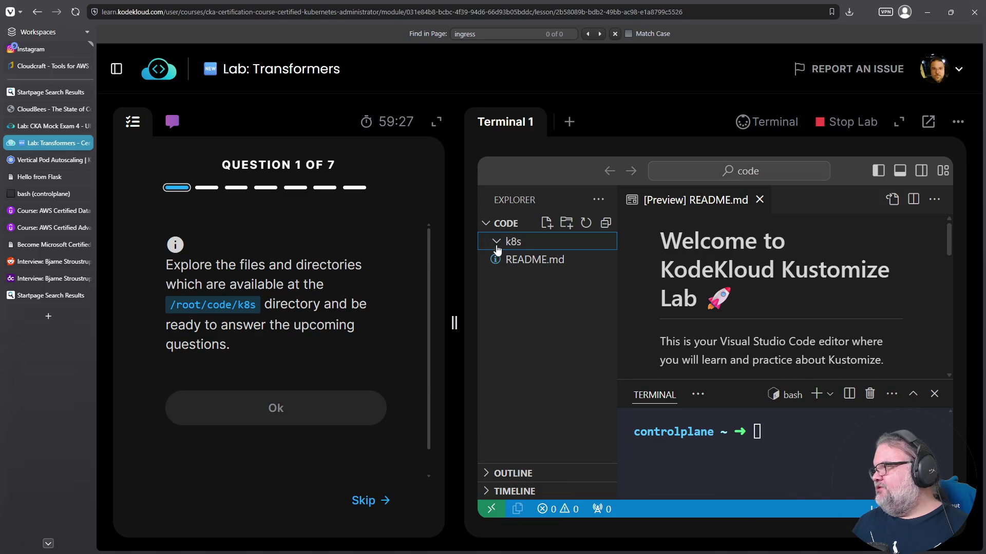
click(496, 247)
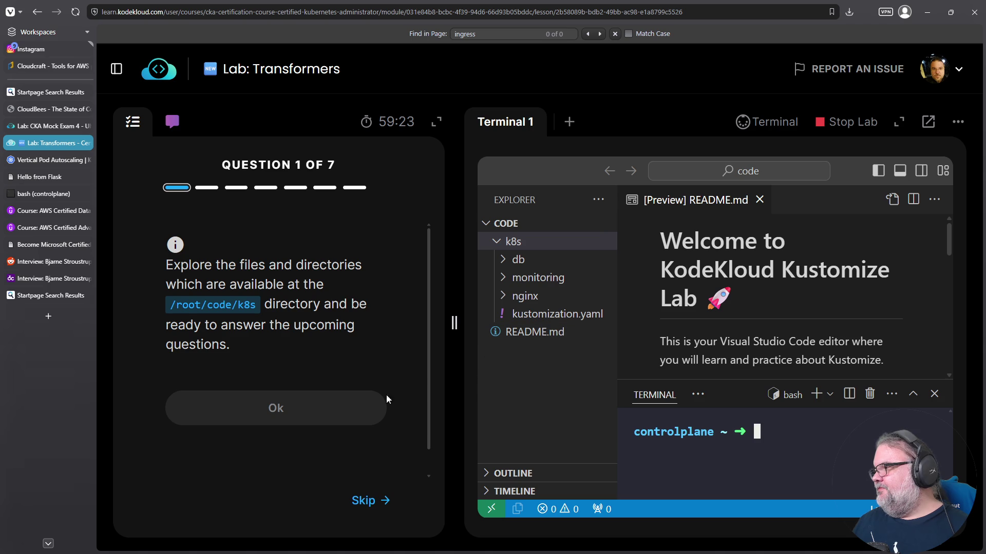
click(313, 417)
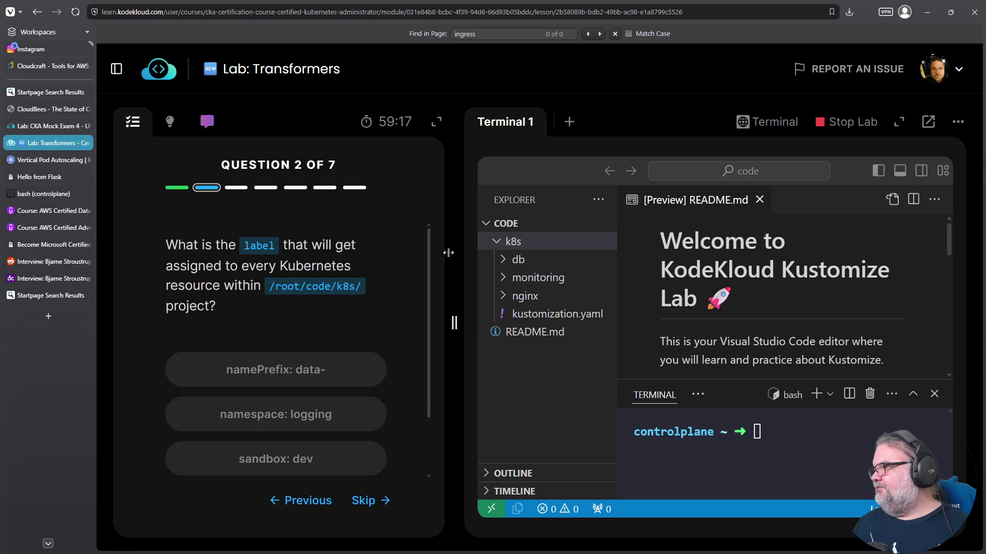
key(ctrl+minus)
key(ctrl+minus)
key(ctrl+minus)
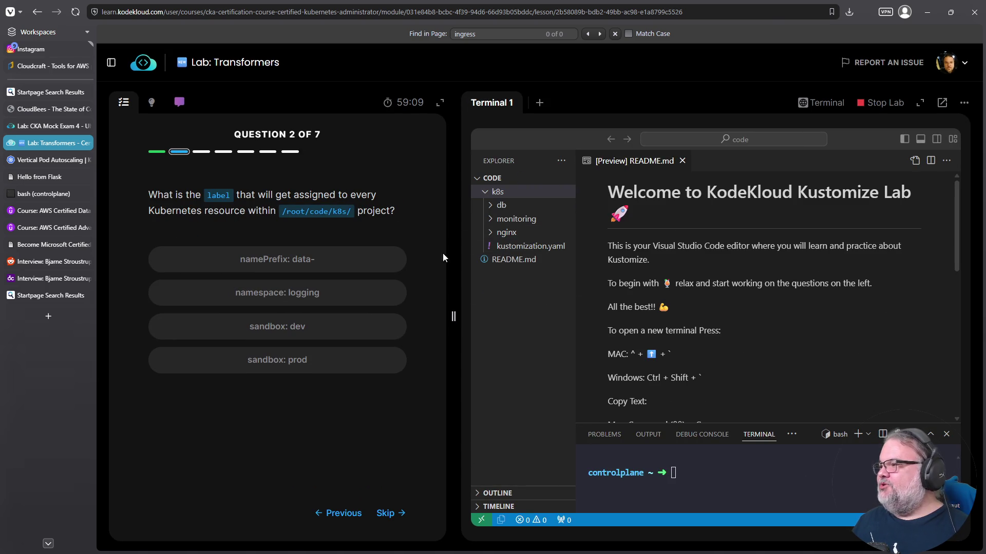
click(503, 246)
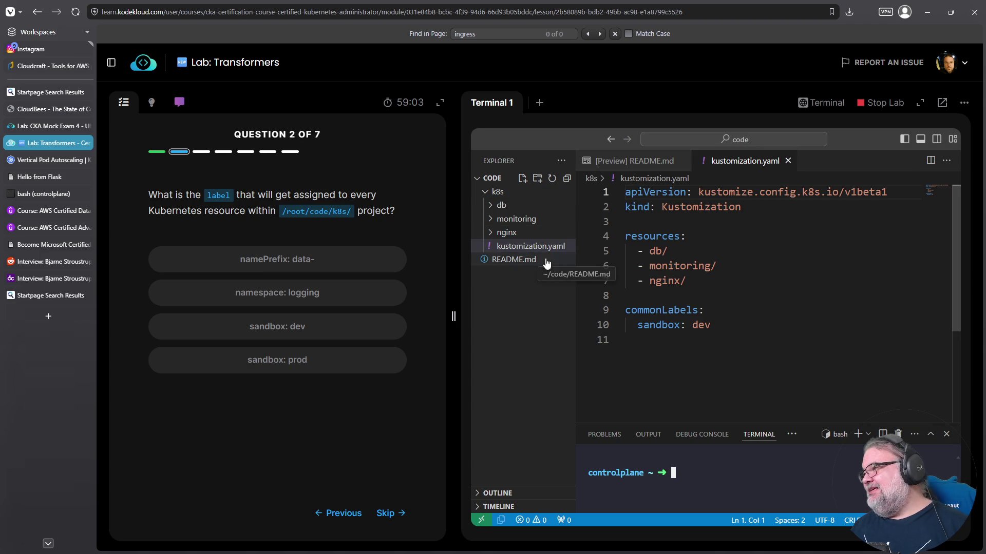
- Highlight the commonLabels sandbox: dev block and try to move the terminal into the k8s directory
drag(711, 325, 614, 304)
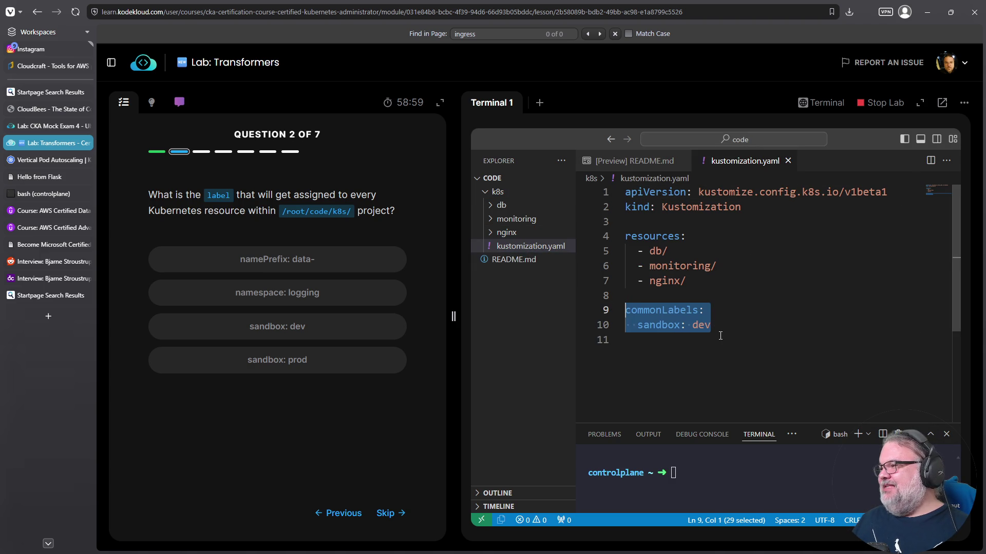
click(668, 474)
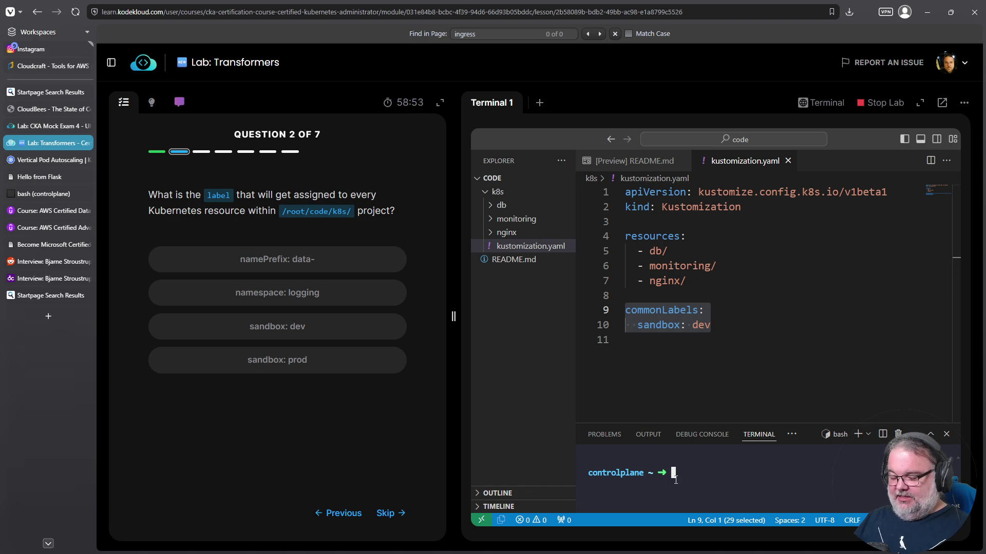
text(ls)
key(Return)
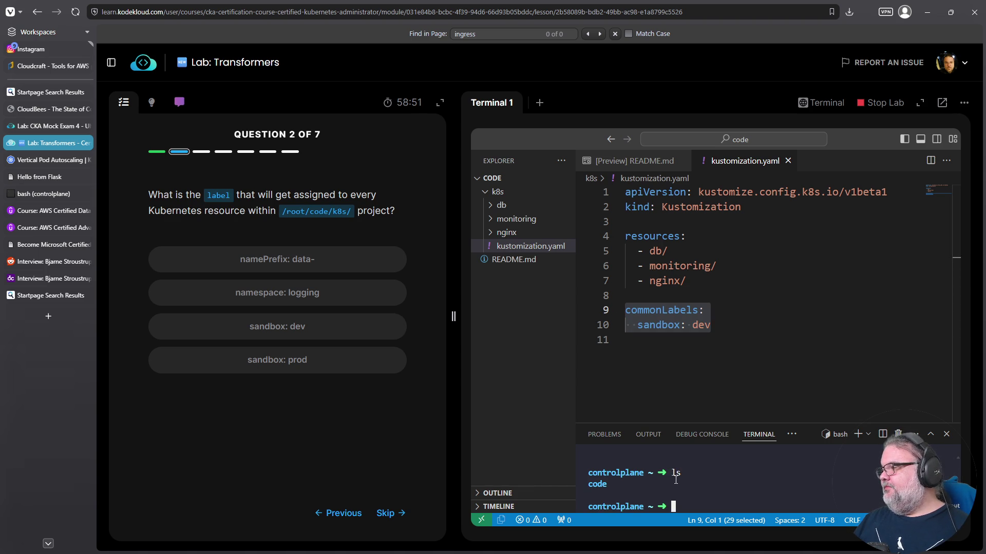
text(cd k8s)
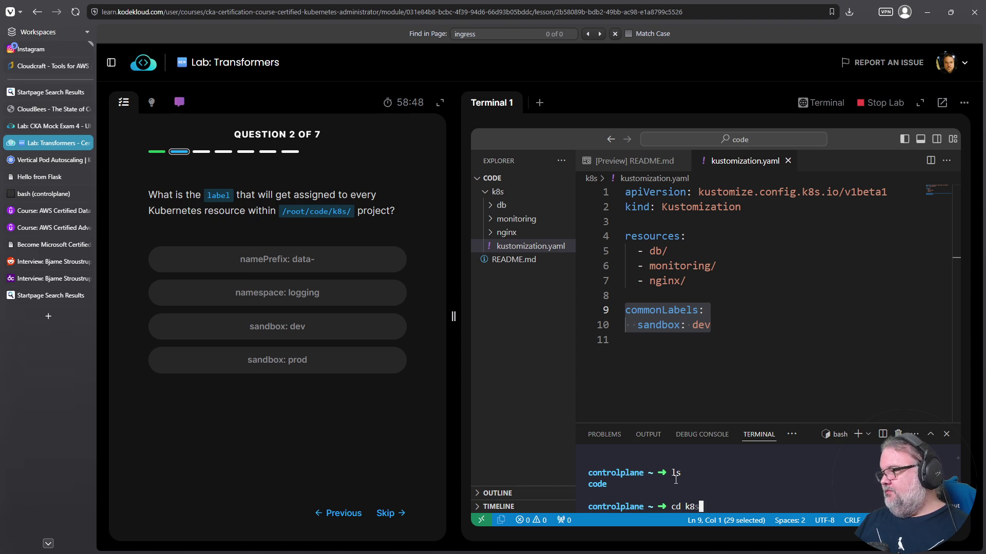
key(Return)
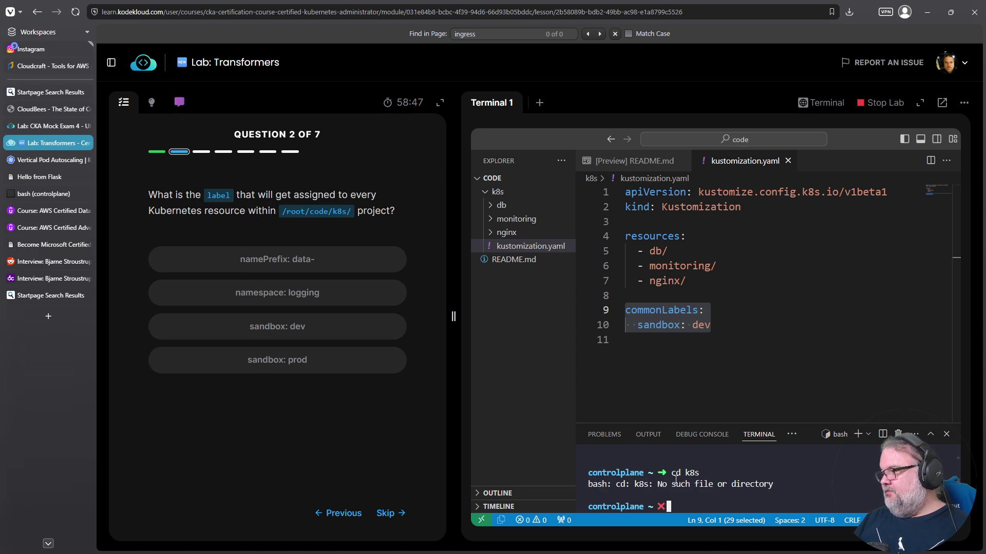
text(cd)
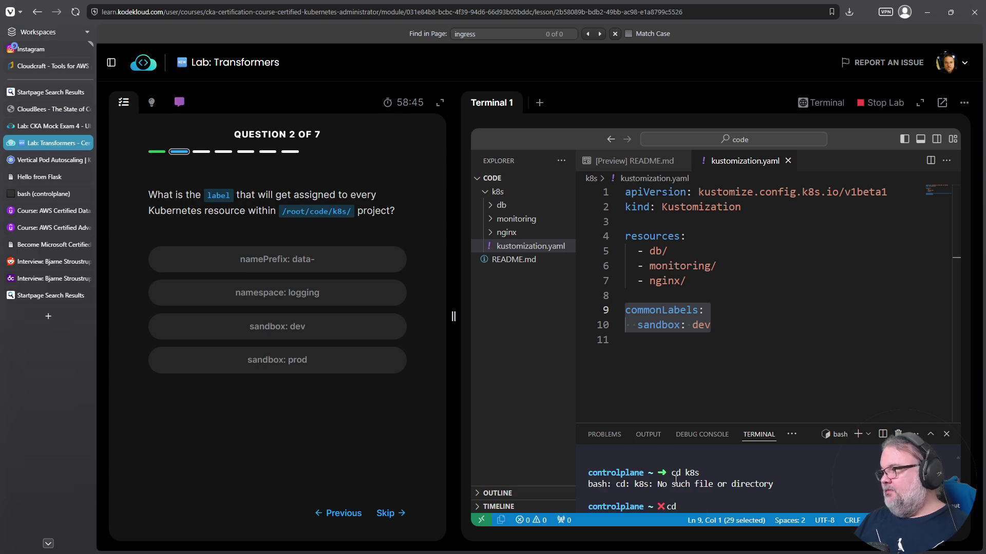
key(ctrl+c)
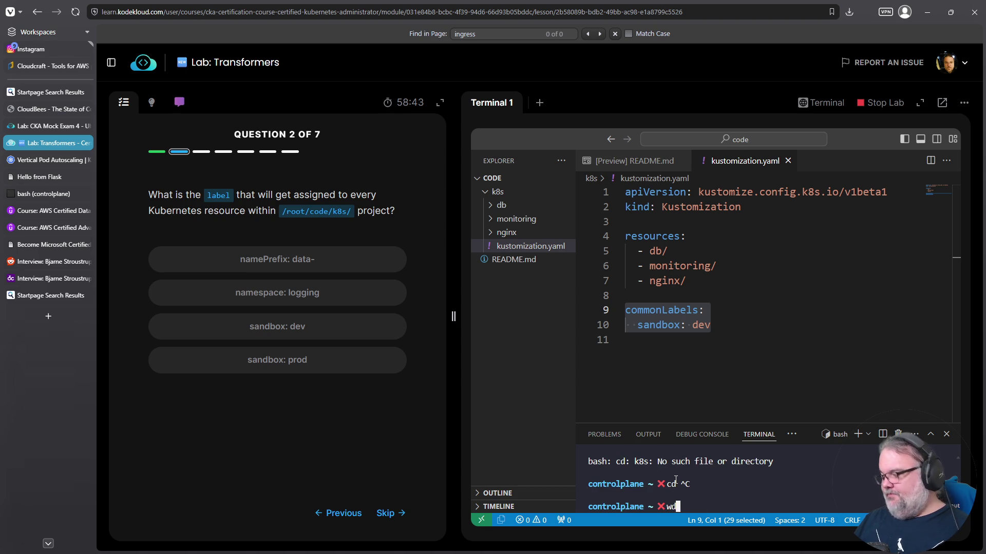
text(pwd)
key(Return)
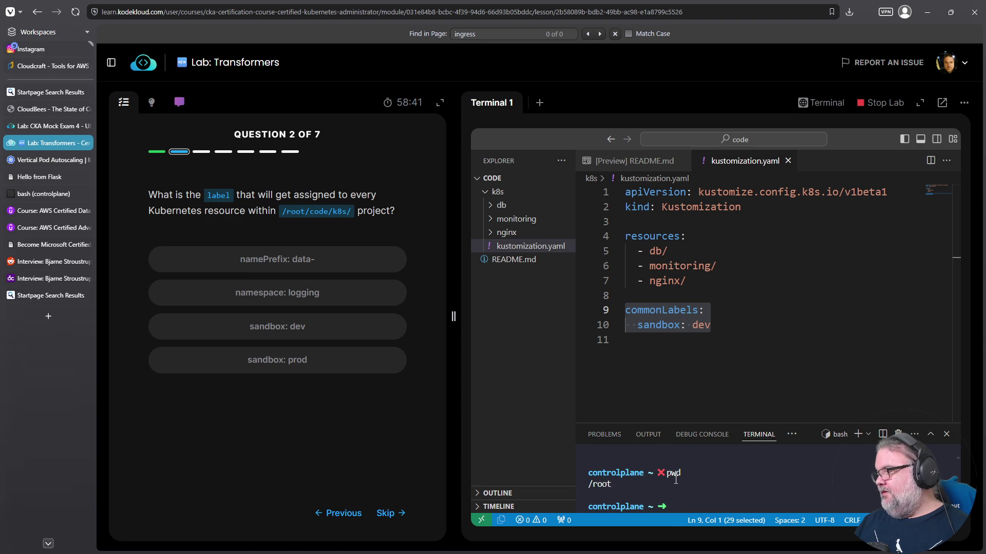
text(cd)
text(8s)
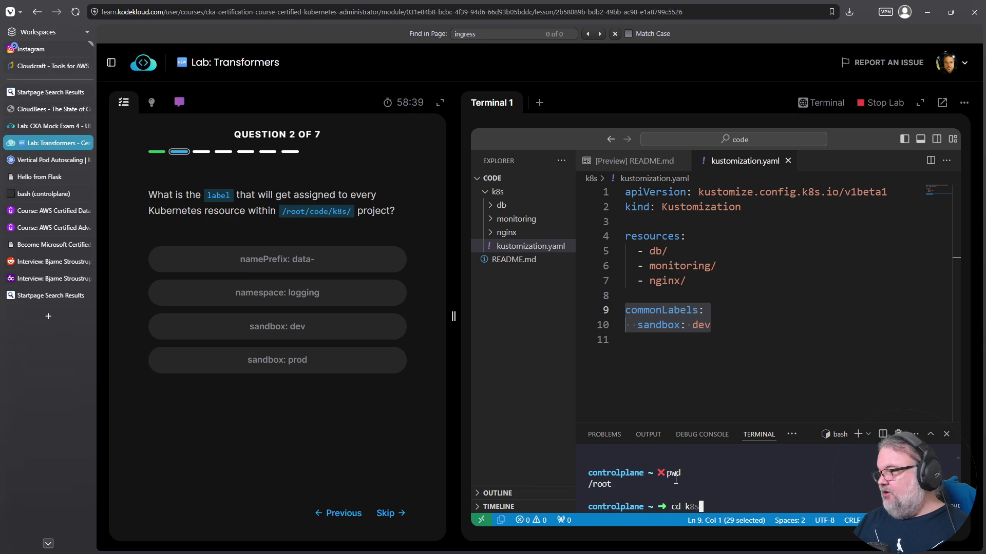
key(Return)
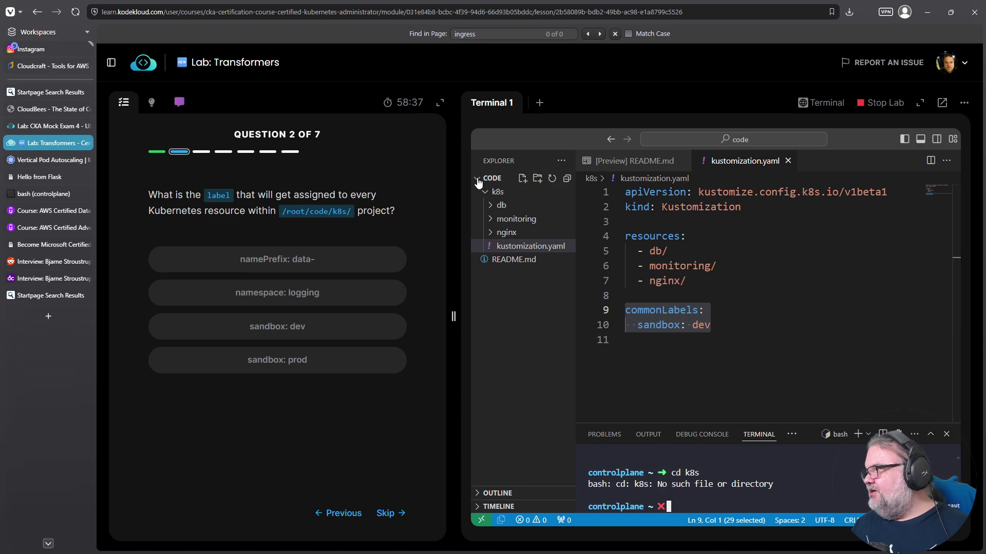
- Change into code/k8s and run 'k -k kustomization.yaml' in the terminal
click(650, 163)
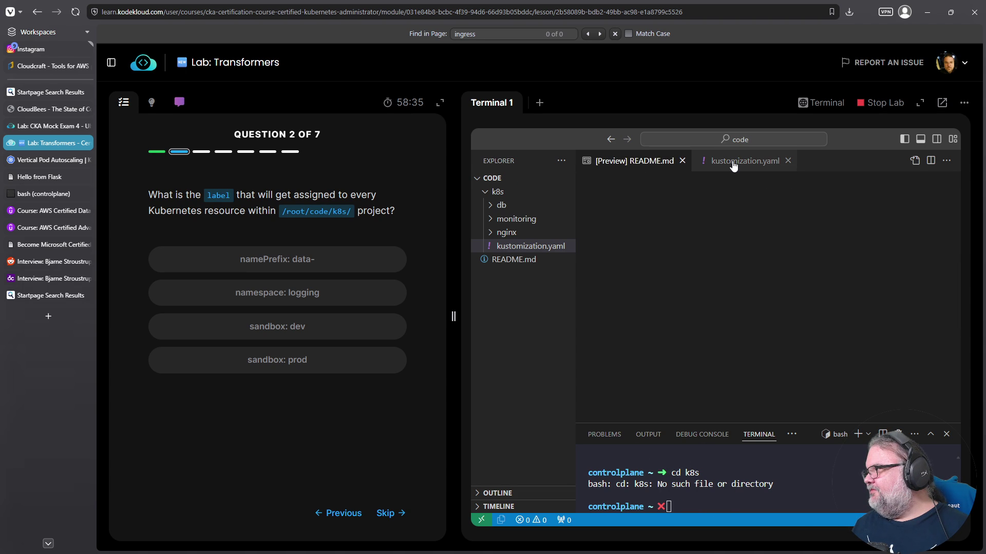
key(ctrl+Tab)
click(503, 162)
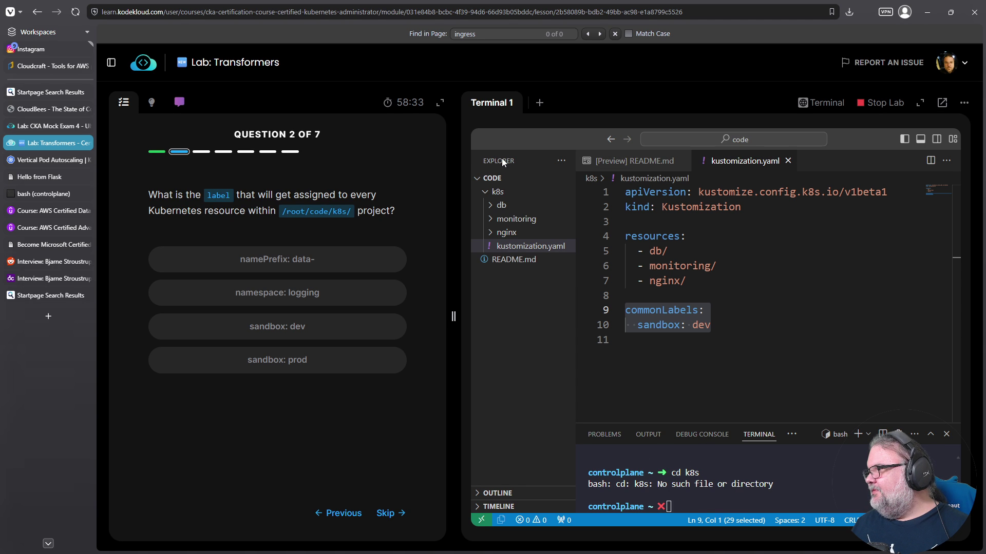
click(733, 494)
text(cd code/)
key(Return)
text(ls)
key(Return)
text(cd k8s)
key(Return)
text(ls)
key(Return)
text(k -k)
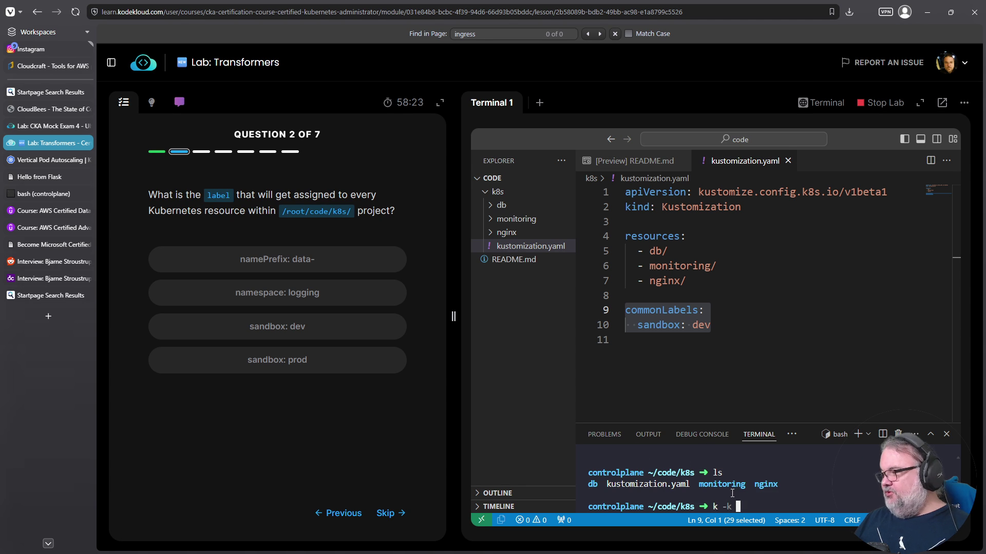
text( kust)
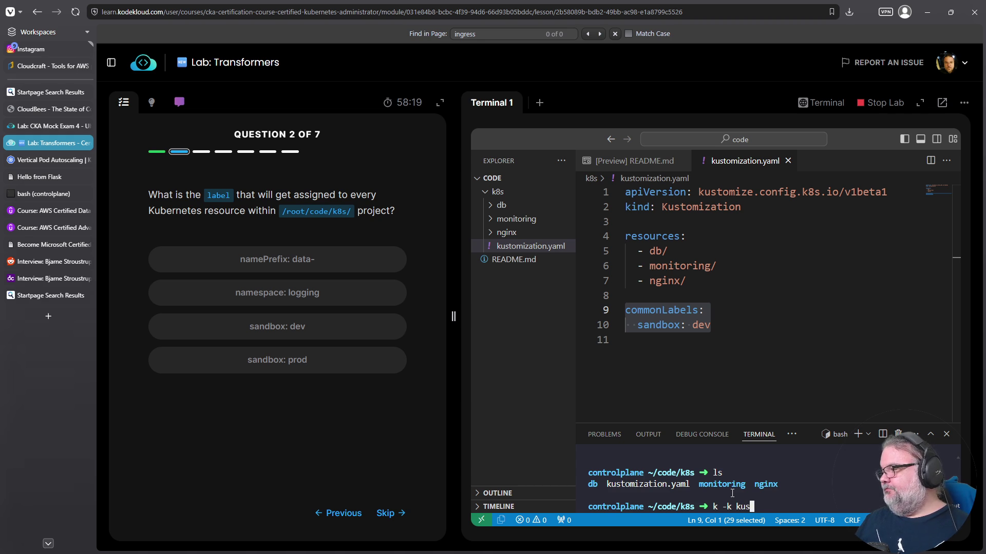
text(omization.yaml)
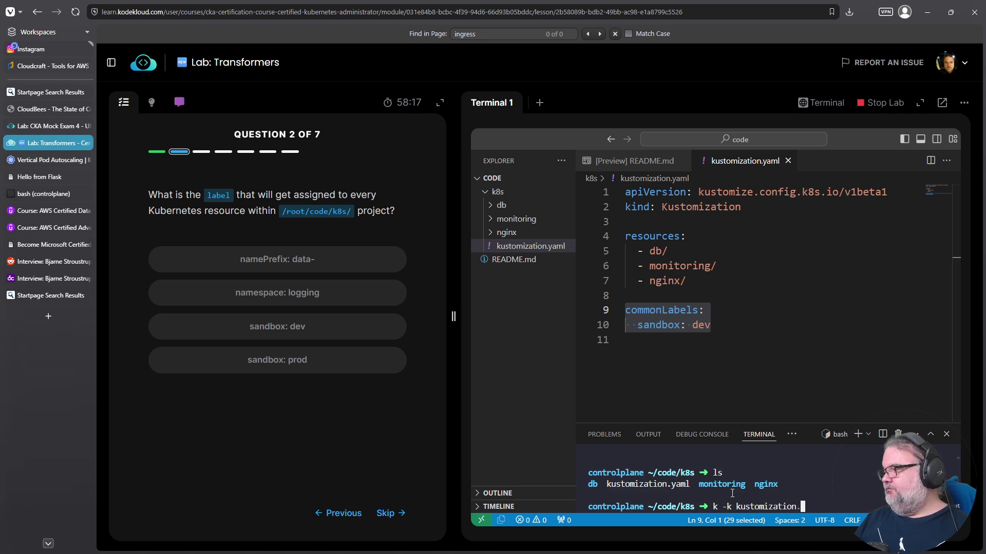
key(Return)
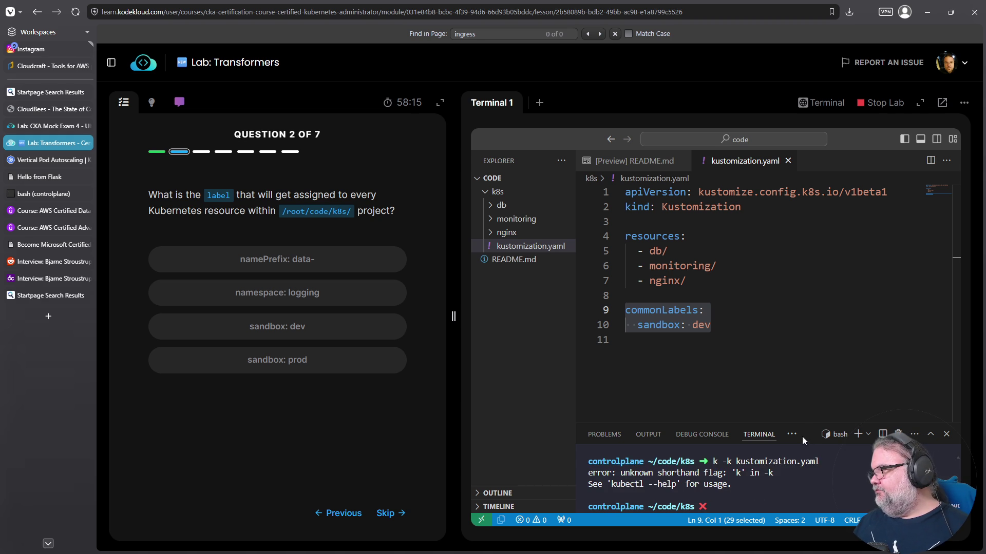
- Enlarge the terminal, replace the faulty command with 'kubectl --help', and read through the help
drag(810, 412, 811, 323)
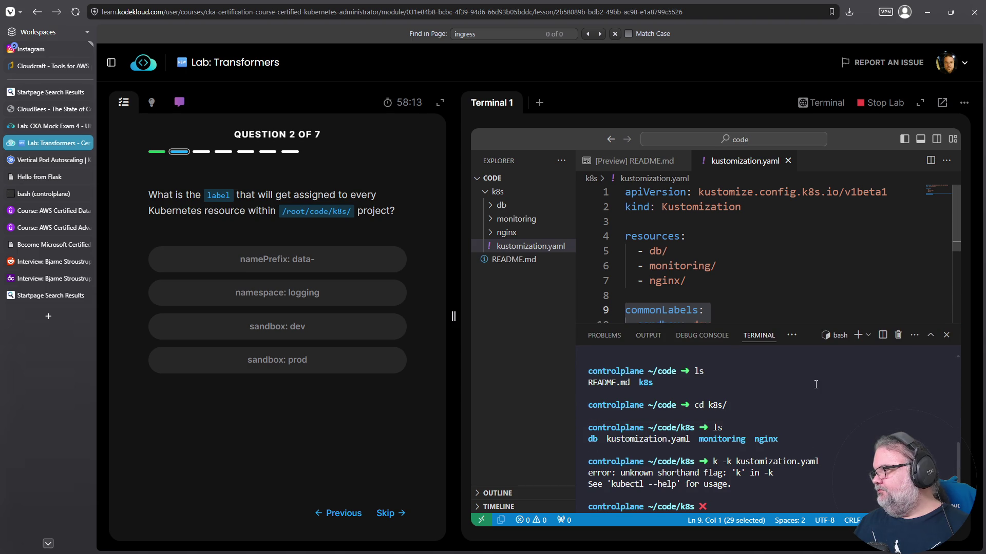
key(Up)
key(Home)
key(Right)
key(Right)
key(ctrl+k)
text(kubectl --help)
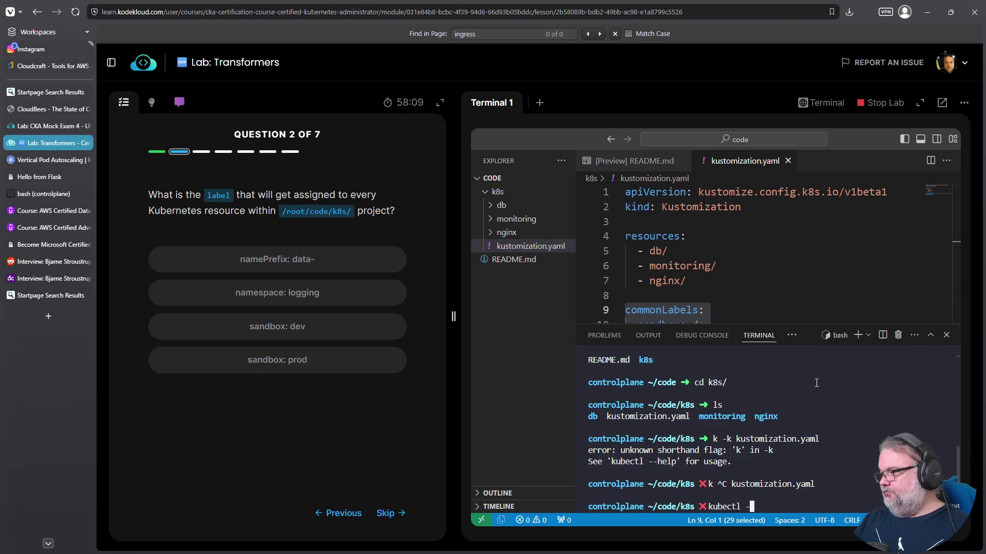
key(Return)
scroll(747, 390, up, 10)
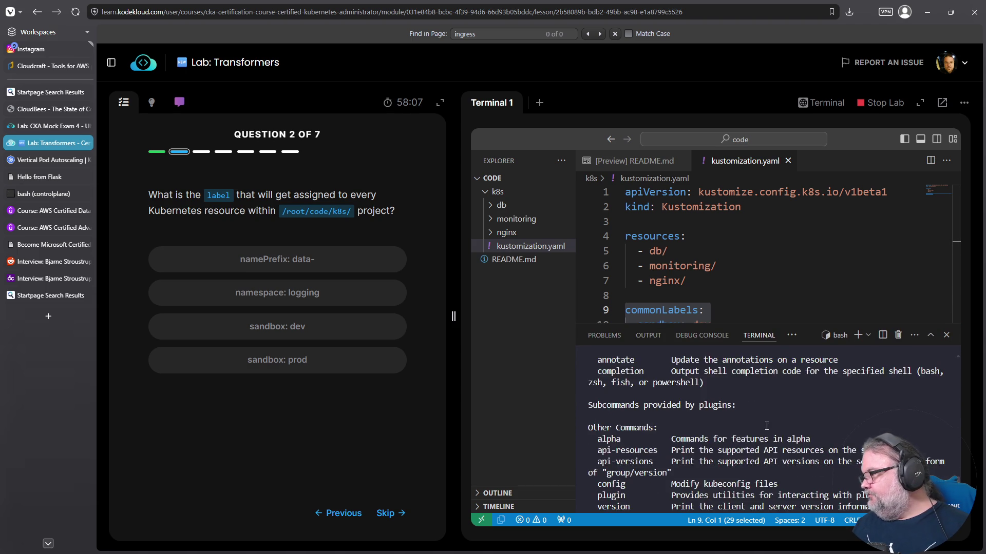
scroll(766, 426, up, 8)
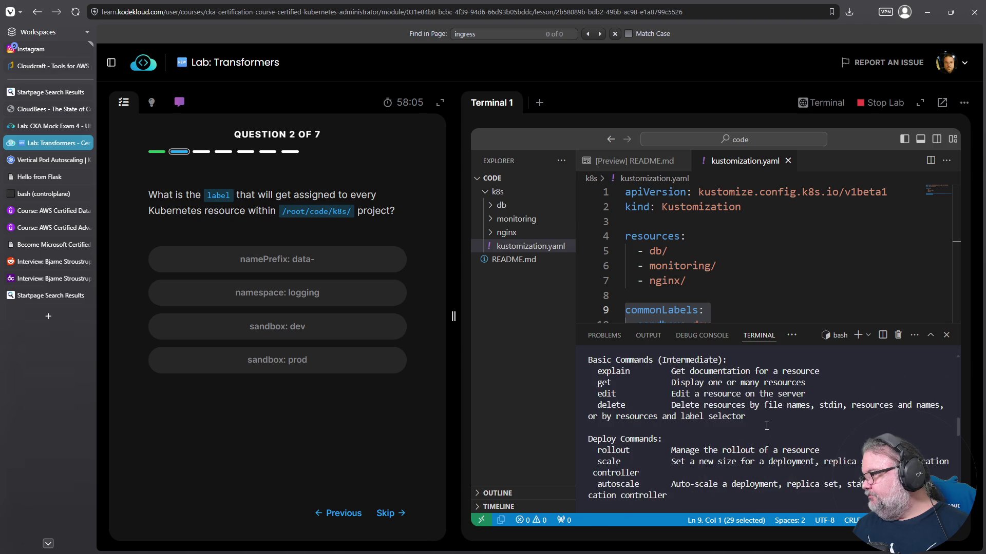
scroll(767, 426, down, 15)
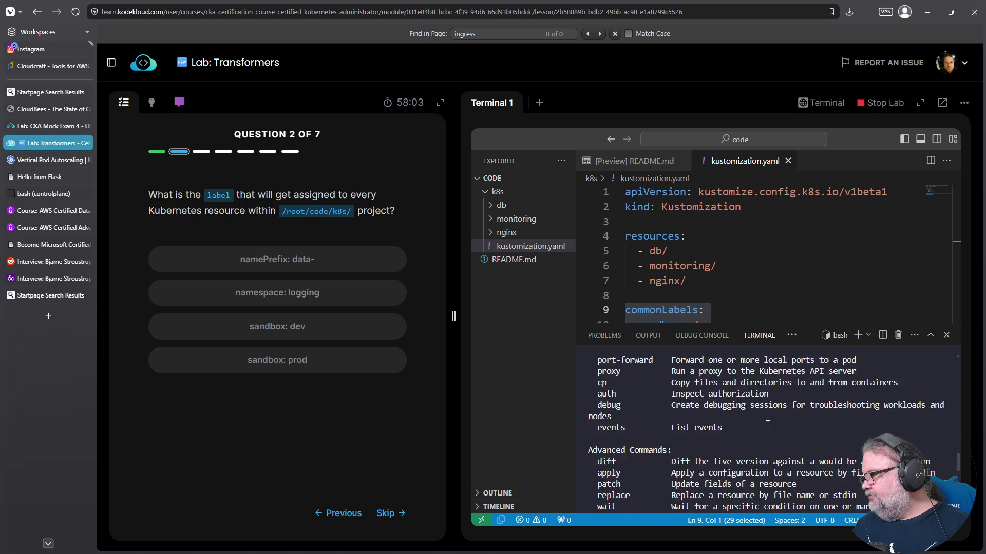
scroll(768, 424, down, 2)
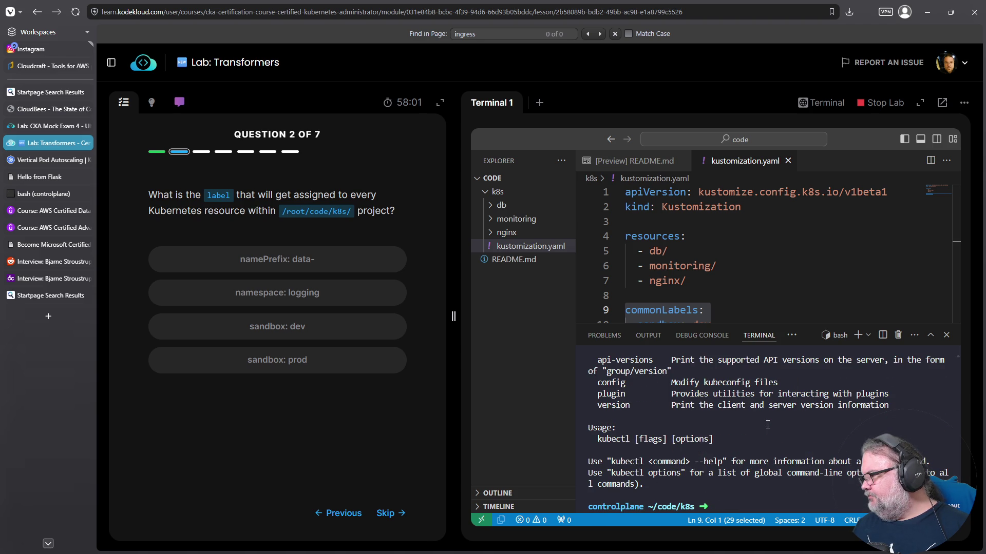
scroll(768, 424, up, 3)
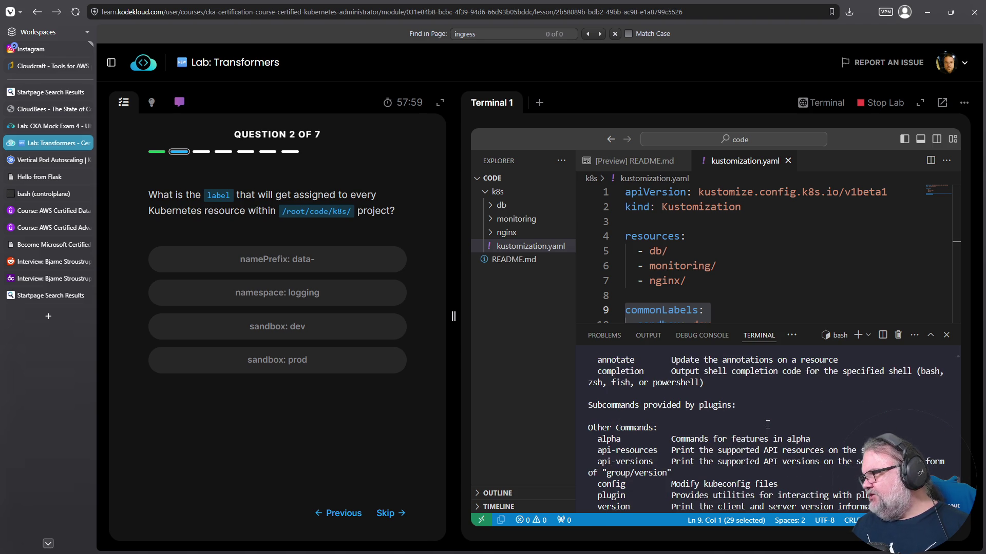
scroll(767, 425, up, 2)
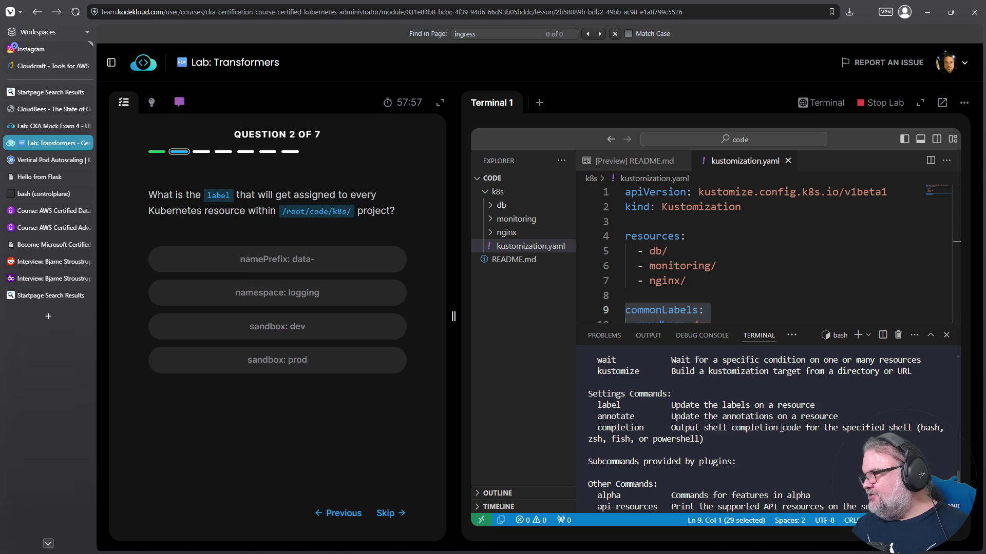
scroll(795, 441, up, 2)
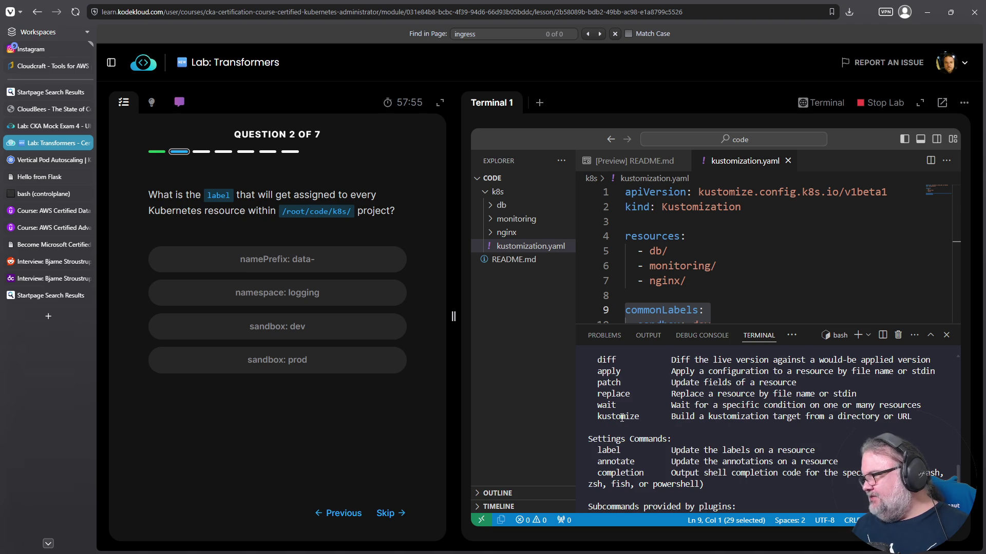
- Render the project with 'kubectl kustomize' and highlight the sandbox label in the output
text(kubectl kustomize)
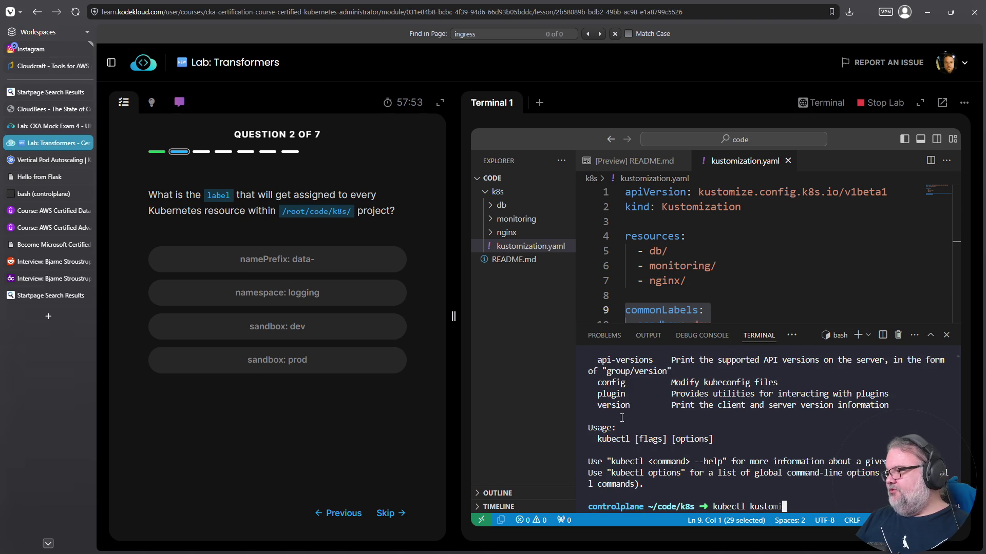
key(Return)
scroll(622, 419, up, 5)
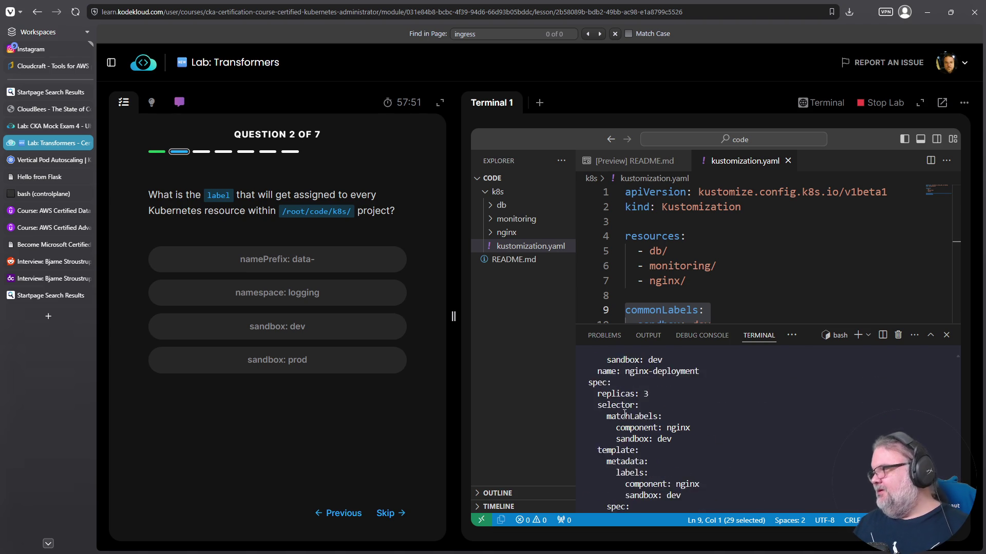
double_click(625, 406)
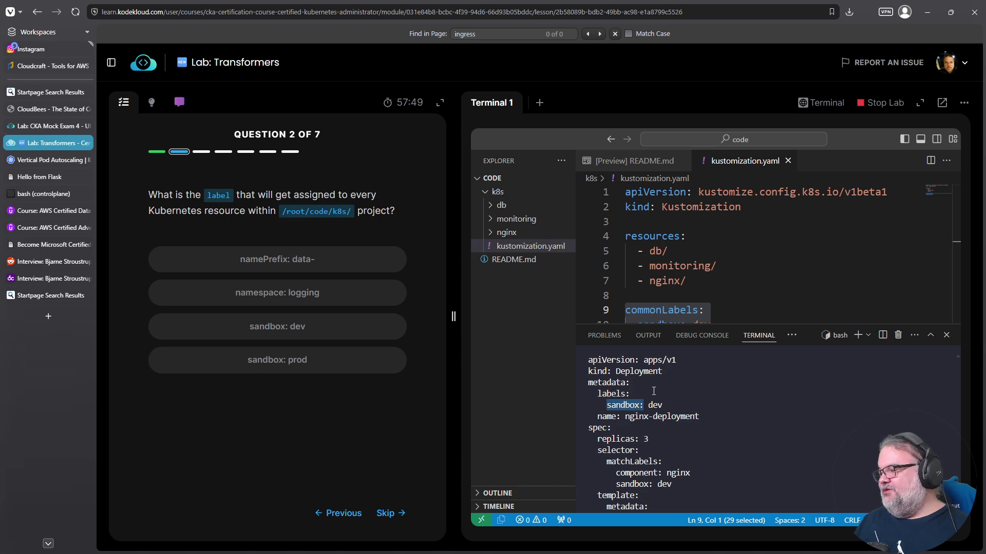
click(488, 234)
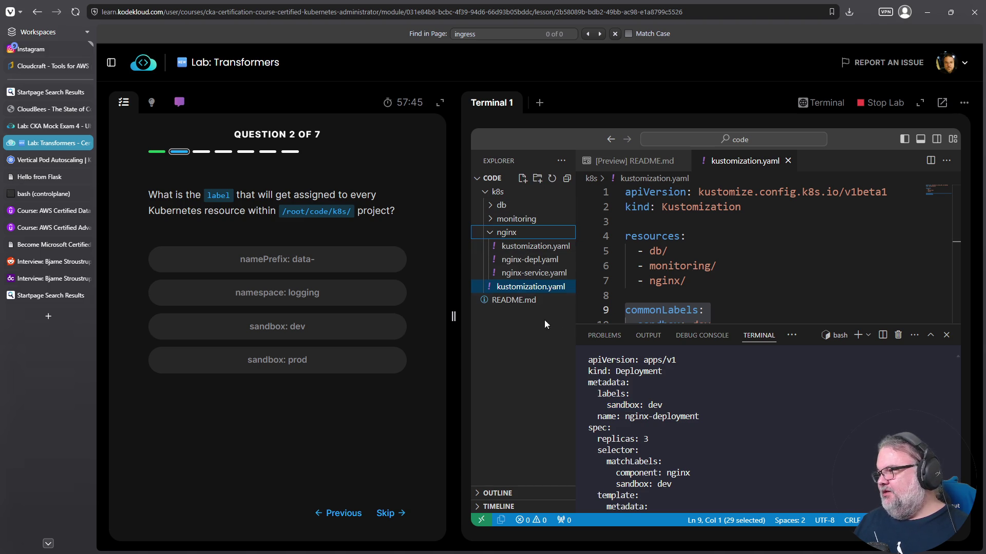
- Review the rendered YAML labels and answer question 2 with sandbox: dev
scroll(627, 394, up, 10)
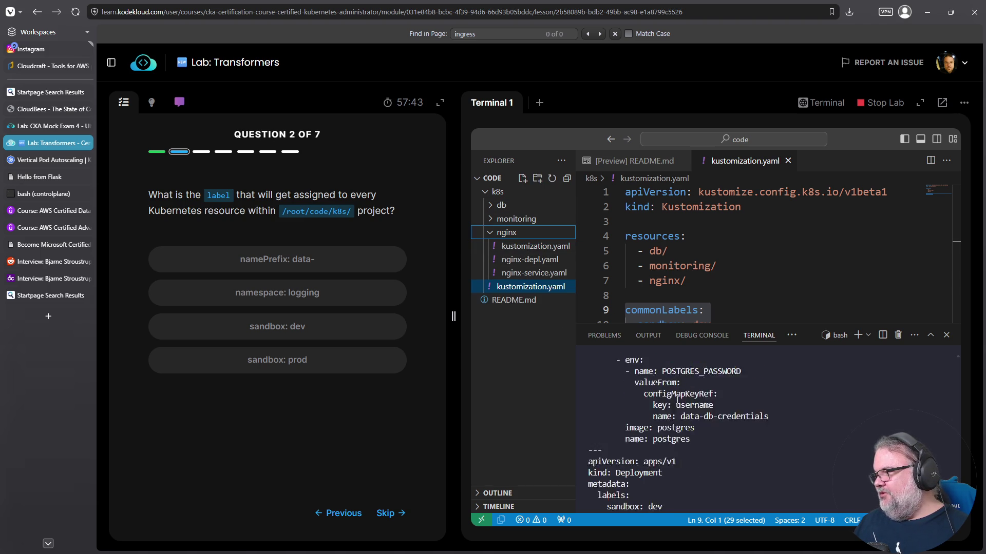
scroll(634, 416, up, 2)
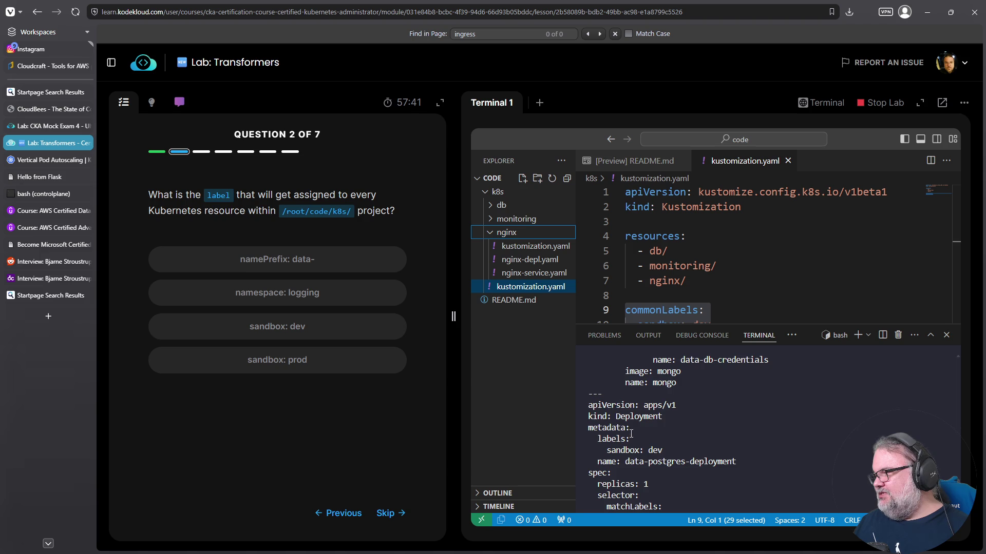
scroll(637, 423, up, 5)
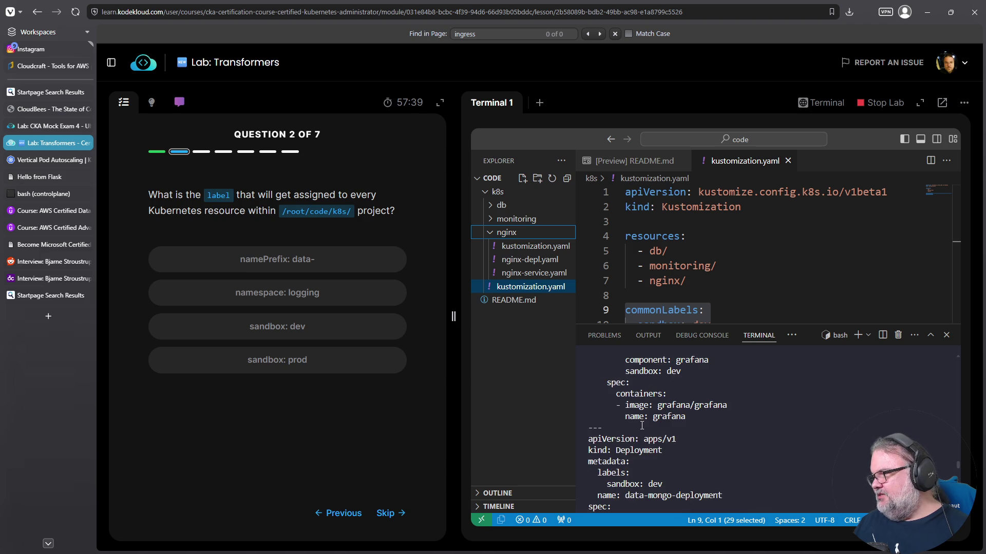
scroll(651, 492, up, 8)
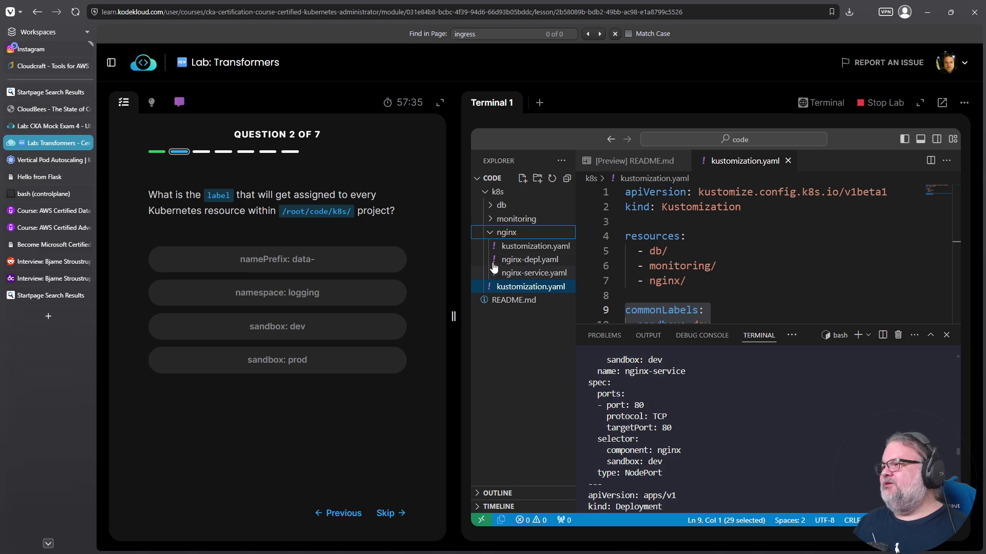
click(491, 233)
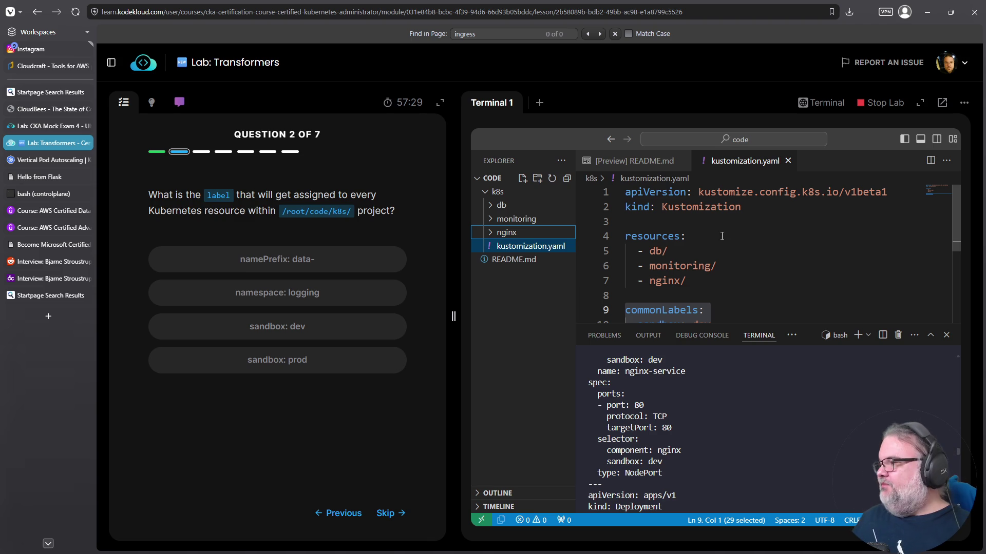
scroll(751, 242, down, 3)
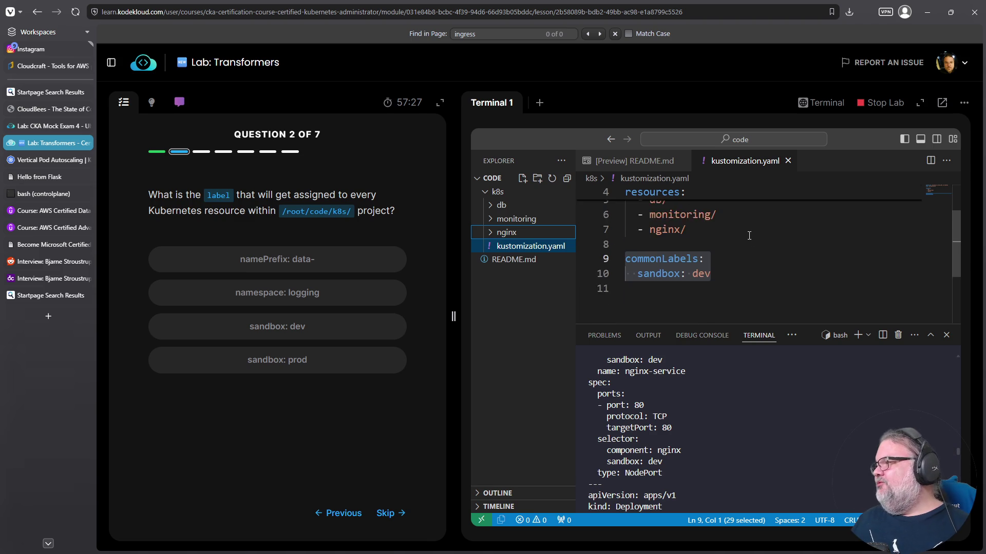
drag(712, 247, 626, 218)
scroll(764, 255, up, 3)
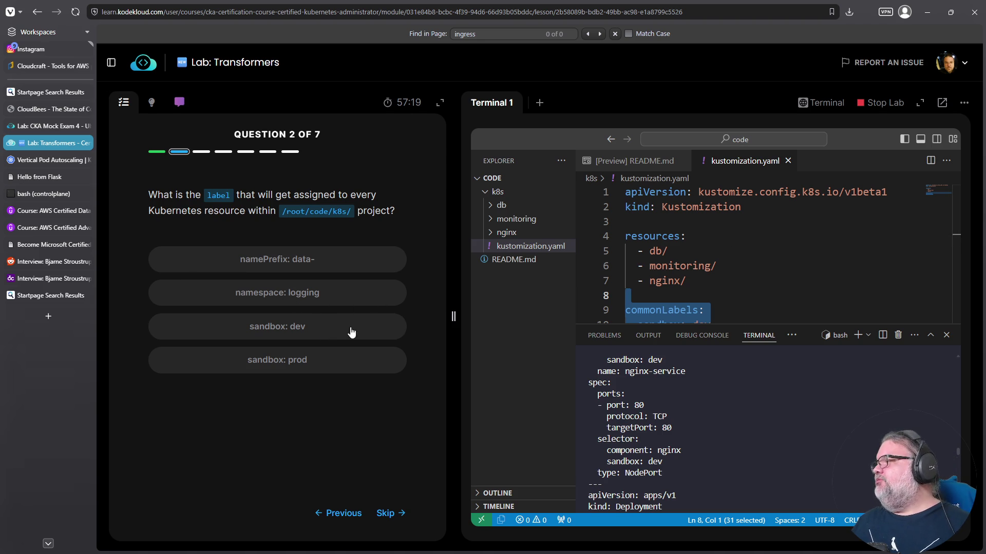
scroll(759, 255, down, 1)
click(308, 321)
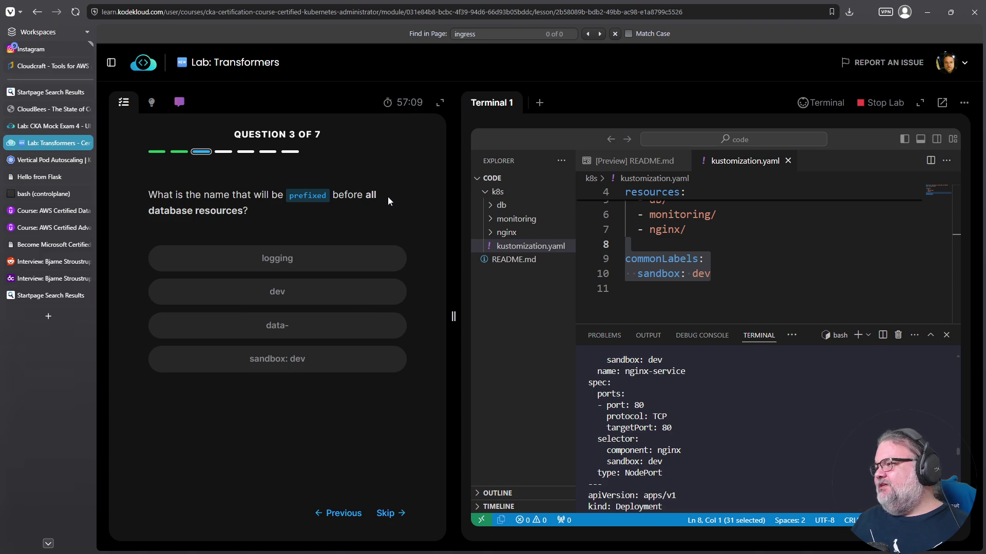
- Open db/kustomization.yaml, select its namePrefix value data-, and answer question 3 with data-
scroll(686, 253, up, 1)
scroll(687, 256, down, 1)
click(500, 232)
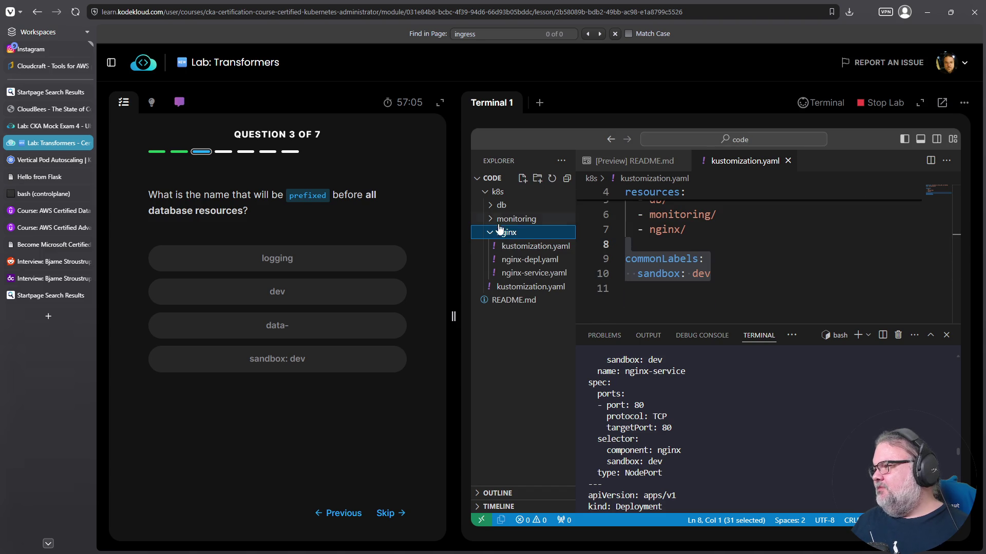
click(489, 206)
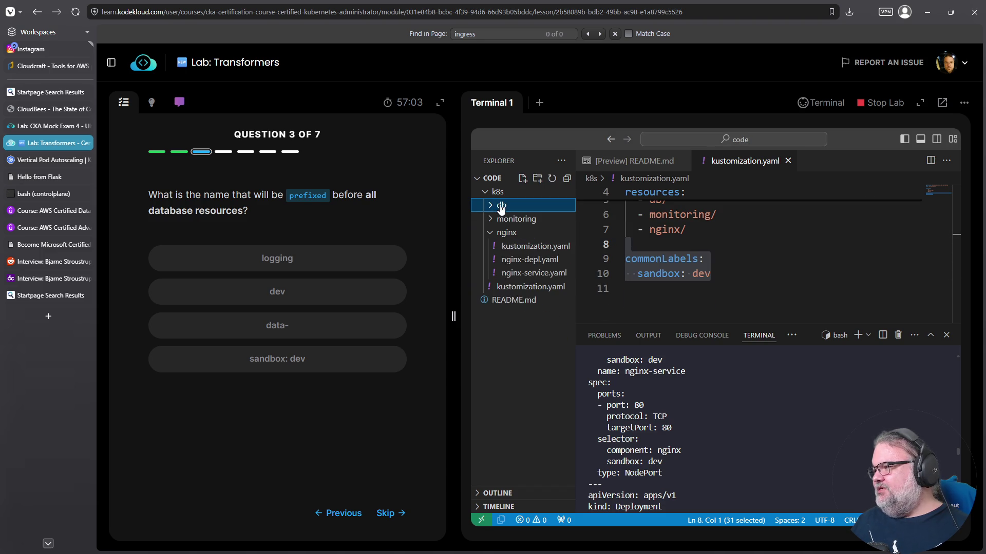
click(518, 260)
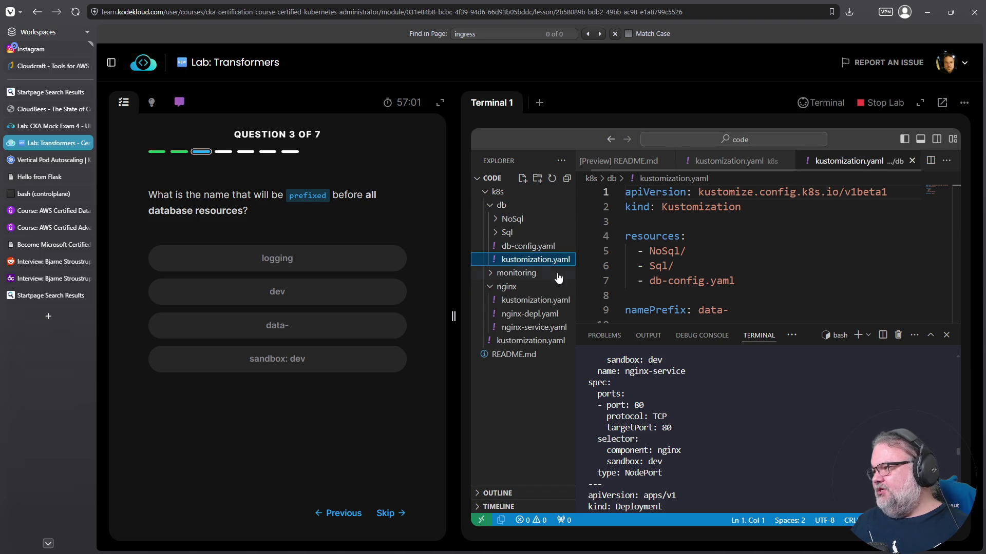
scroll(716, 251, down, 1)
drag(700, 285, 732, 280)
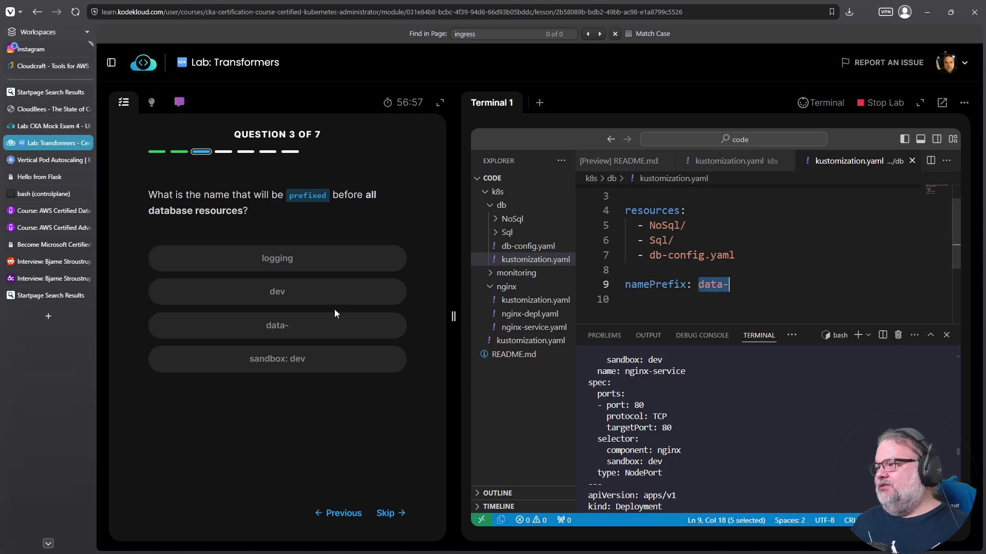
click(410, 330)
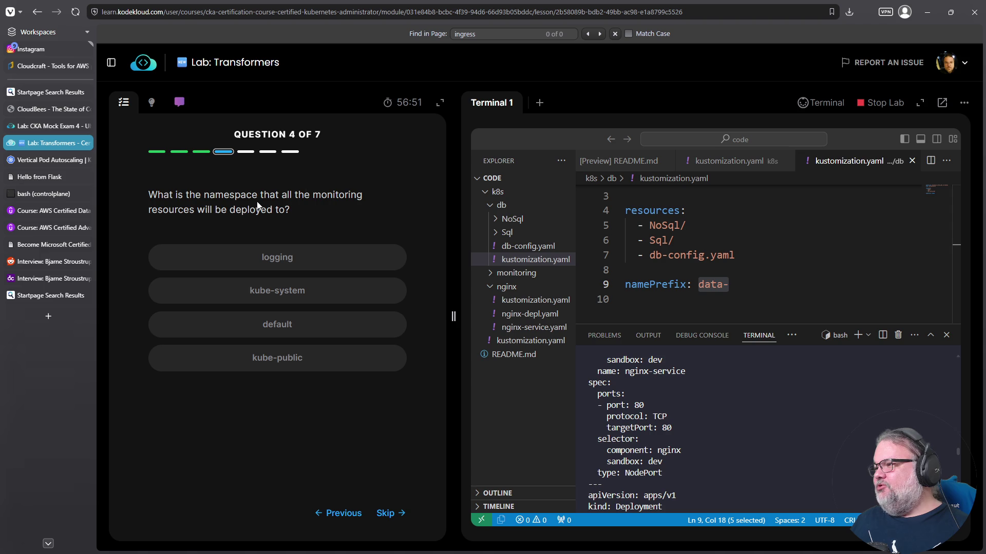
- Inspect grafana-depl.yaml and monitoring/kustomization.yaml, then answer question 4 with the logging namespace
click(494, 273)
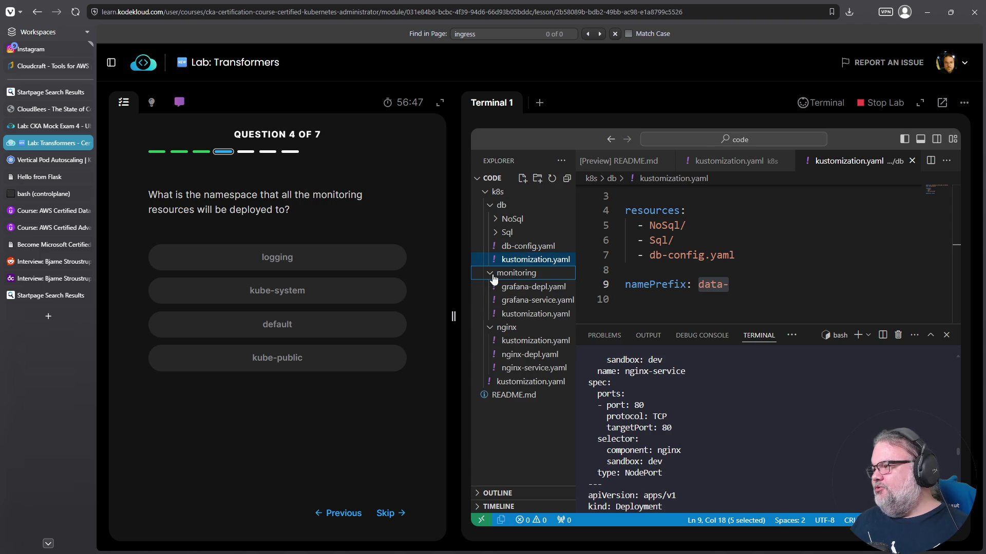
click(526, 289)
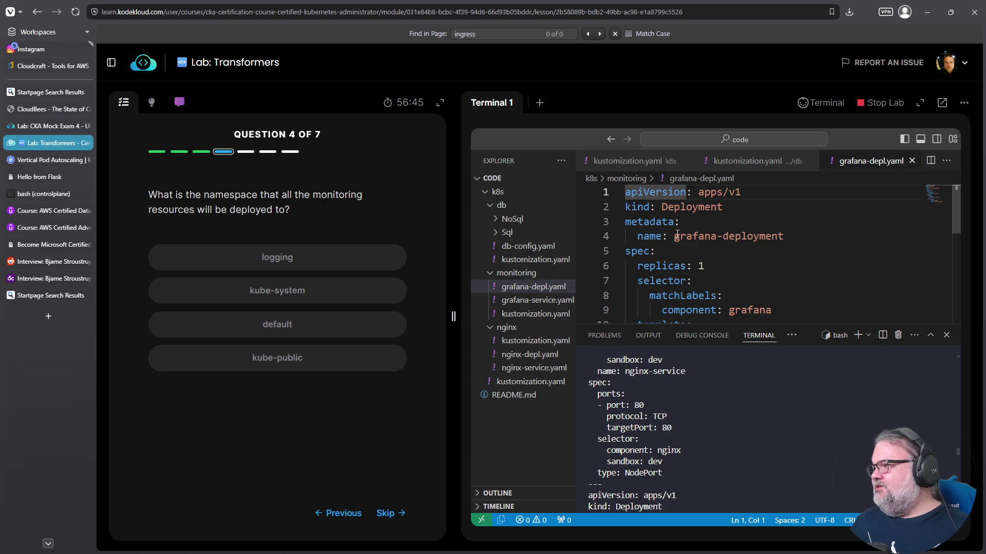
triple_click(677, 236)
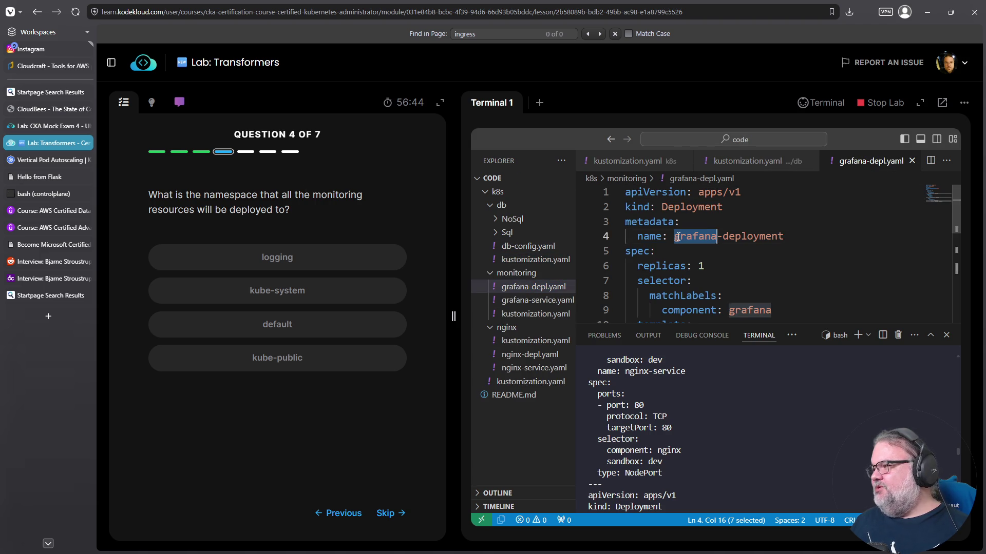
click(542, 315)
double_click(696, 297)
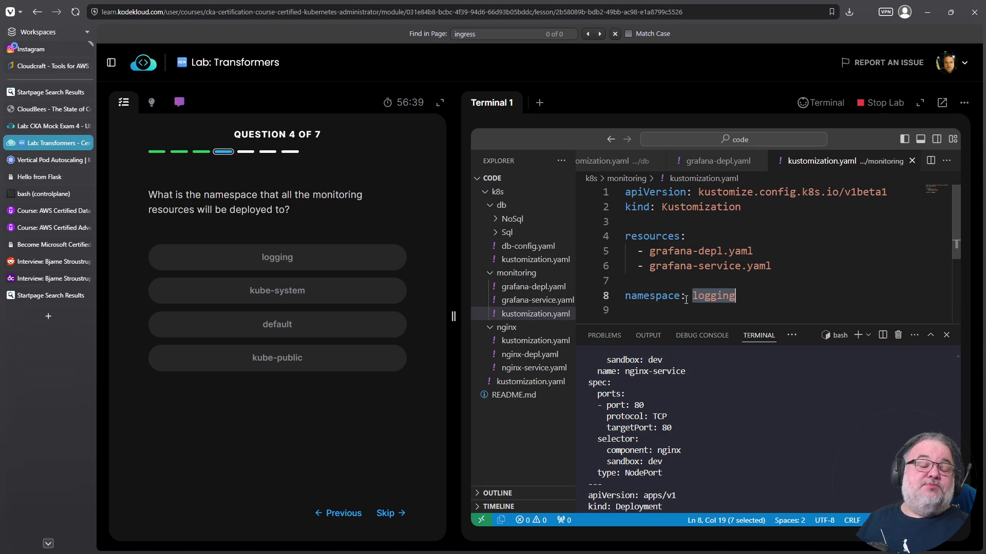
click(318, 259)
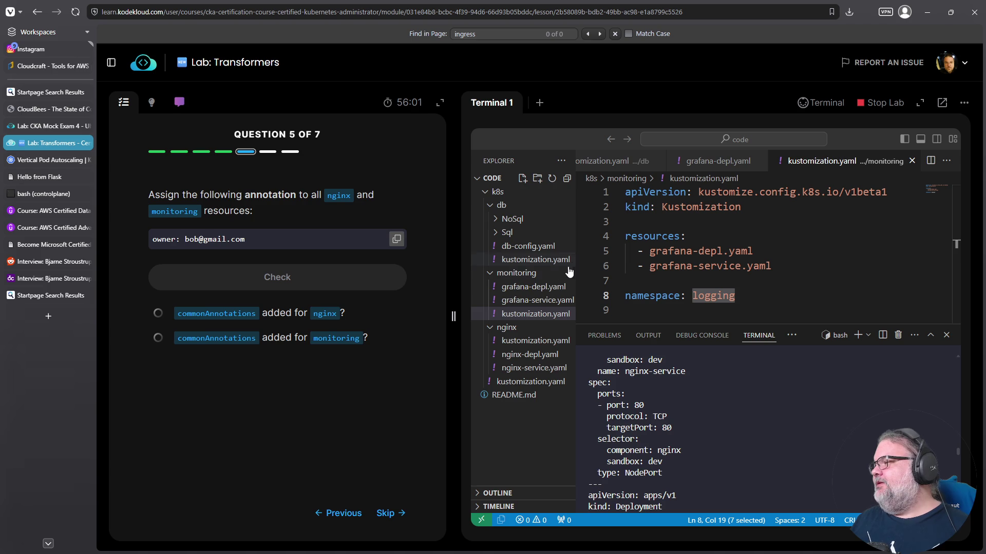
- Show the annotation question's hint and copy its commonAnnotations snippet
click(546, 316)
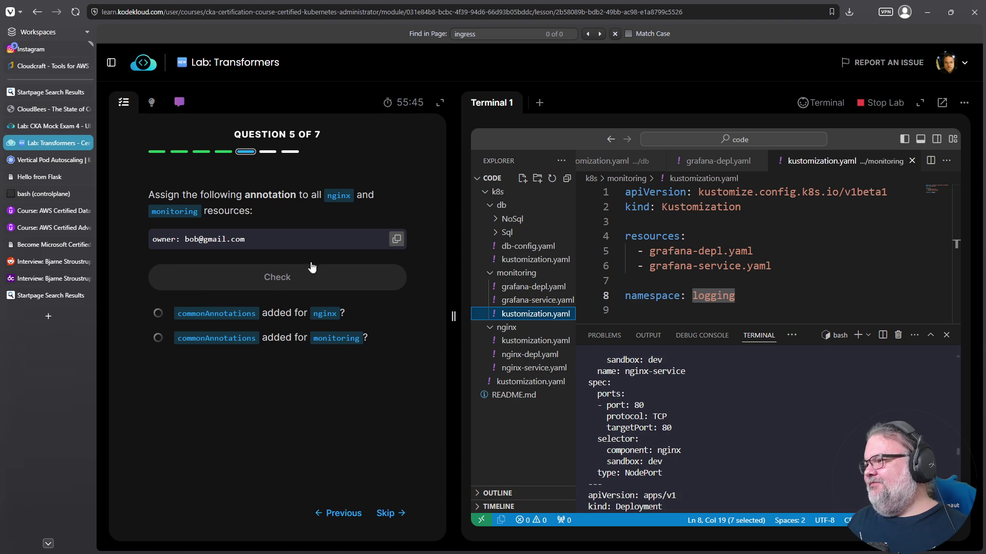
click(282, 193)
double_click(280, 193)
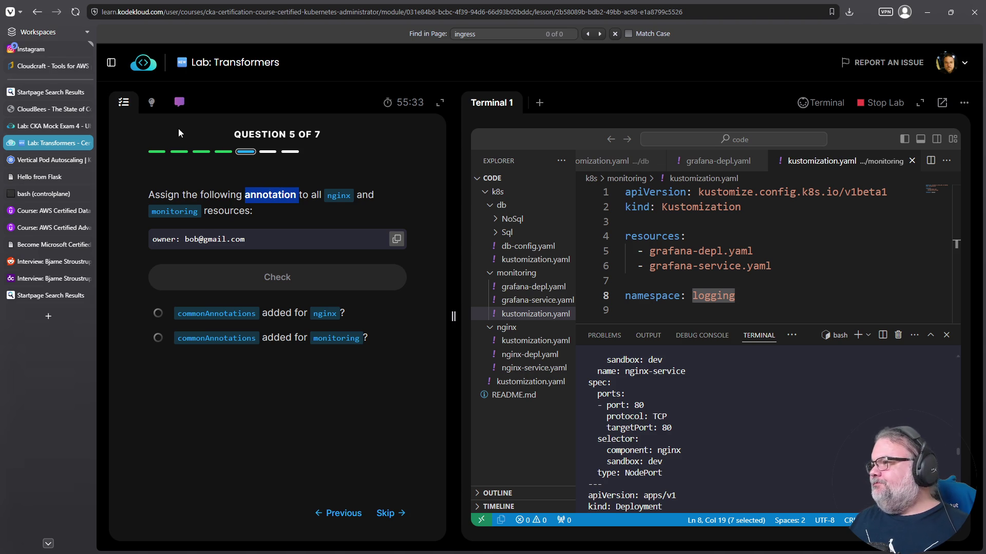
scroll(724, 274, down, 1)
scroll(724, 273, up, 1)
click(151, 102)
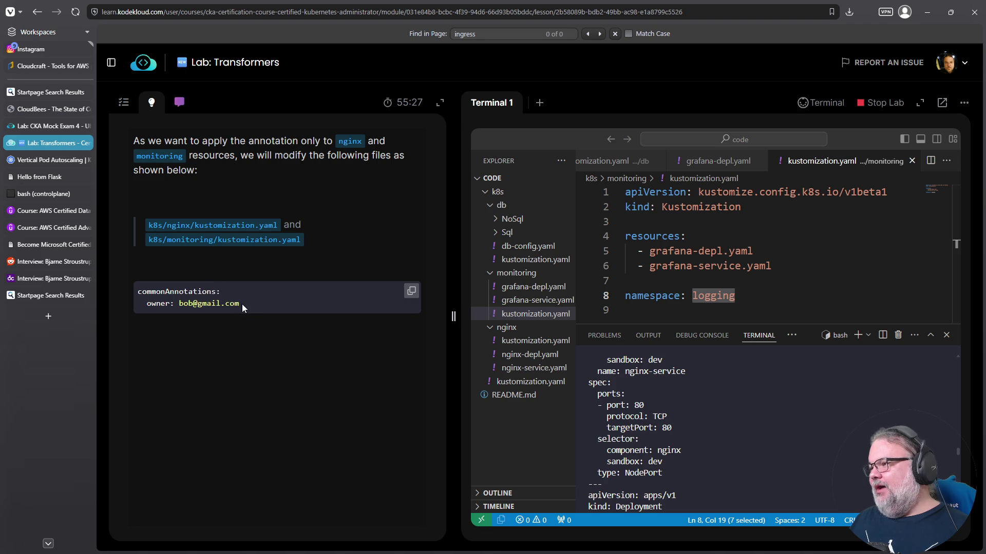
drag(241, 304, 125, 293)
right_click(157, 300)
click(165, 303)
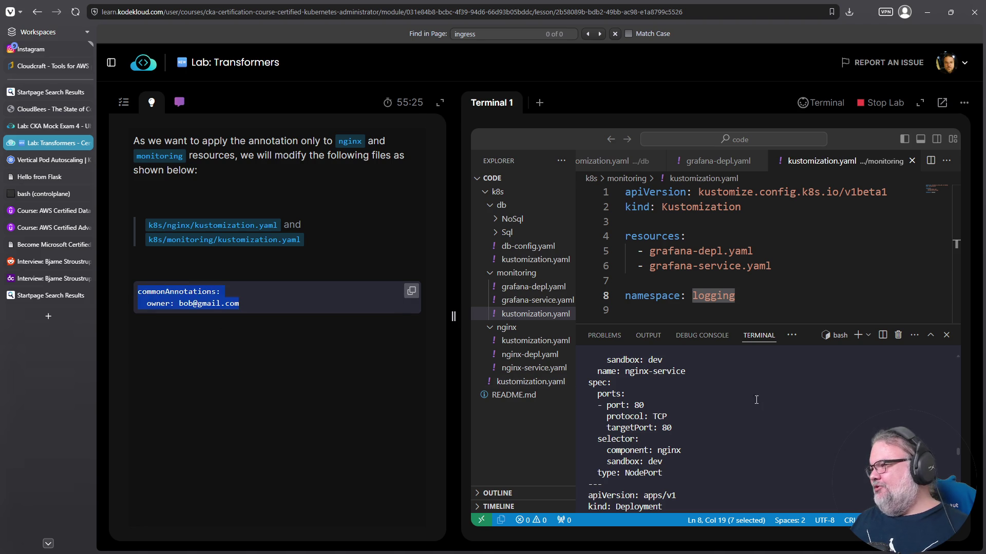
- Paste the commonAnnotations owner block at the end of monitoring and nginx kustomization.yaml
click(755, 288)
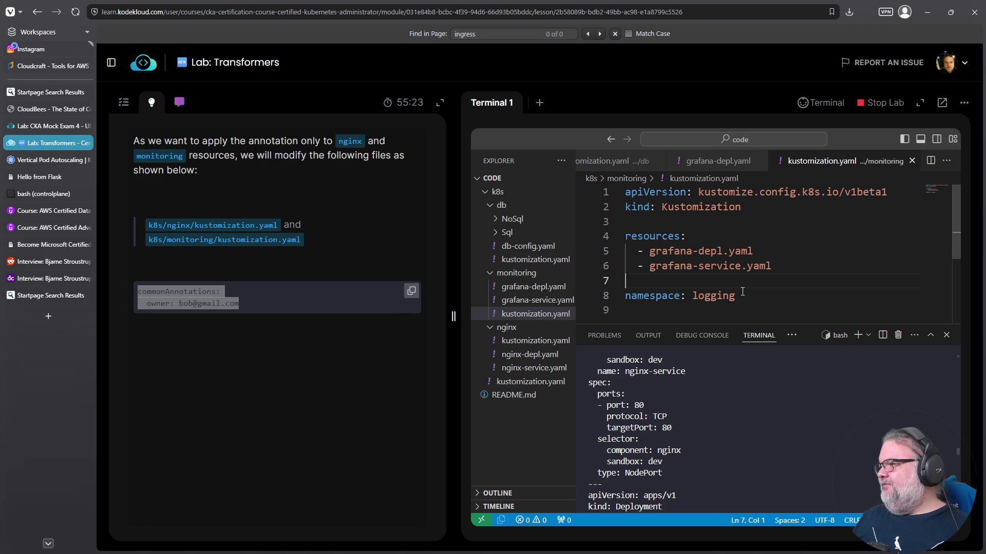
key(Down)
key(Down)
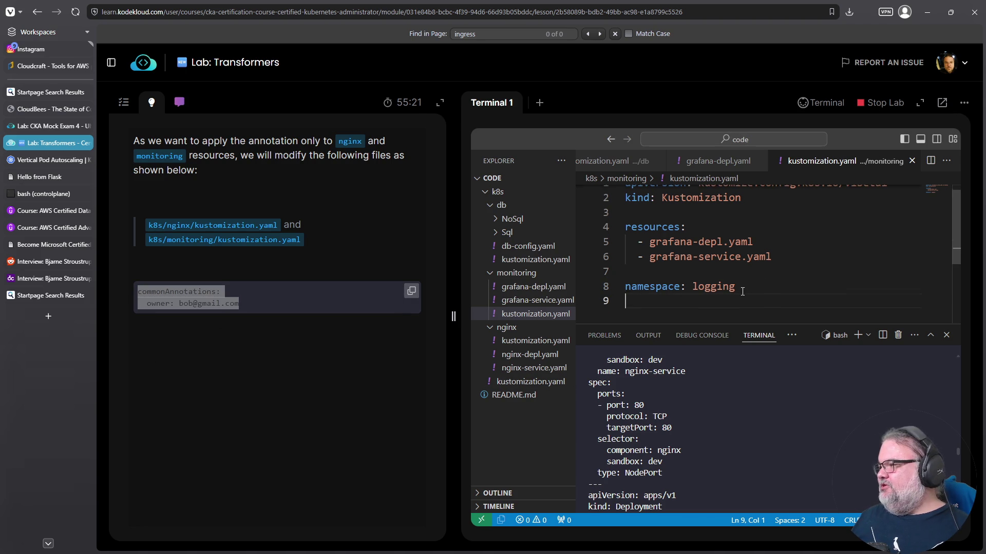
key(Return)
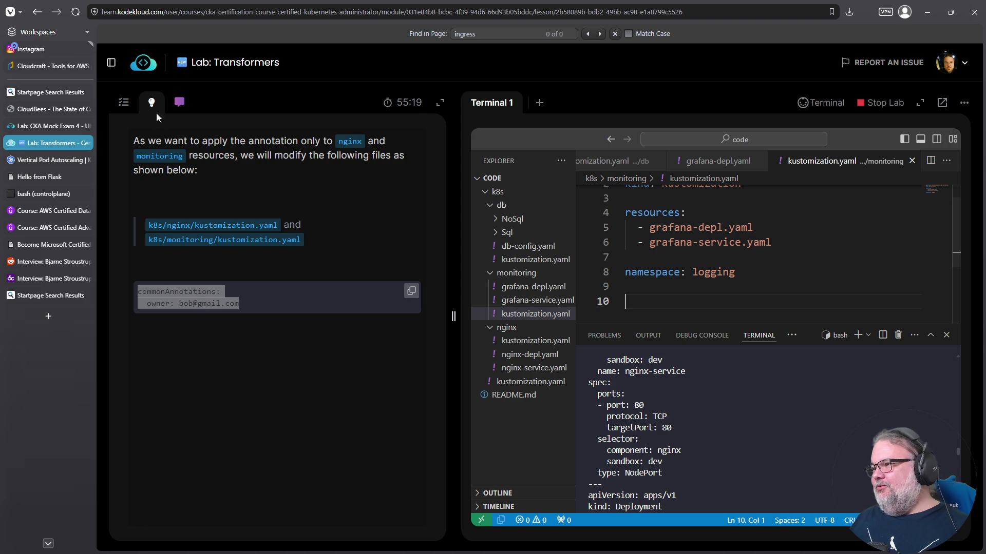
click(128, 108)
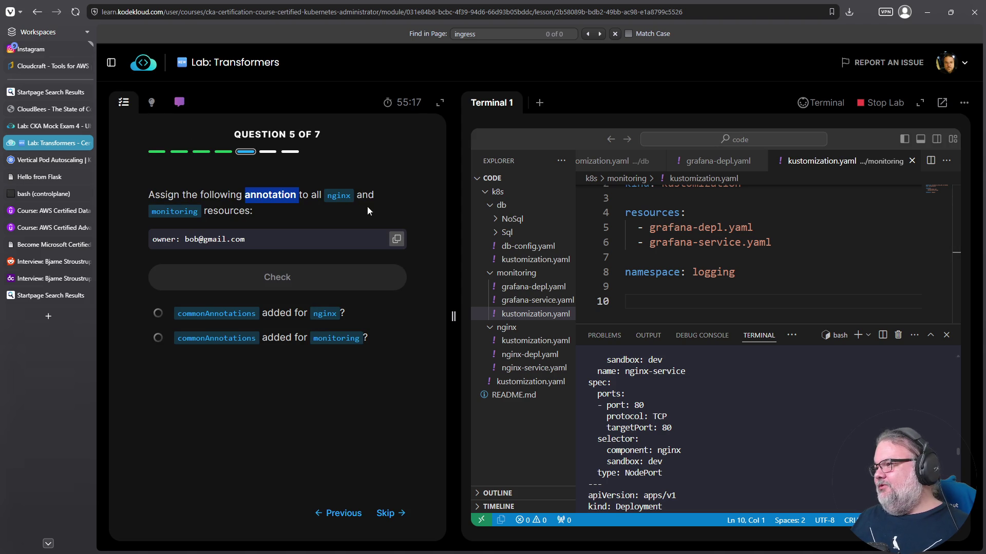
key(ctrl+v)
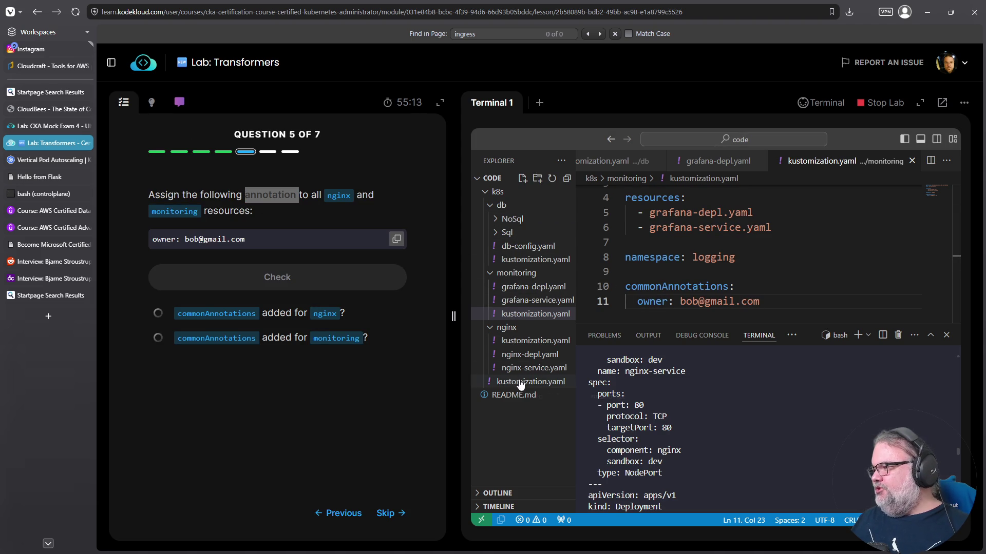
click(519, 343)
click(634, 289)
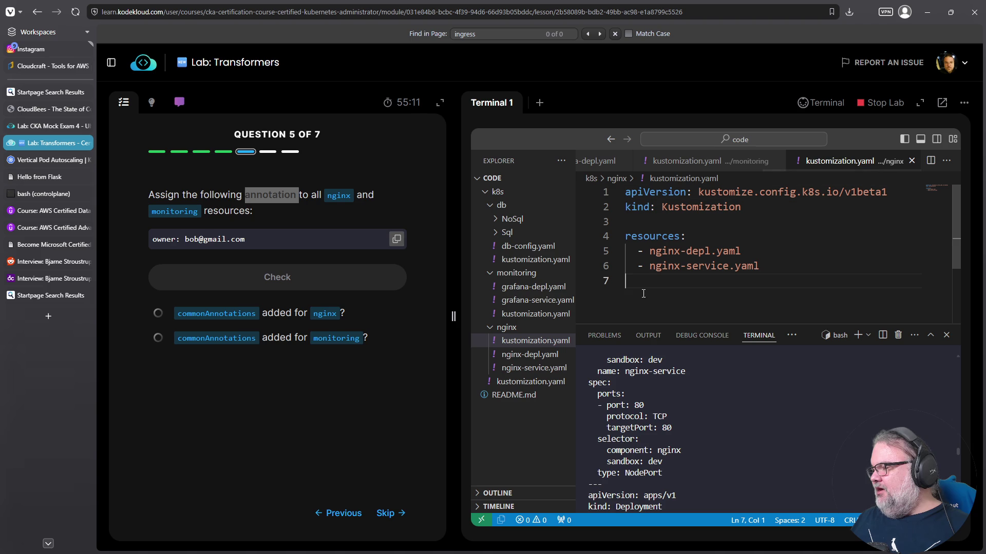
key(ctrl+v)
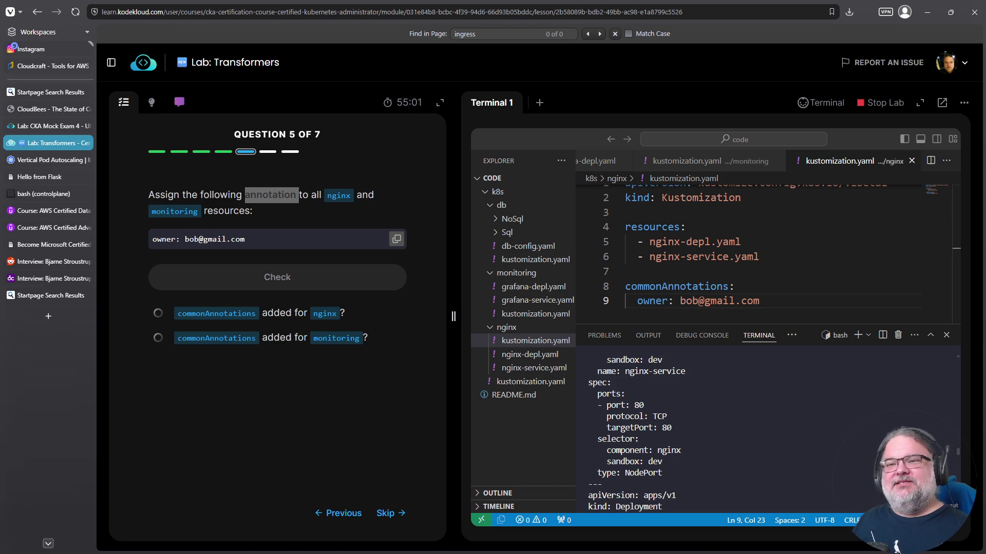
- In a new tab, search Startpage for 'queijo coalho' and view the image results
click(48, 317)
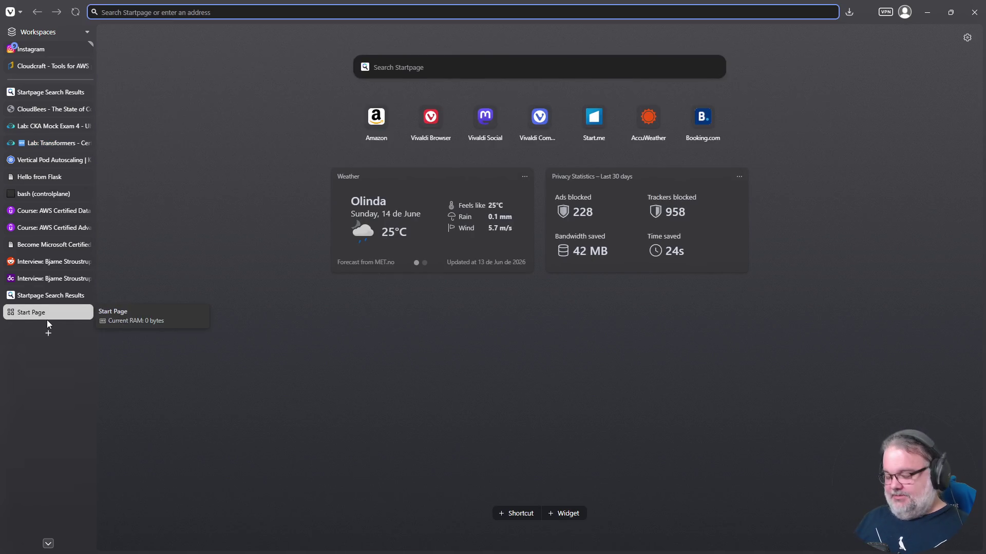
text(queijo coalho)
key(Return)
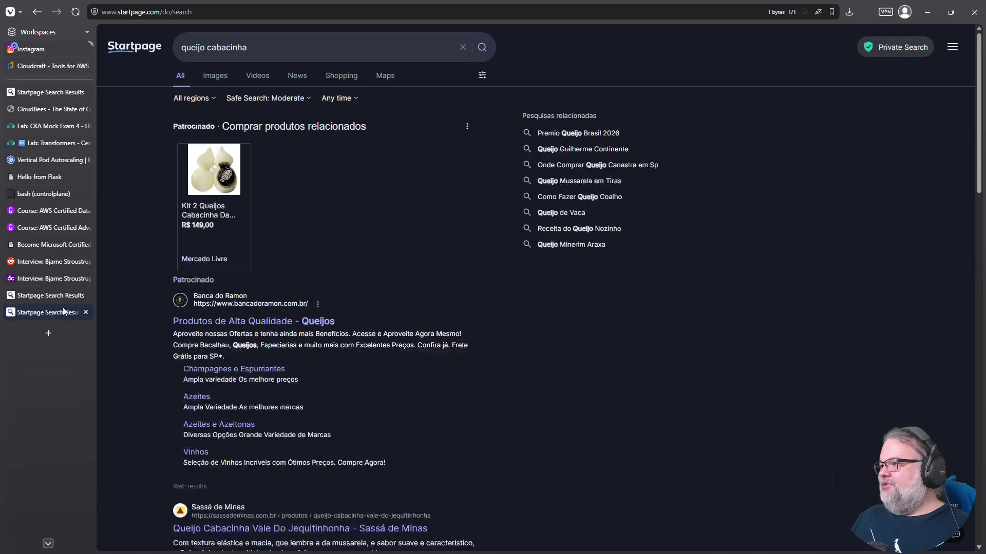
click(218, 78)
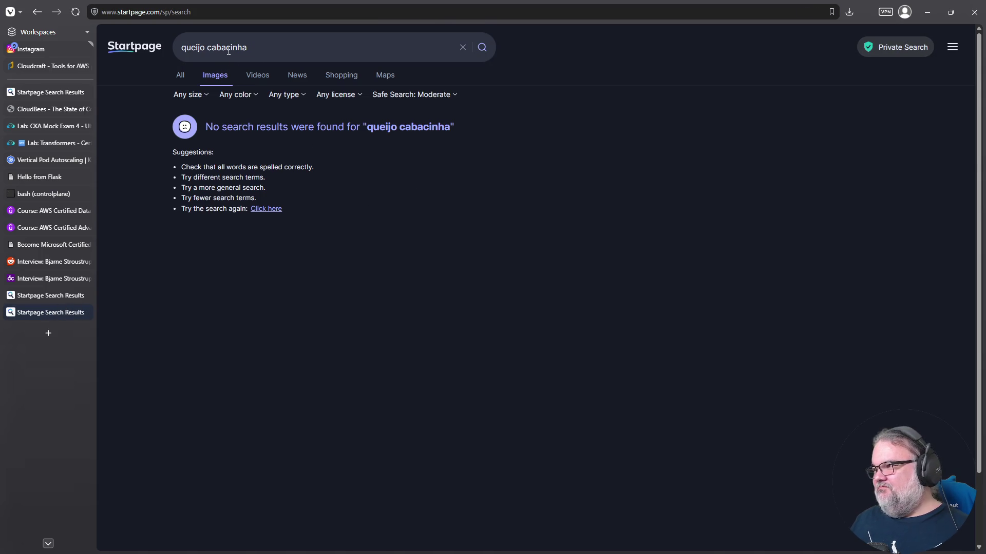
- Search for 'duckduckgo' from the address bar and open the DuckDuckGo website
click(159, 14)
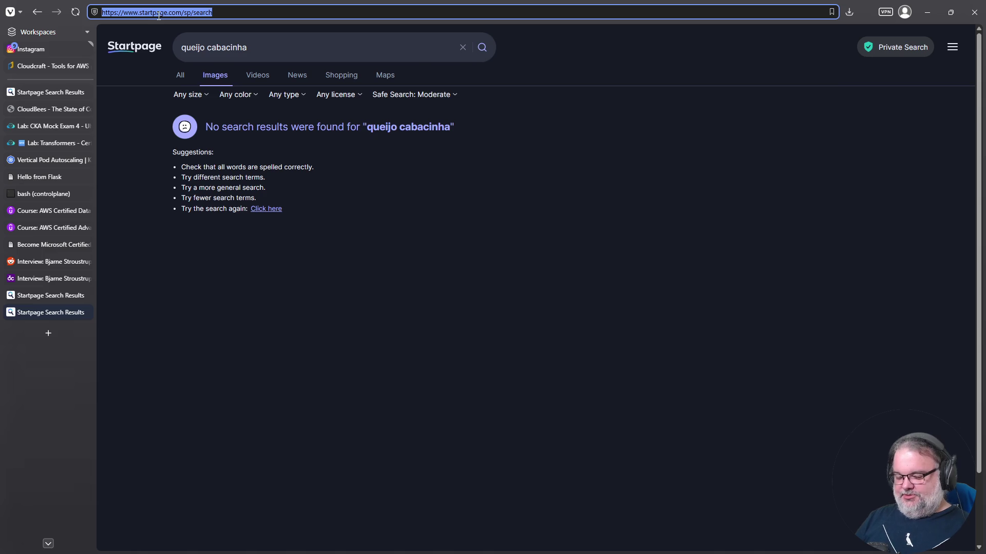
text(duckduckgo)
key(Return)
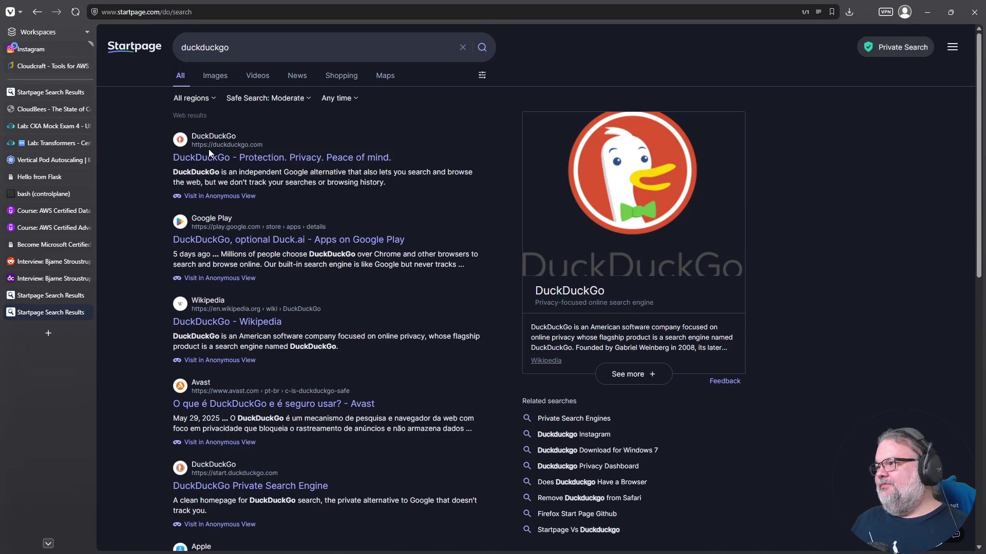
click(201, 157)
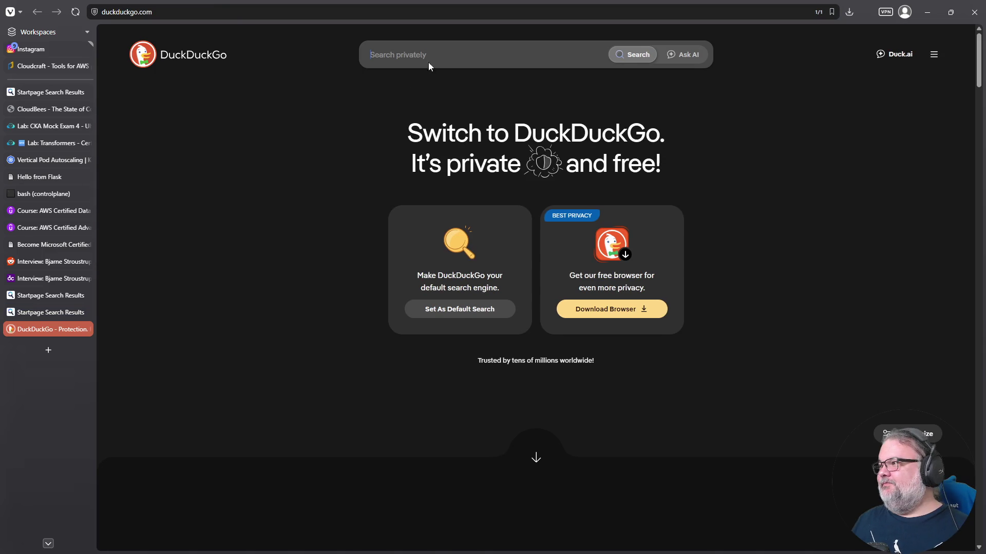
- Search DuckDuckGo images for 'queijo cabacinha' and preview the hanging and red-filled sliced cheeses
click(427, 56)
text(queijo cabacinha)
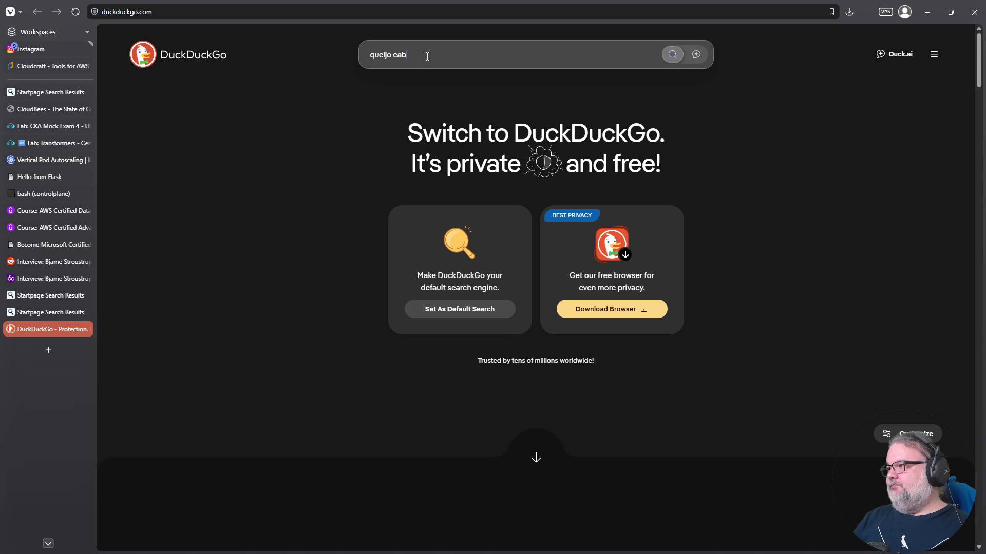
key(Return)
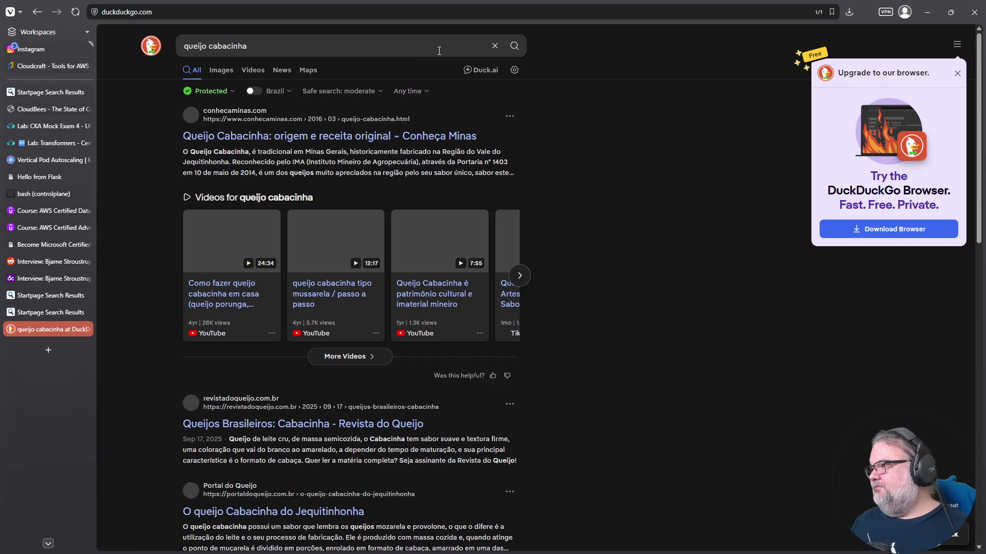
click(225, 72)
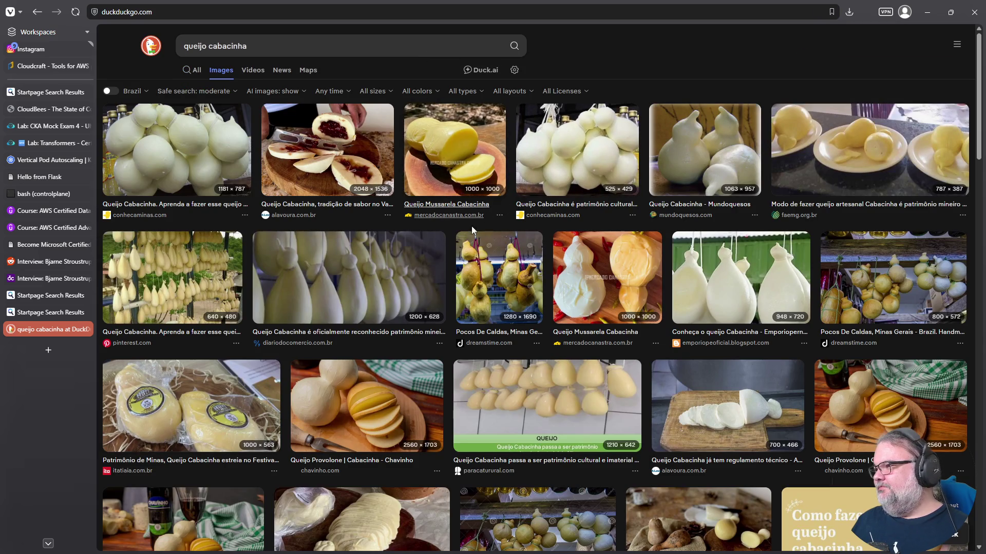
click(746, 298)
scroll(614, 252, down, 1)
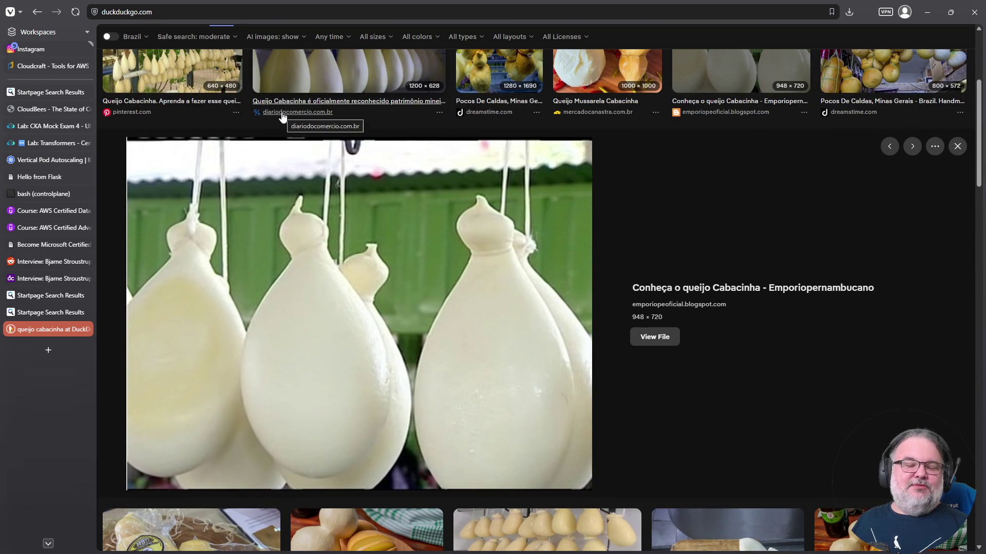
scroll(393, 190, up, 5)
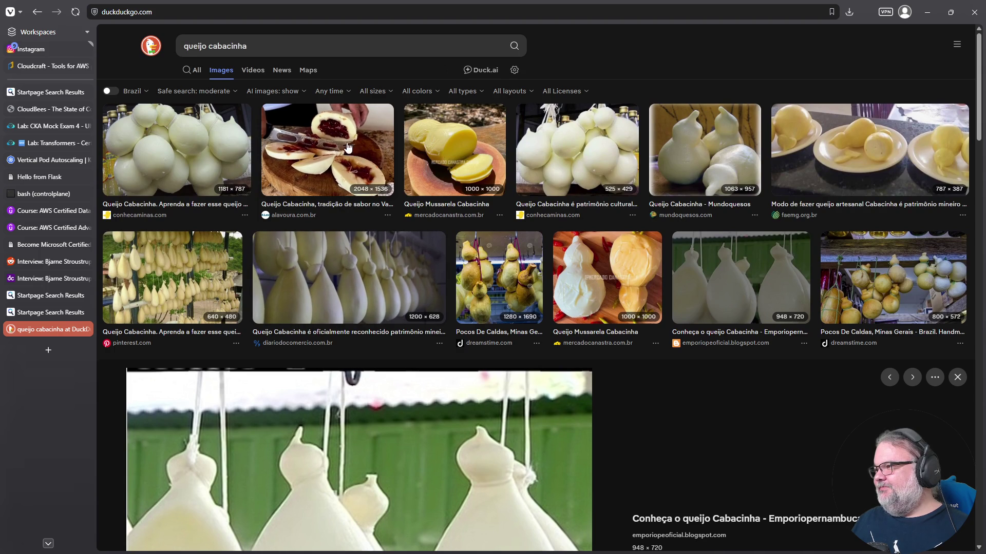
click(352, 152)
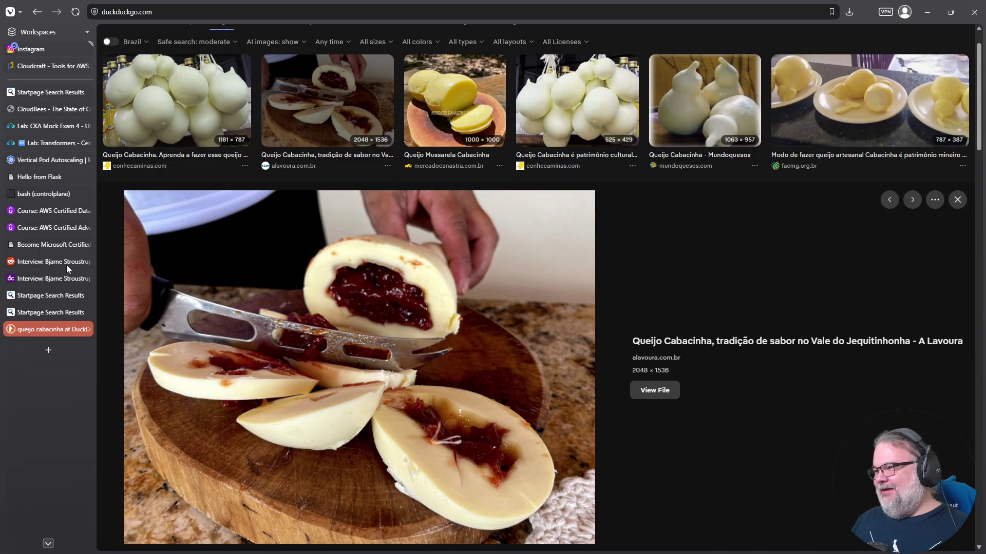
click(44, 160)
- Check the annotation answers in the lab and advance to question 6
click(48, 143)
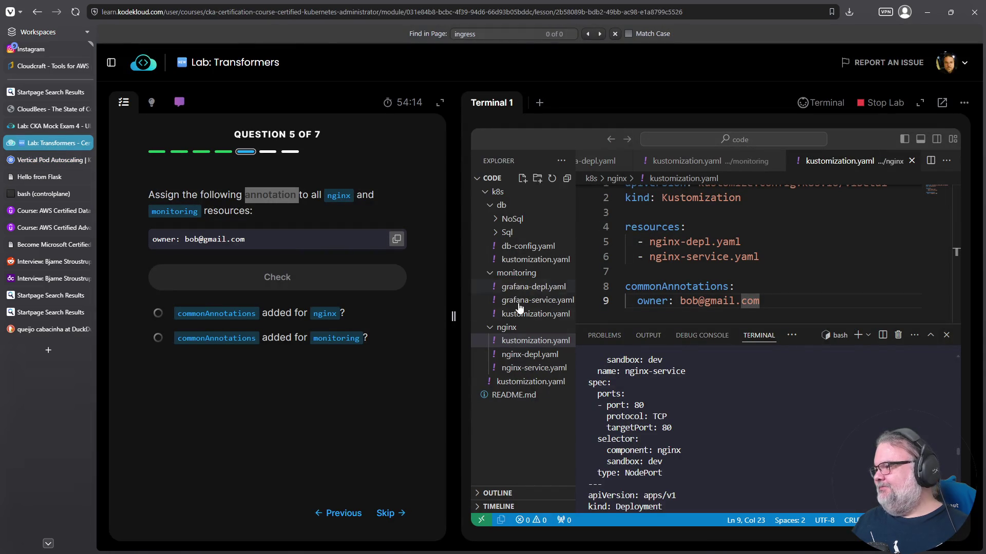
click(248, 277)
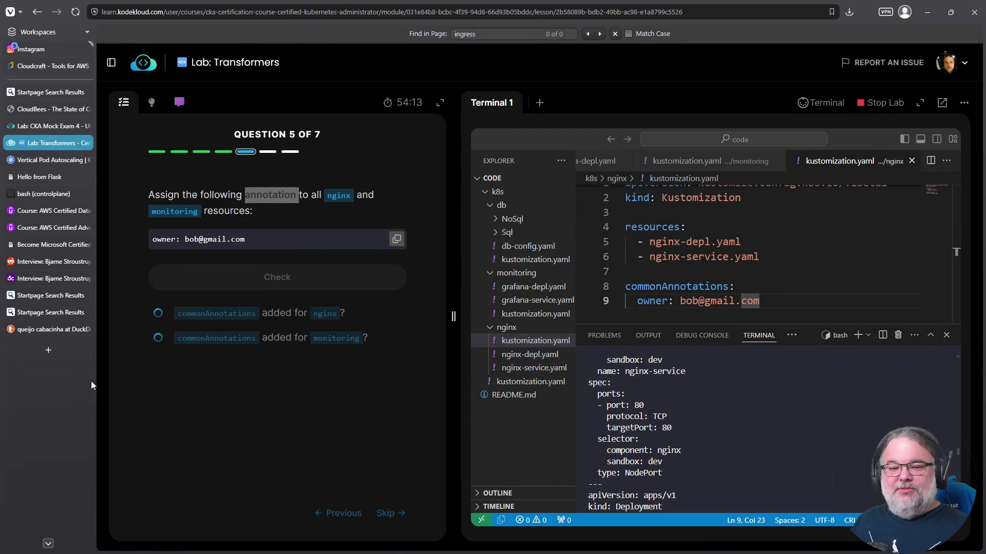
click(308, 312)
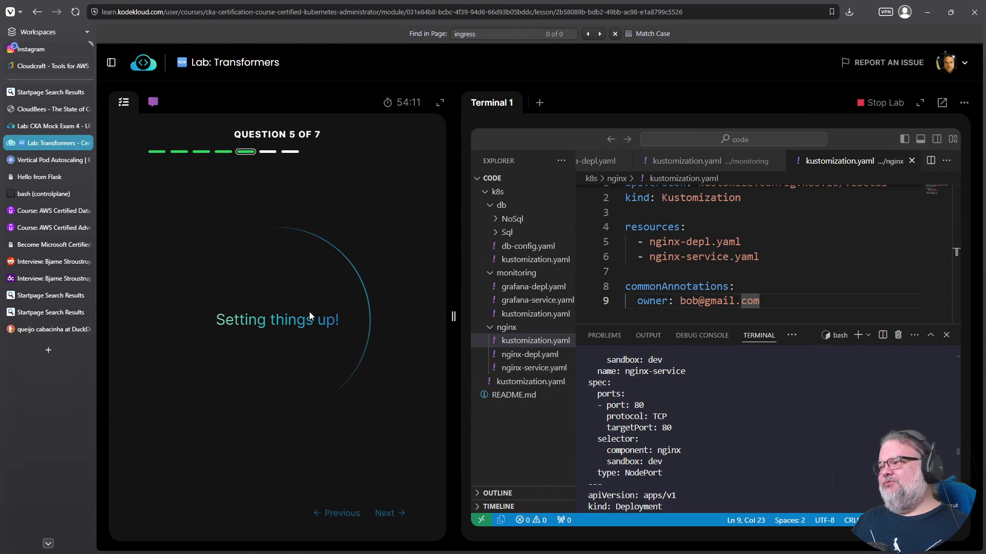
- Open the root kustomization.yaml to inspect its commonLabels, then return to the cheese images
double_click(656, 285)
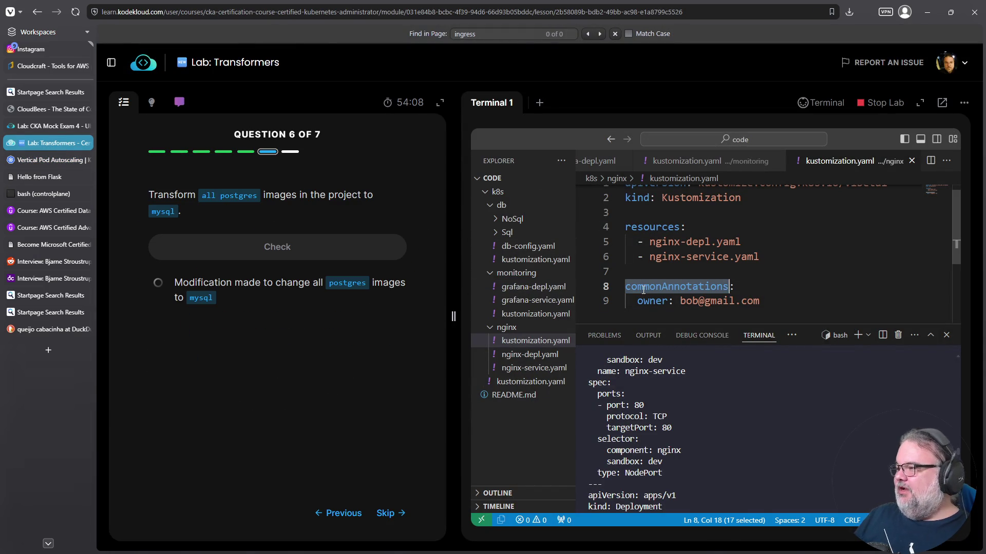
click(531, 369)
click(531, 380)
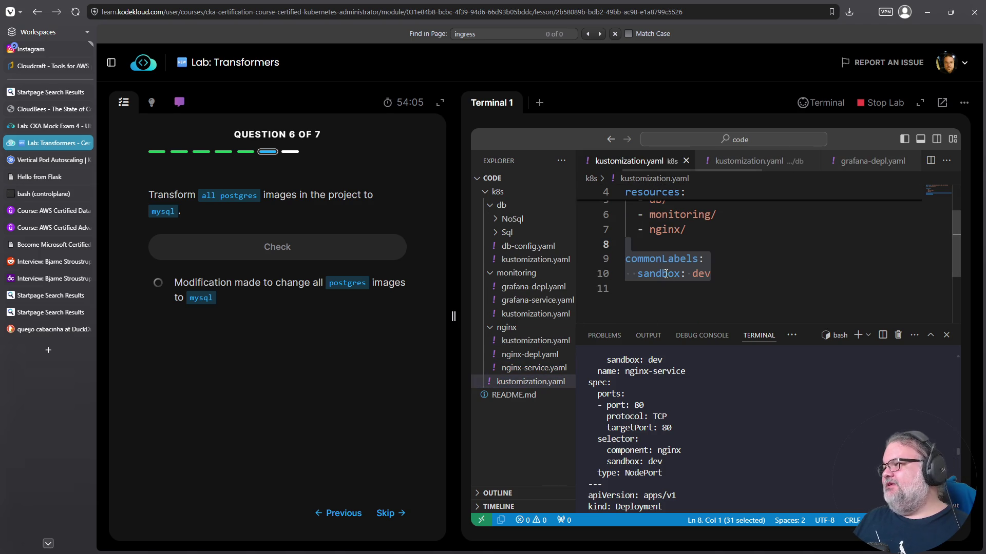
double_click(661, 259)
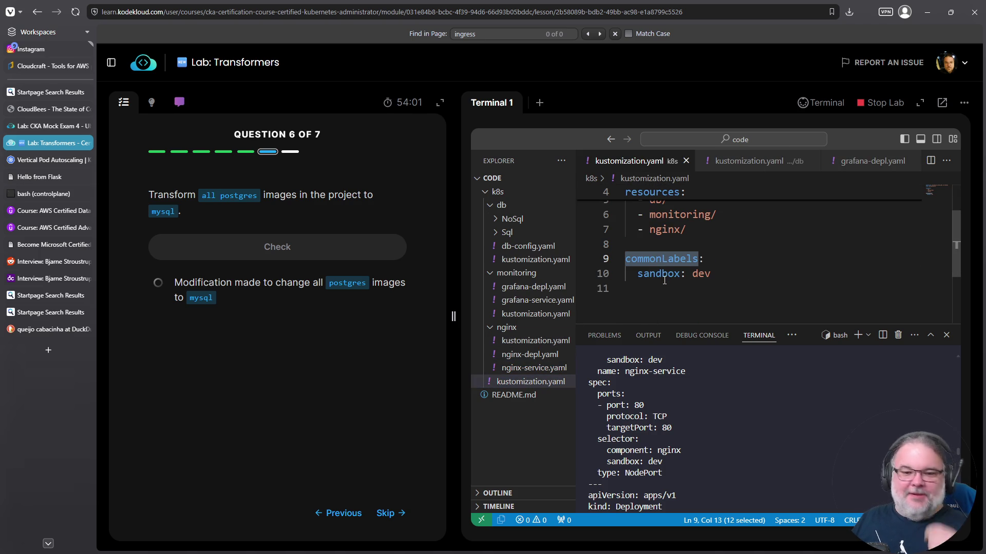
click(62, 331)
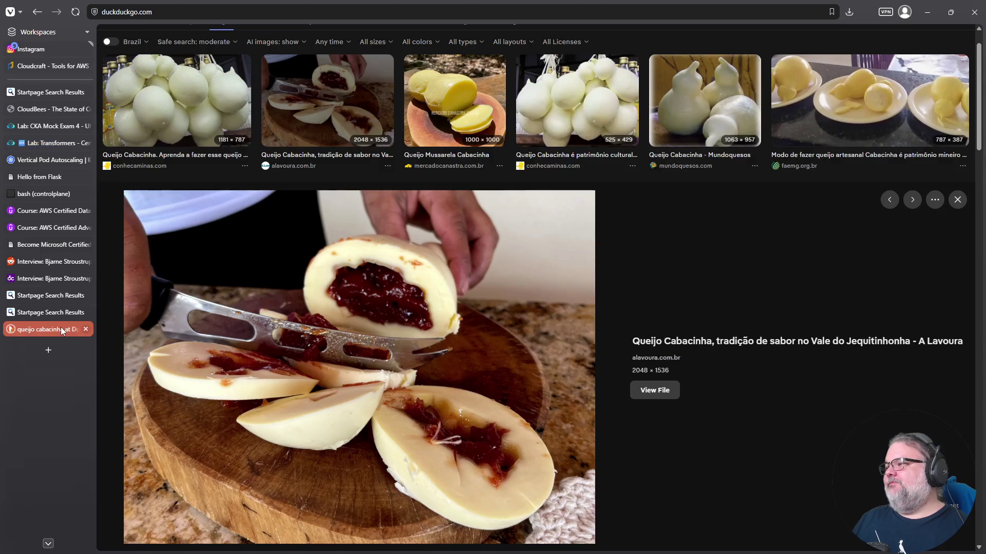
- Preview several cheese images, including the Mundoquesos, artisanal plates and heritage results
scroll(431, 267, up, 1)
click(586, 162)
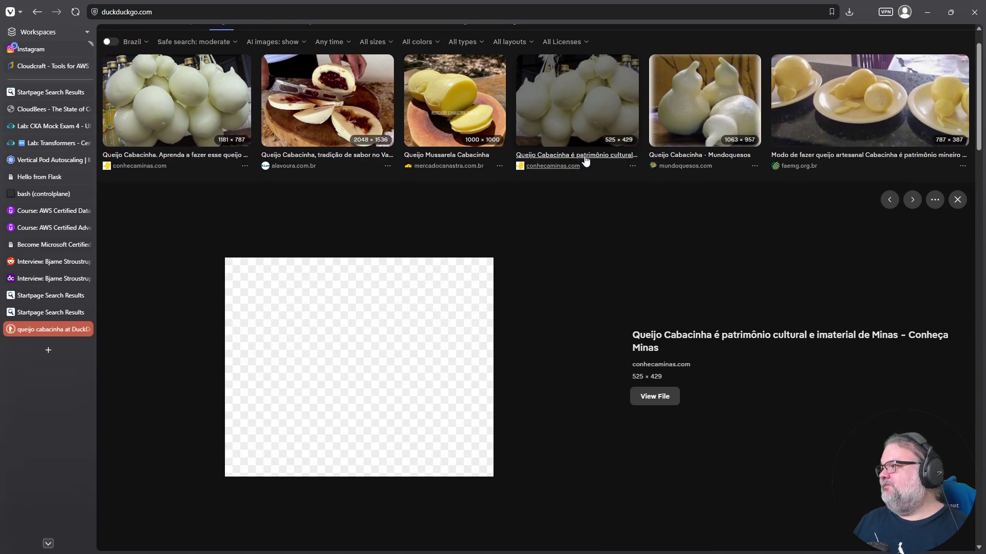
click(674, 103)
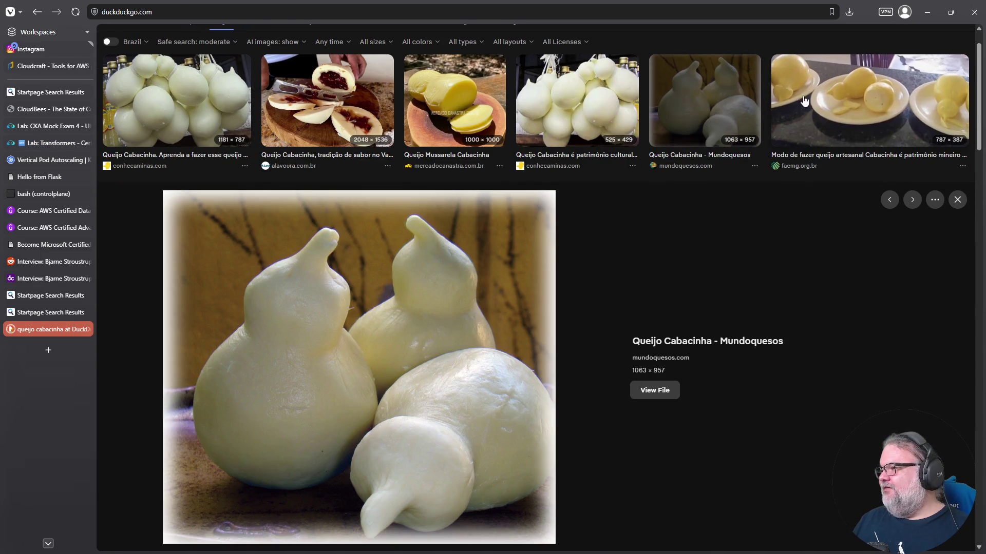
click(805, 102)
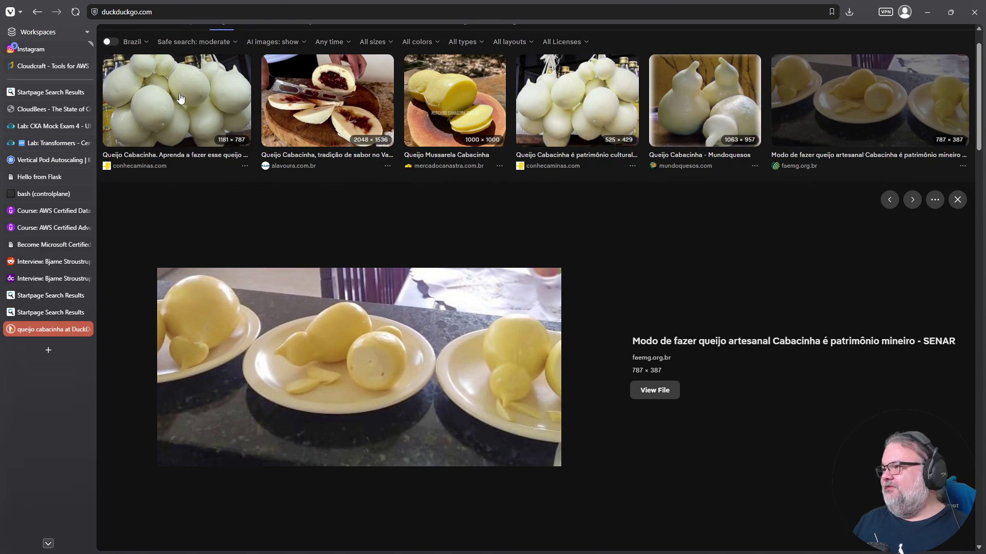
click(180, 98)
scroll(203, 155, down, 10)
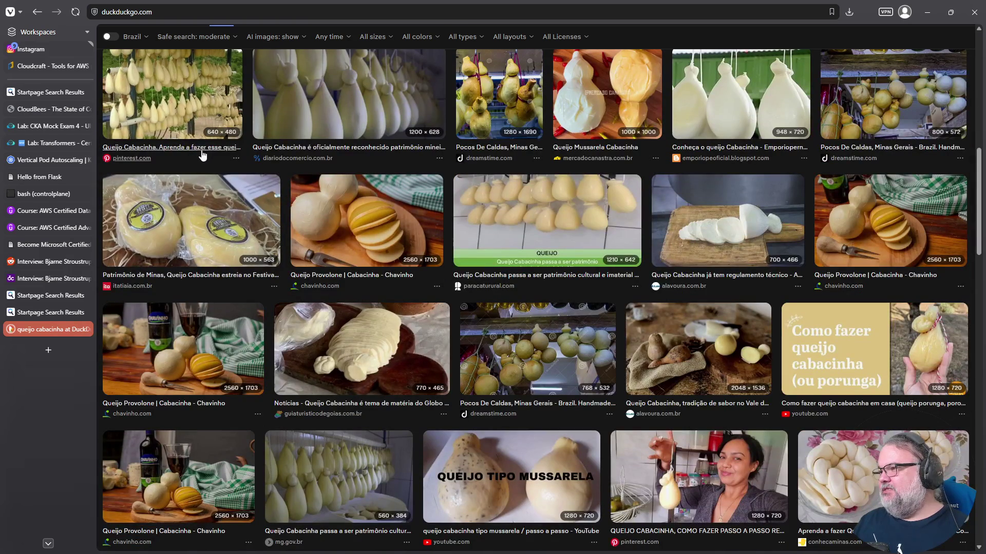
click(203, 106)
scroll(421, 362, down, 4)
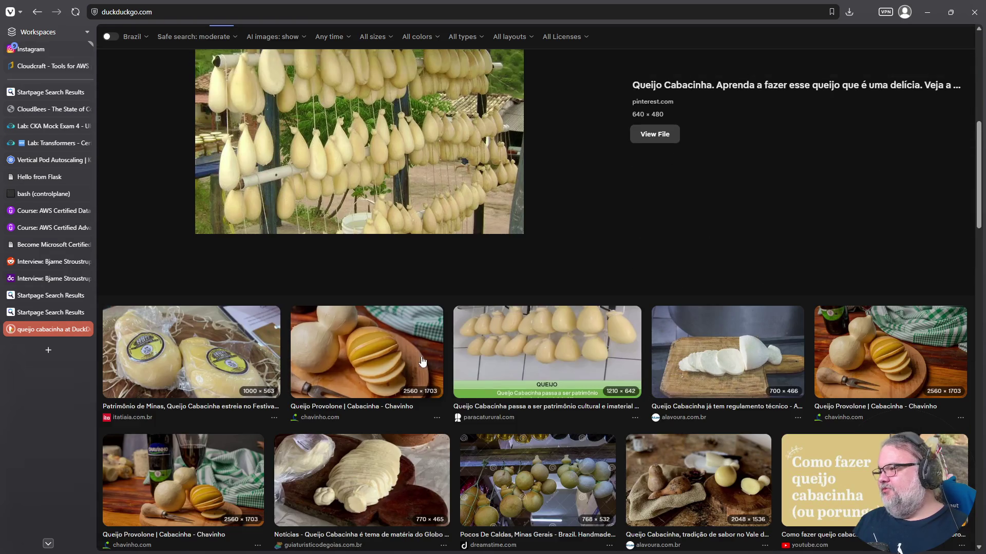
scroll(422, 362, down, 3)
click(585, 199)
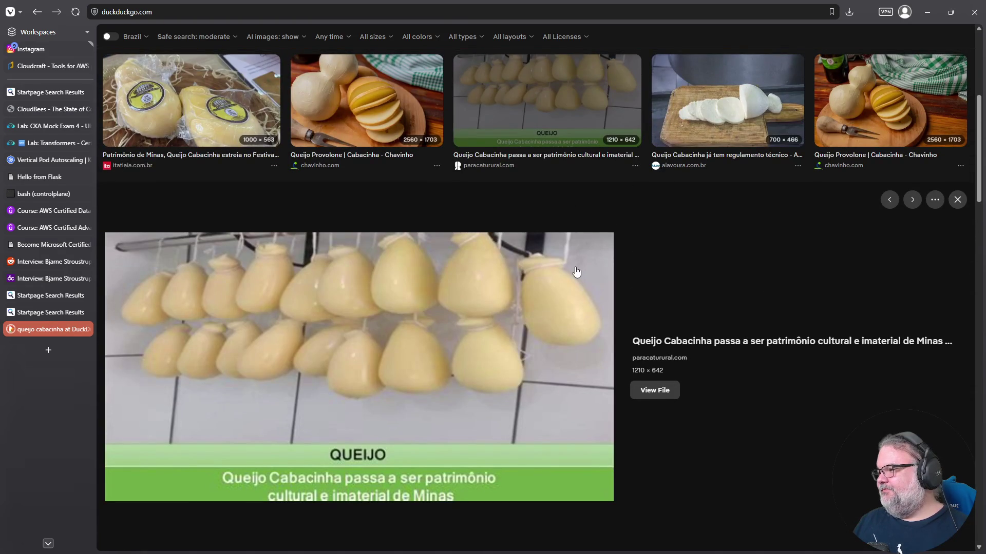
- Preview the mussarela and braided cheeses, then the packaged 500g cabacinha from shopee.com.br
scroll(577, 272, down, 1)
scroll(575, 268, down, 3)
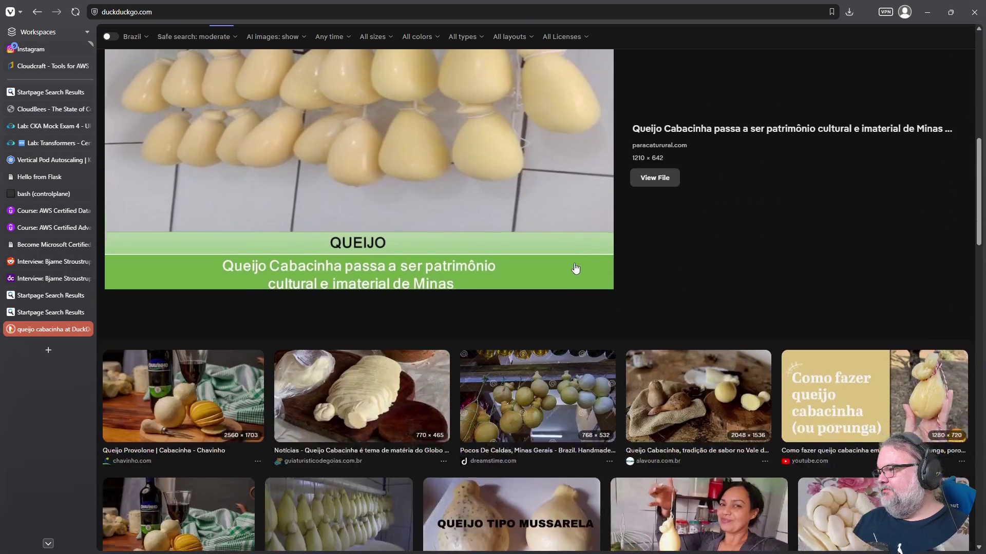
scroll(576, 269, down, 8)
click(494, 137)
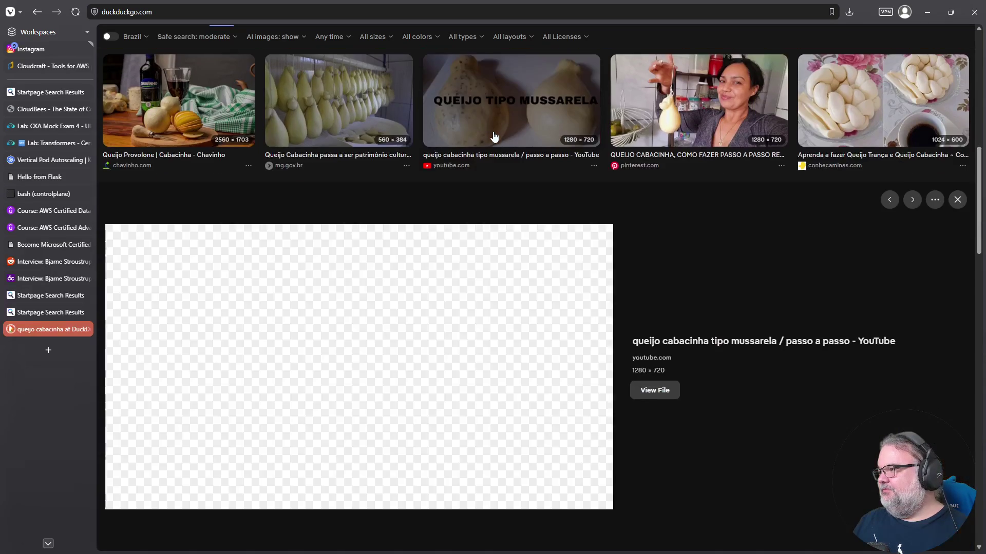
scroll(585, 216, down, 8)
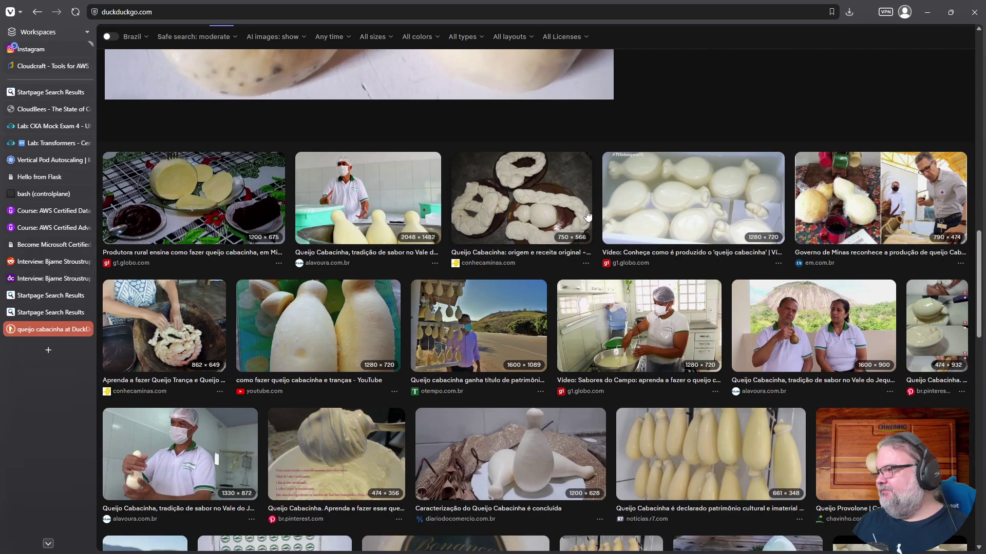
click(538, 220)
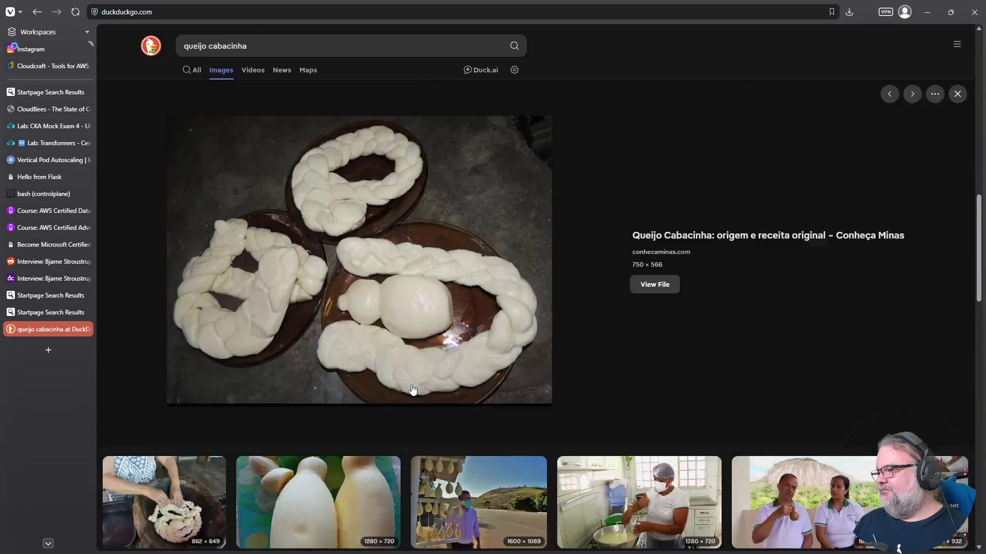
key(Escape)
scroll(246, 389, down, 4)
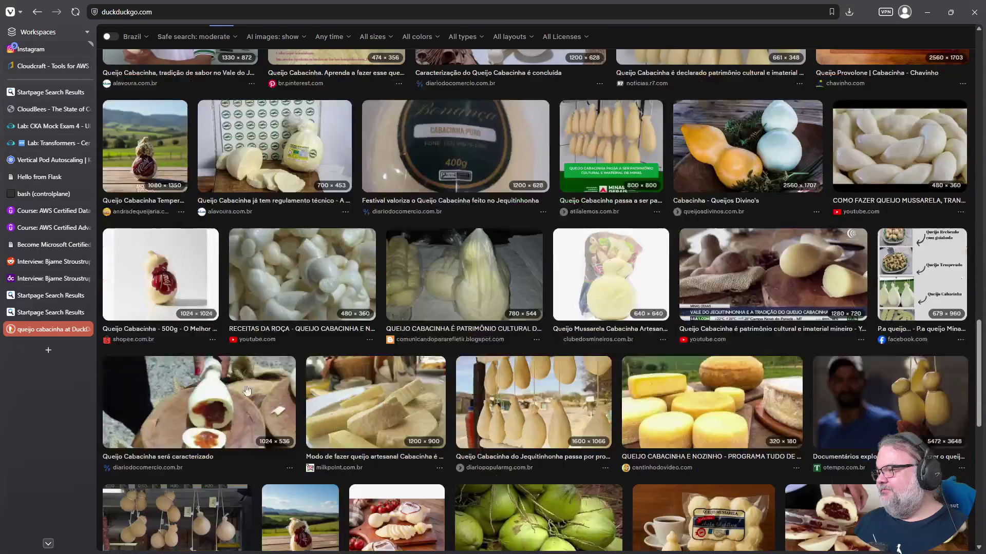
click(153, 265)
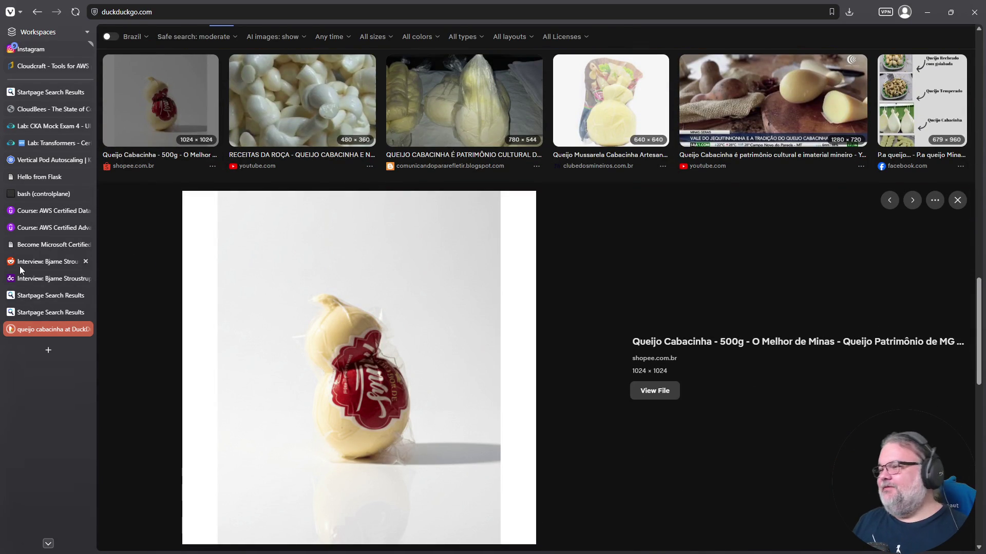
click(44, 125)
click(44, 146)
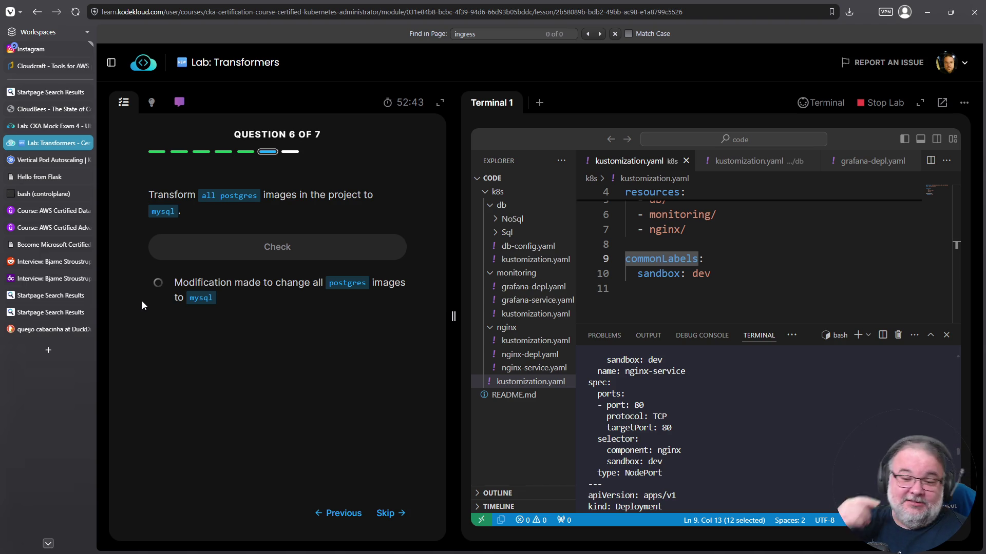
- Select the lab page's full address and start a new browser tab
mouse_move(71, 301)
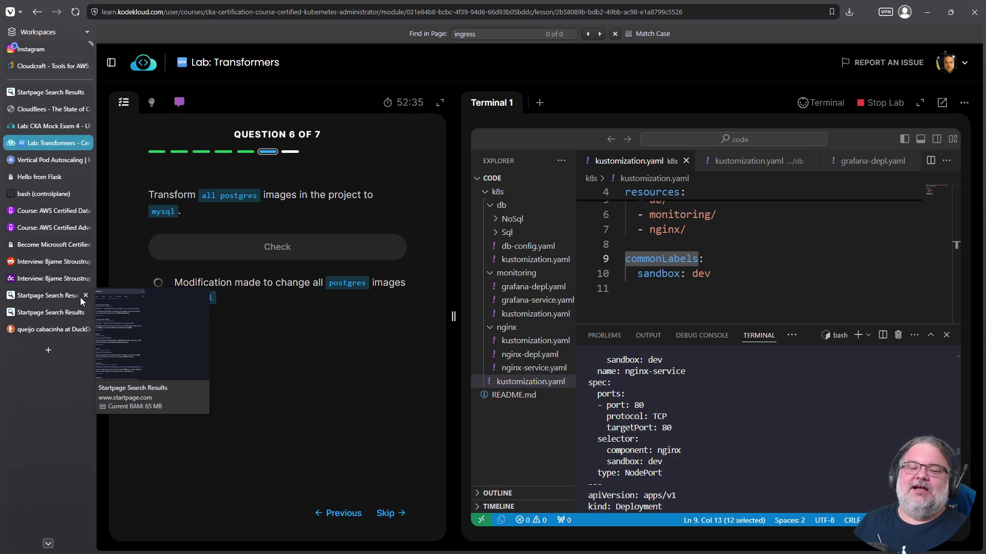
click(341, 15)
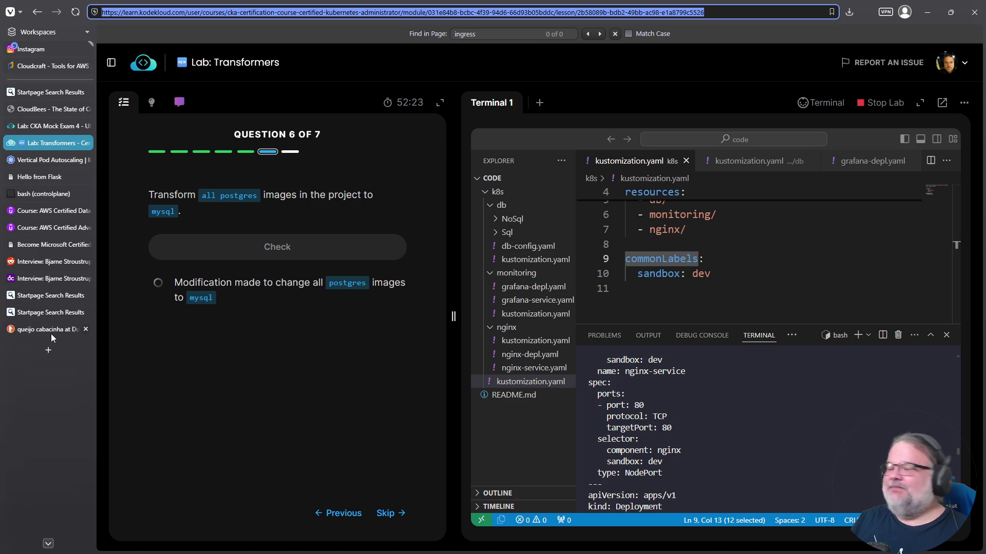
mouse_move(52, 334)
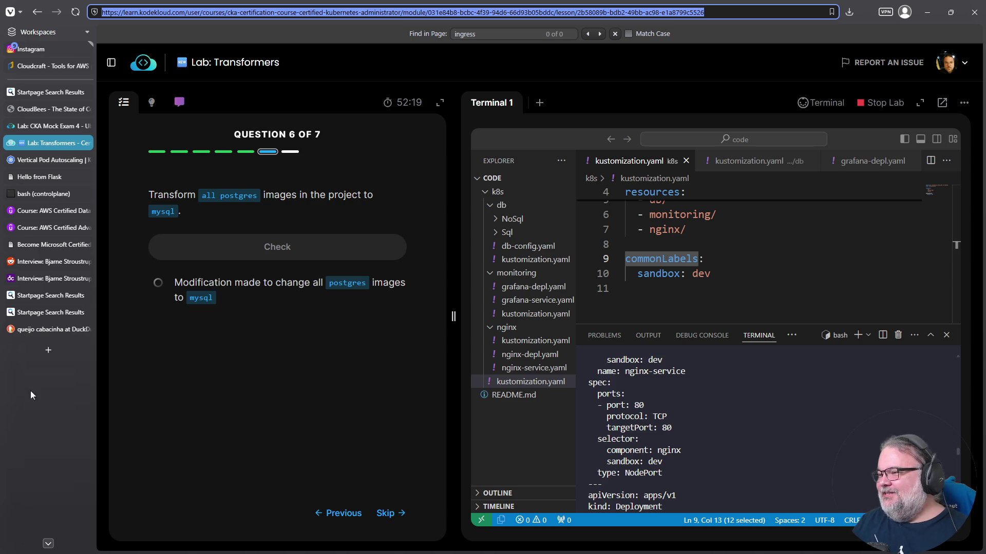
click(47, 353)
- In a new tab, search Google for 'tinder assessoria' and enlarge the results page
click(196, 11)
text(g tinder assessoria)
key(Return)
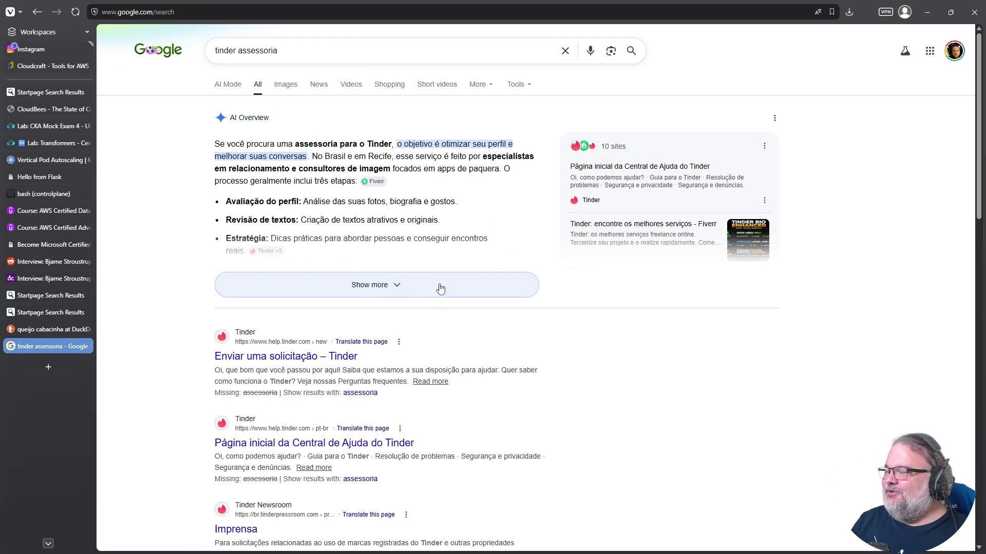
key(ctrl+plus)
key(ctrl+plus)
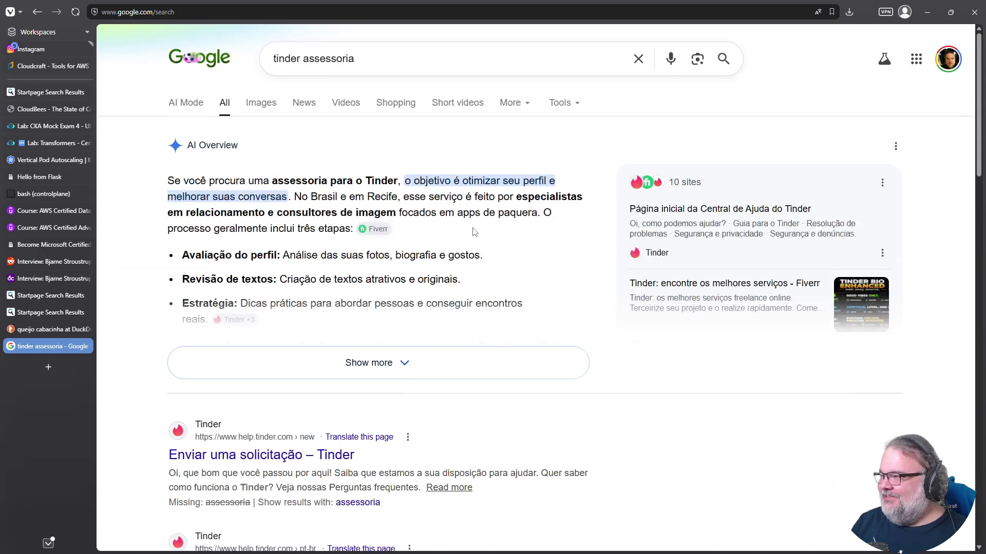
- Expand the full AI Overview, scroll the results, and open the Reddit r/TinderBR thread
click(364, 363)
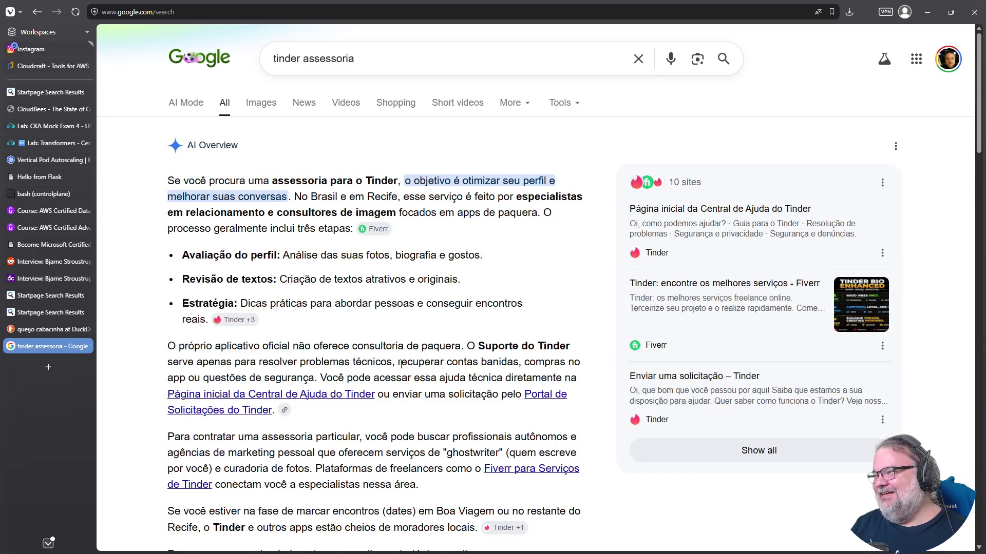
scroll(401, 365, down, 15)
scroll(426, 324, down, 5)
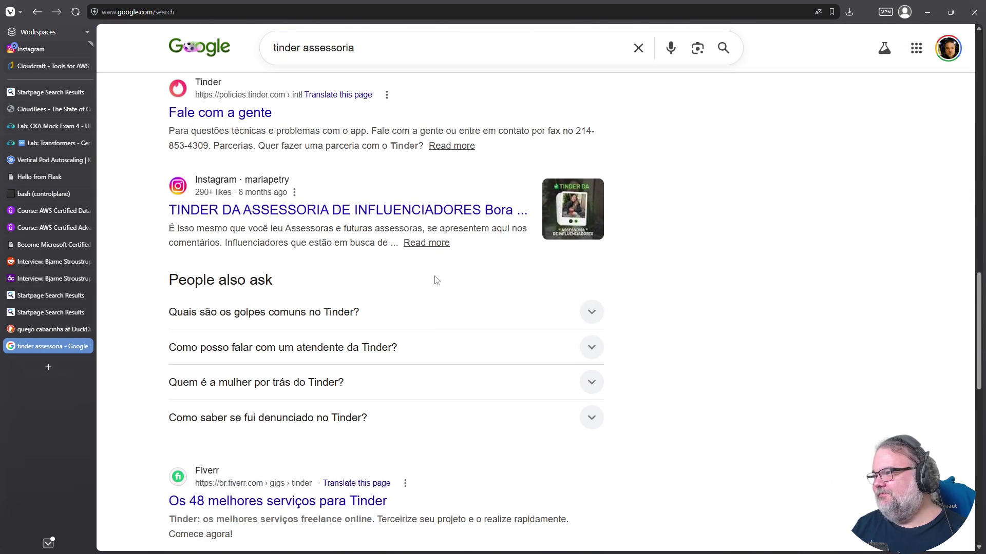
scroll(426, 326, down, 7)
click(422, 240)
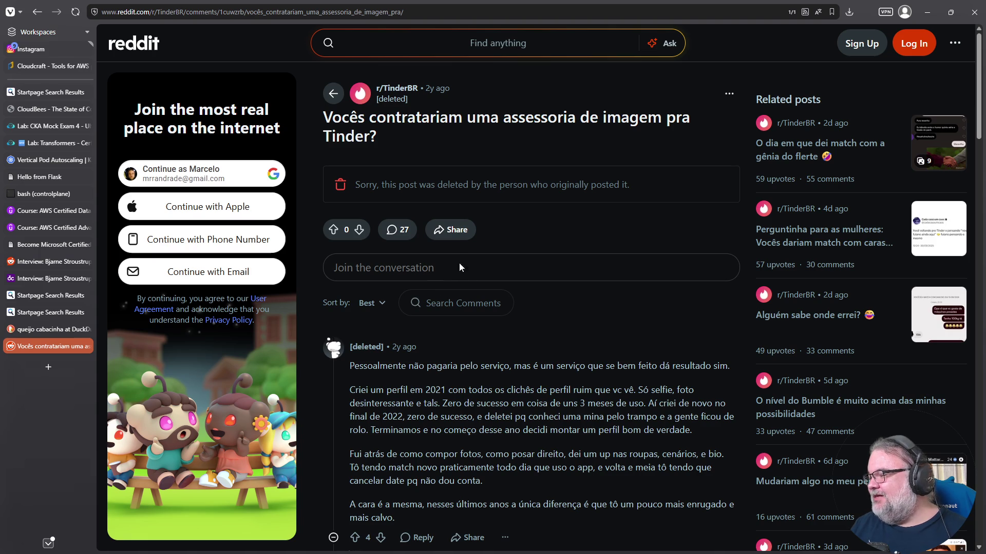
- Read the thread, highlighting the passages about composing better photos and about aging
scroll(470, 314, down, 3)
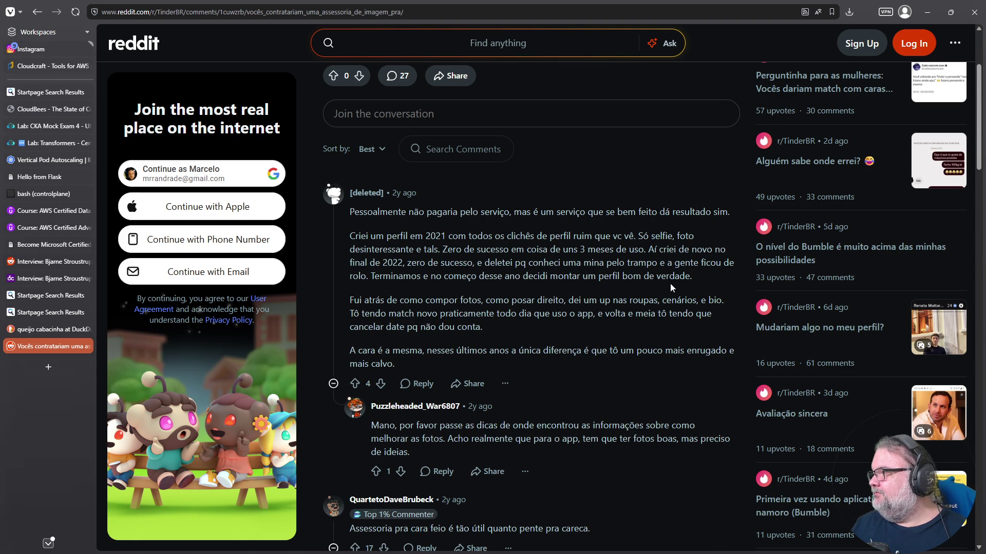
scroll(399, 300, down, 2)
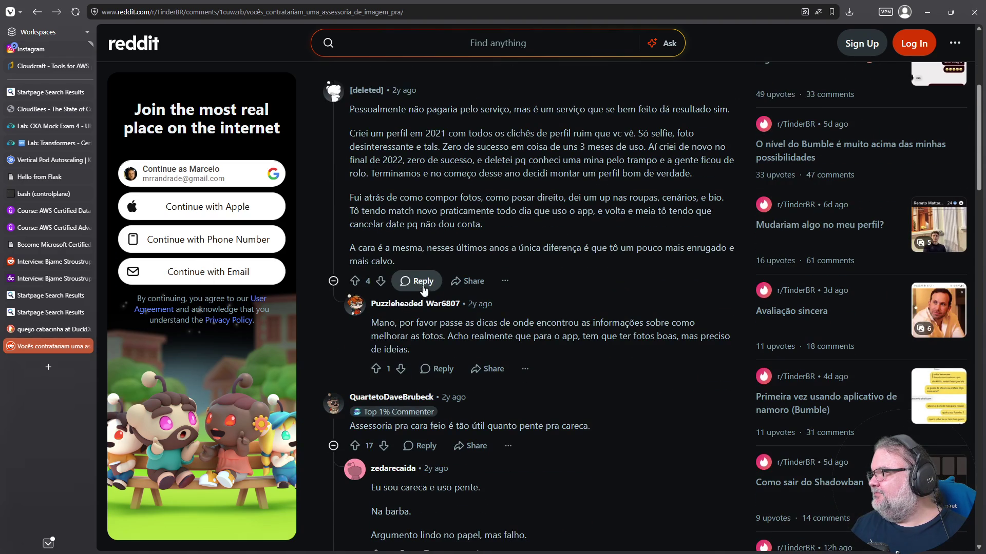
mouse_move(349, 197)
mouse_down()
mouse_move(391, 225)
mouse_move(496, 228)
mouse_up()
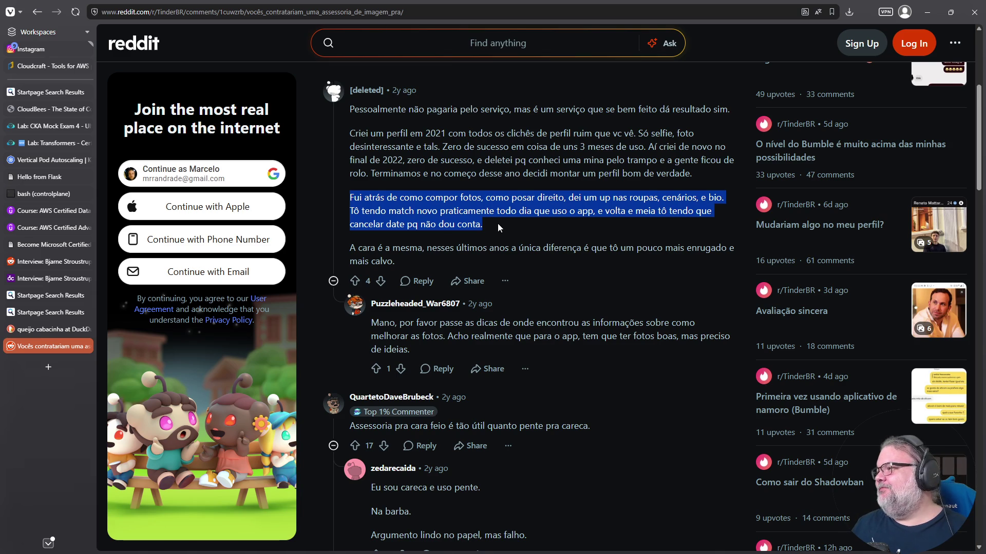
click(483, 224)
mouse_move(362, 248)
mouse_down()
mouse_move(590, 260)
mouse_move(678, 248)
mouse_move(707, 260)
mouse_move(705, 272)
mouse_up()
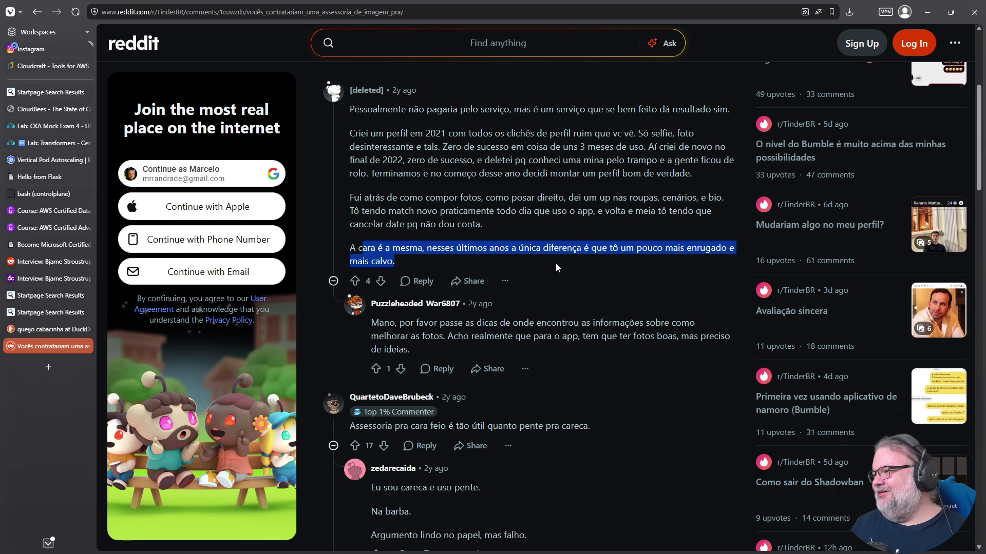
- Read further comments, including the one comparing consulting to combs, then close the Reddit tab
scroll(555, 259, down, 4)
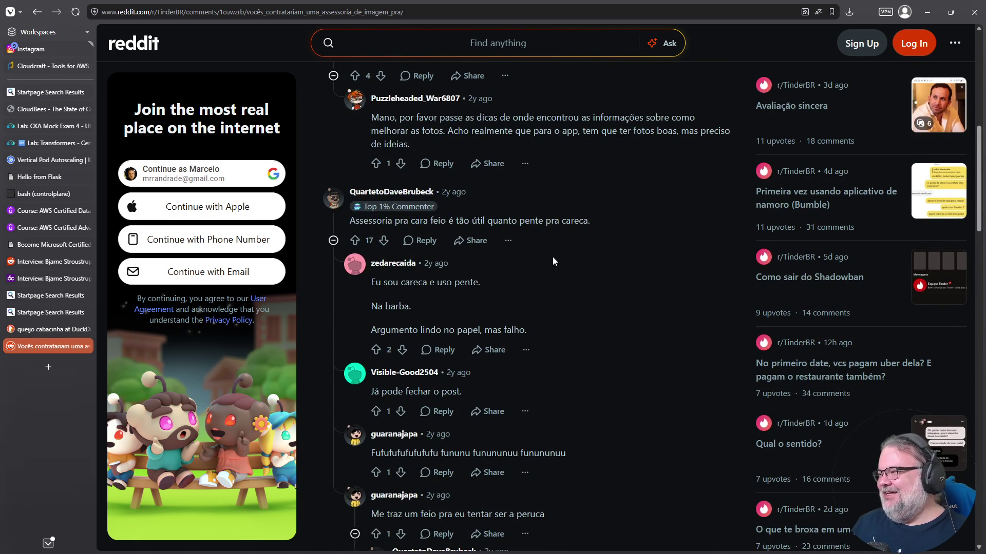
triple_click(385, 221)
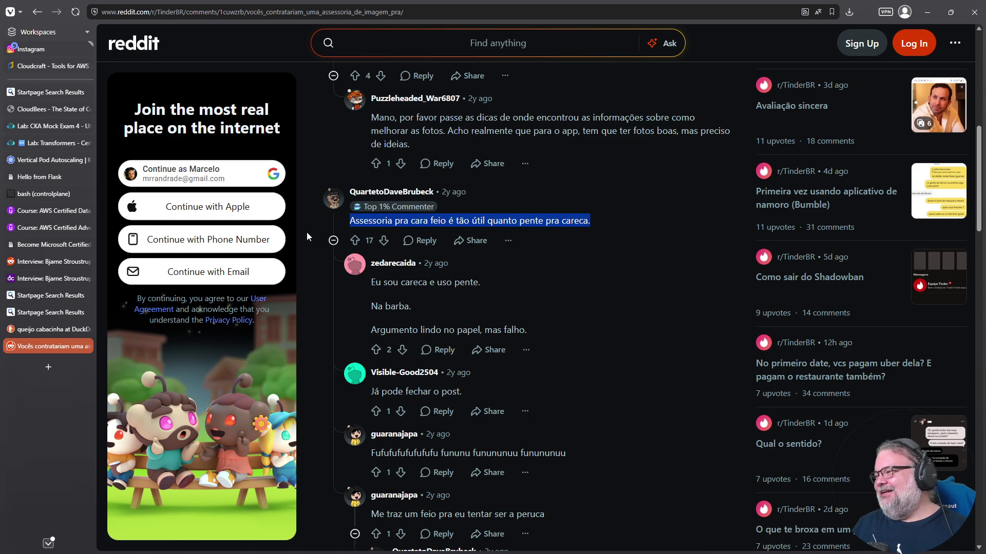
scroll(480, 228, down, 3)
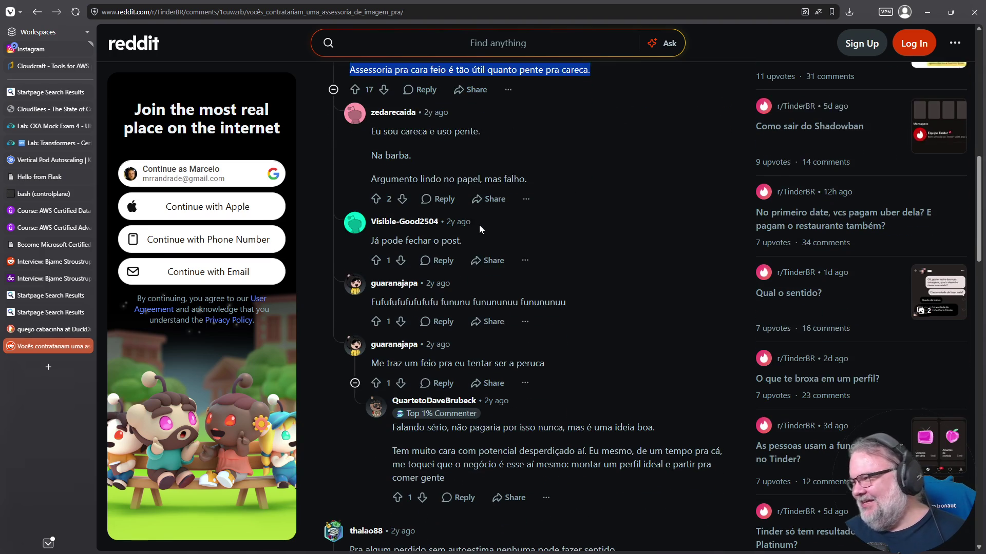
scroll(487, 257, down, 2)
scroll(487, 286, down, 3)
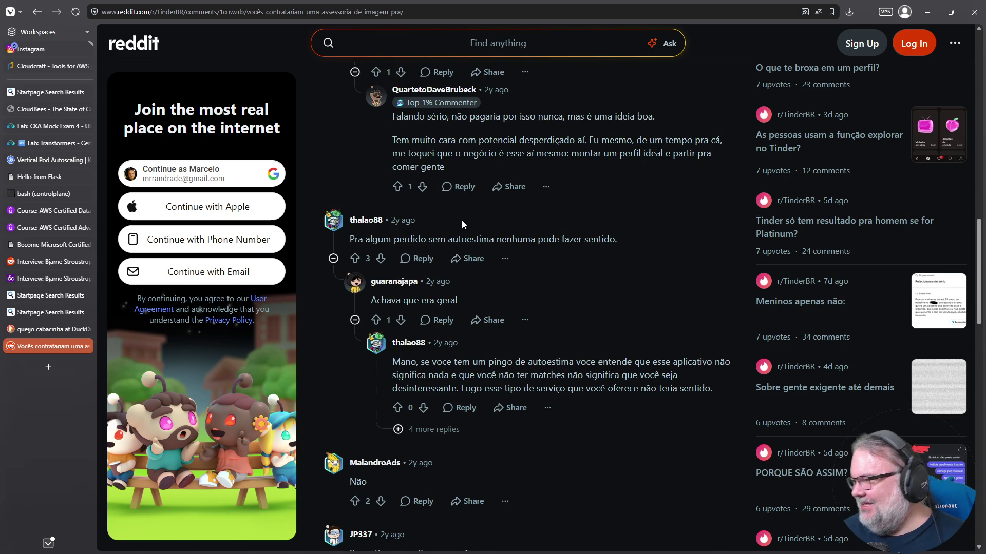
scroll(497, 245, down, 6)
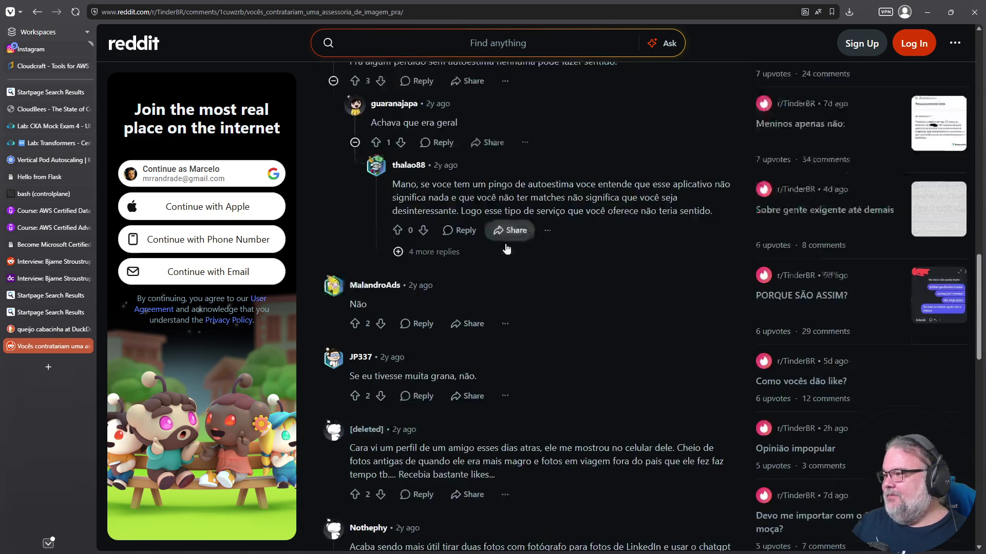
scroll(502, 249, down, 2)
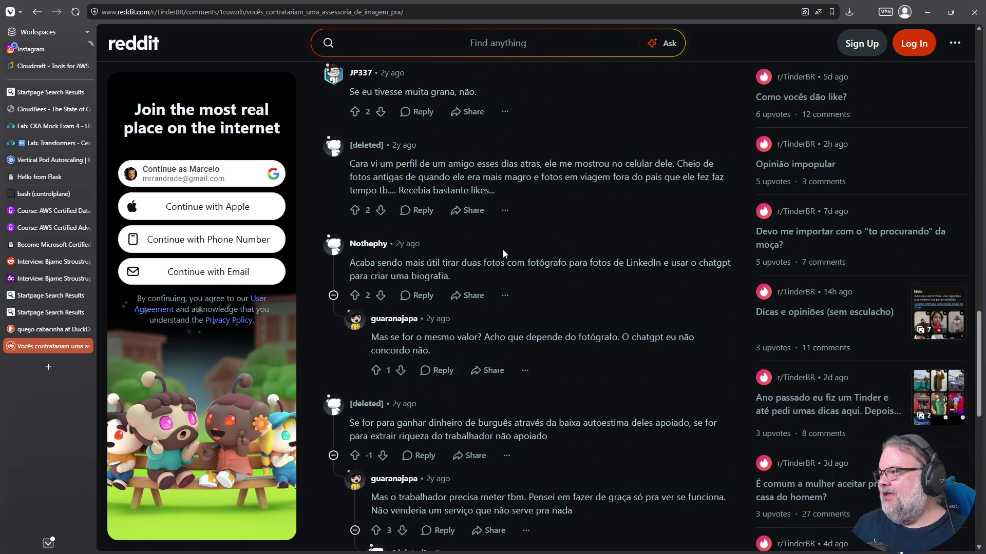
scroll(505, 249, up, 2)
scroll(504, 248, down, 1)
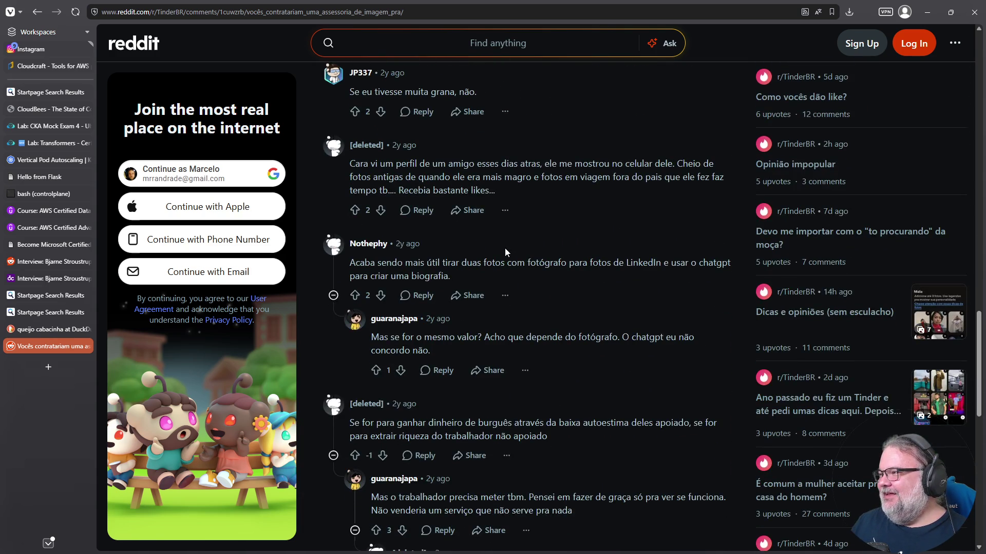
scroll(504, 248, down, 1)
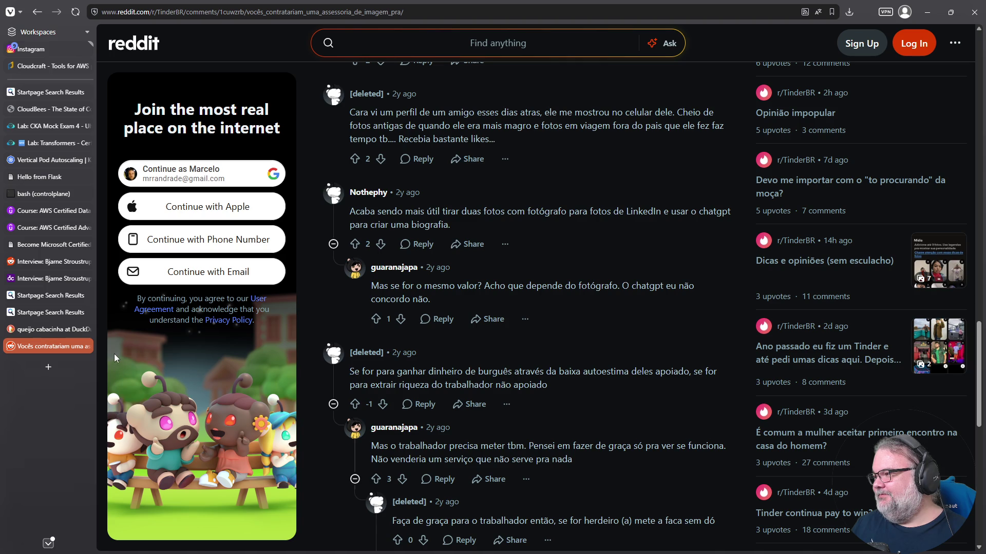
click(85, 345)
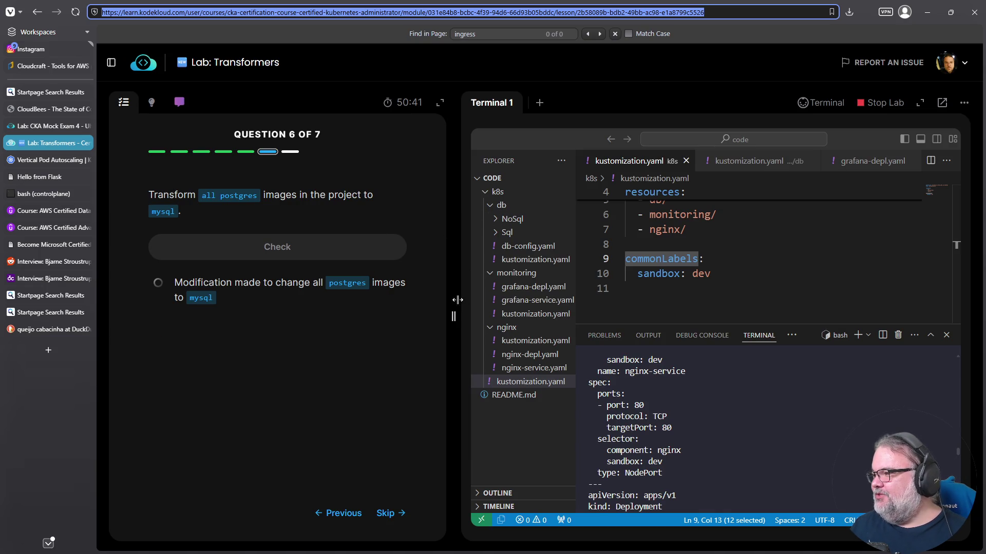
- Resize the panels beside the IDE and show the hint for question 6
drag(457, 299, 303, 322)
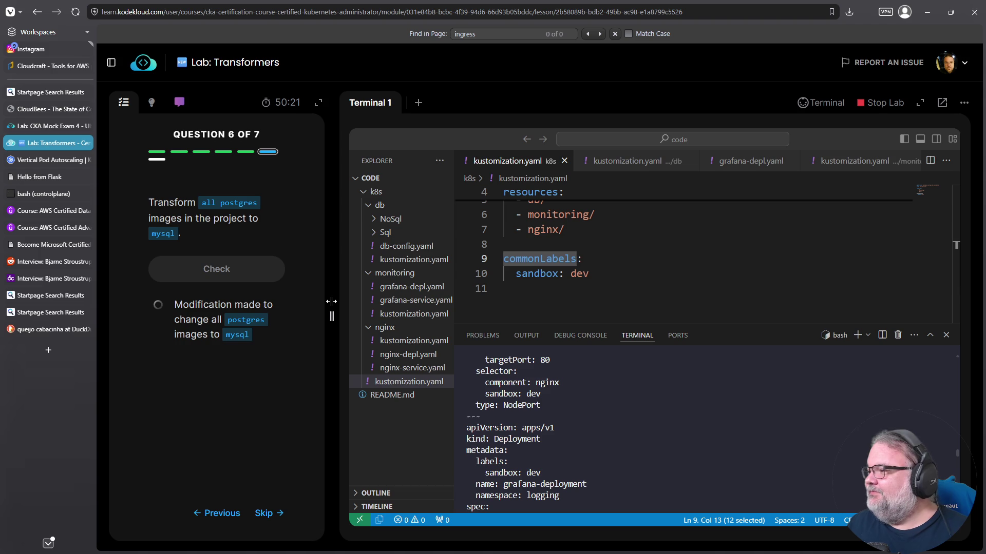
drag(342, 306, 354, 300)
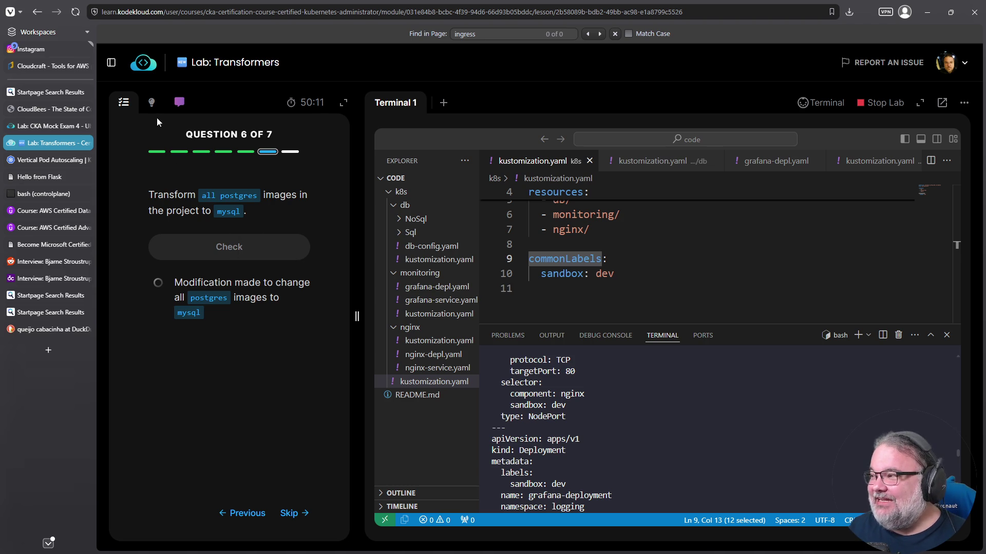
click(151, 104)
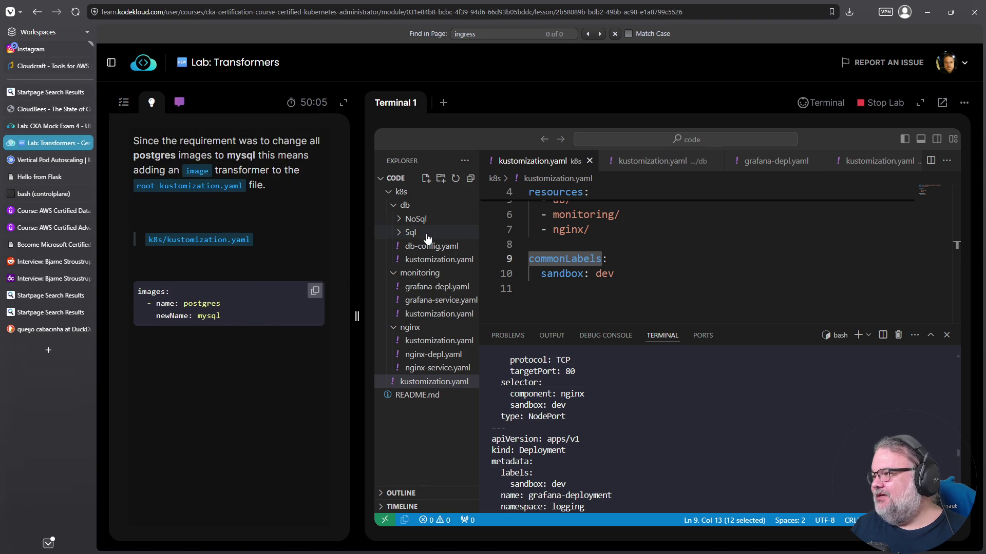
- Review db-config.yaml and the Sql folder's db-depl.yaml deployment
click(399, 234)
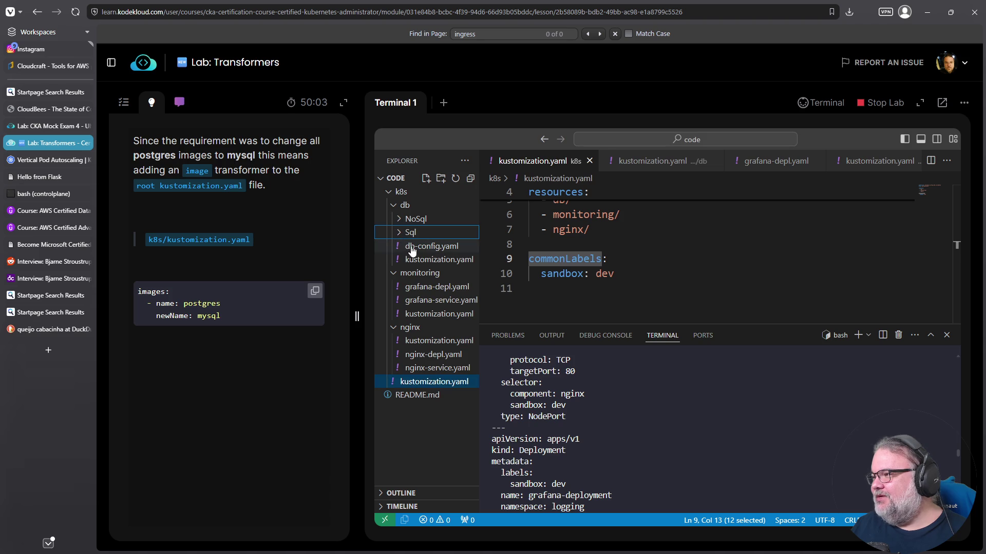
click(411, 246)
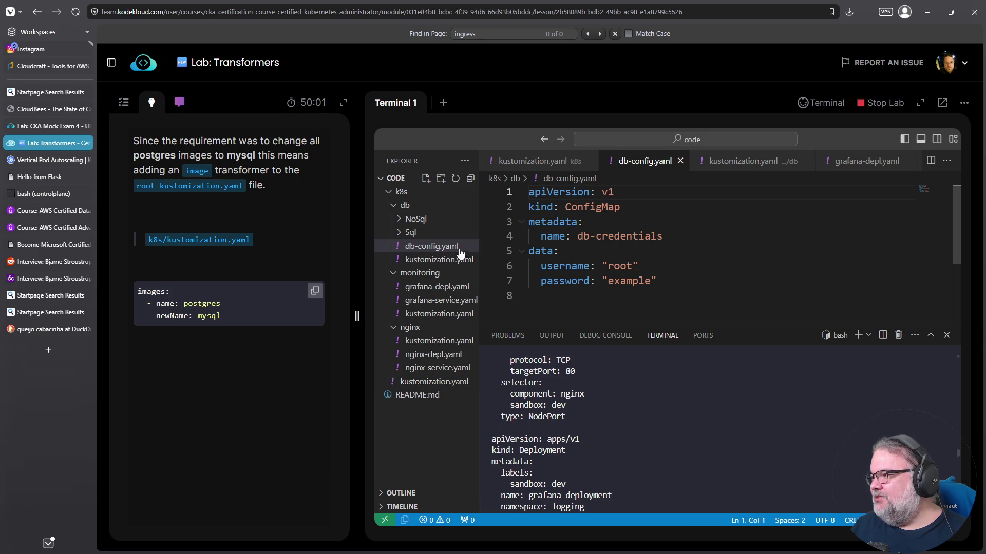
click(406, 234)
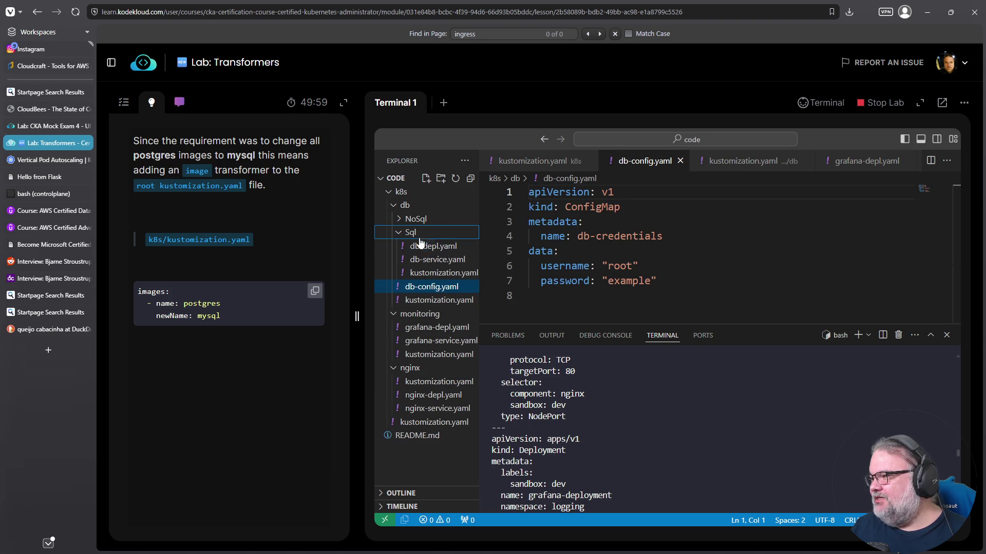
click(426, 247)
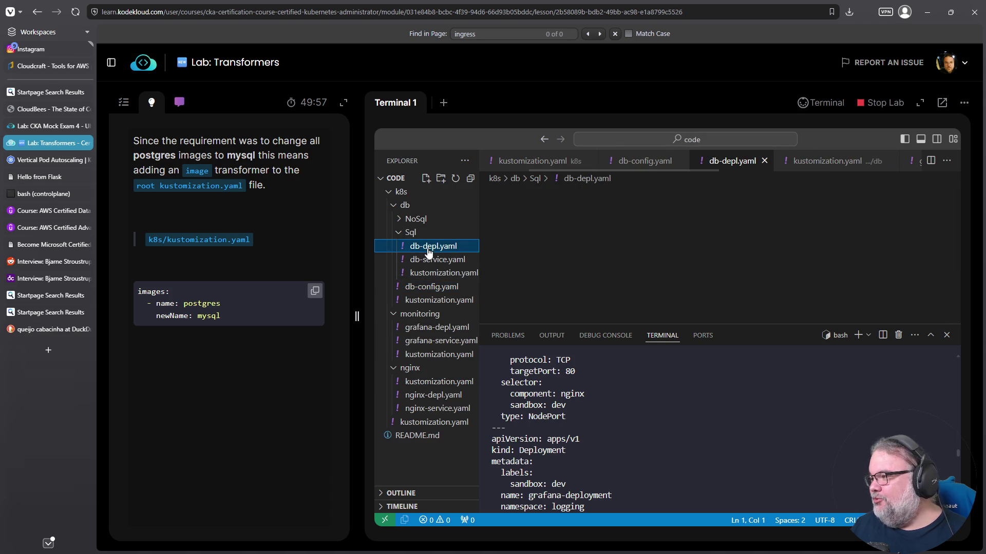
scroll(672, 241, down, 6)
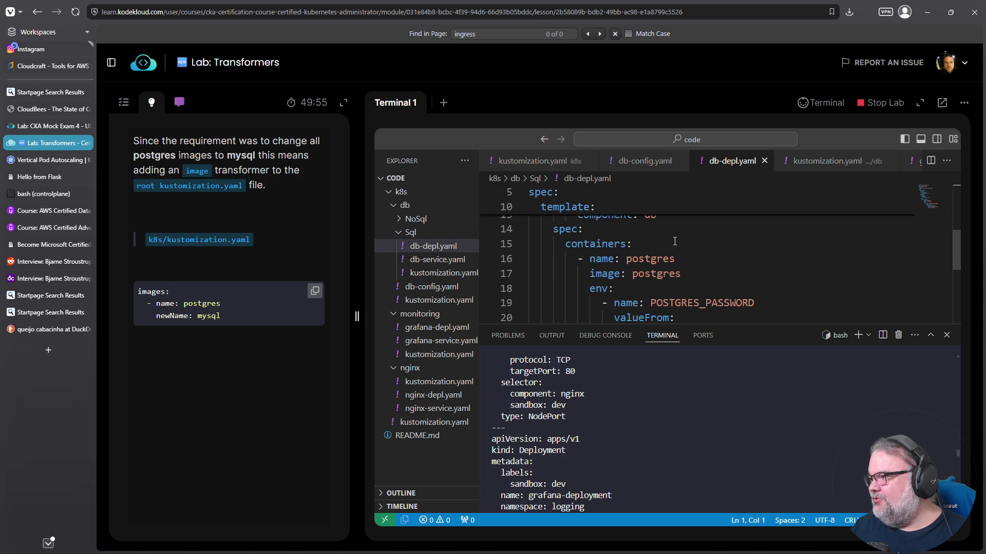
scroll(674, 240, down, 1)
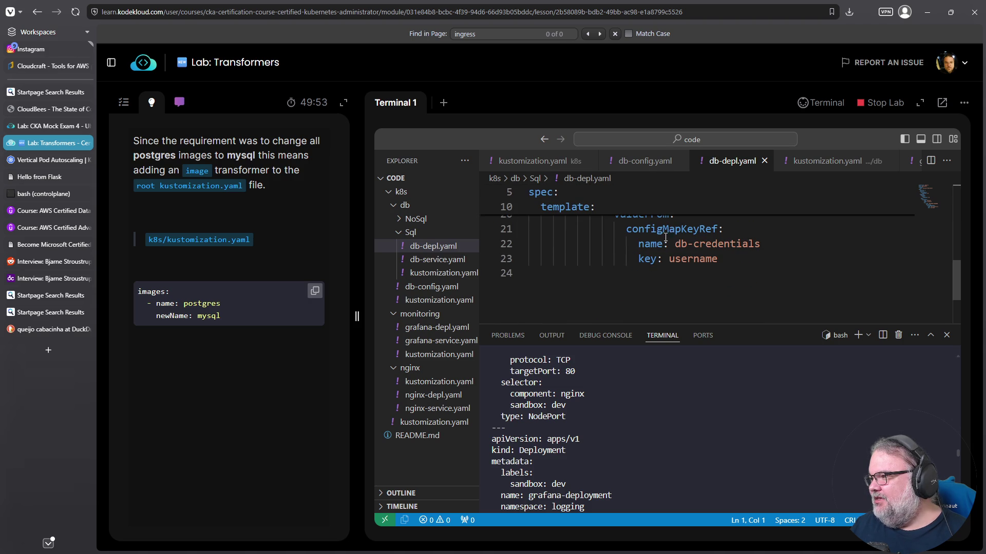
- Paste the postgres→mysql images block into Sql/kustomization.yaml and check question 6
click(444, 273)
click(619, 289)
key(Return)
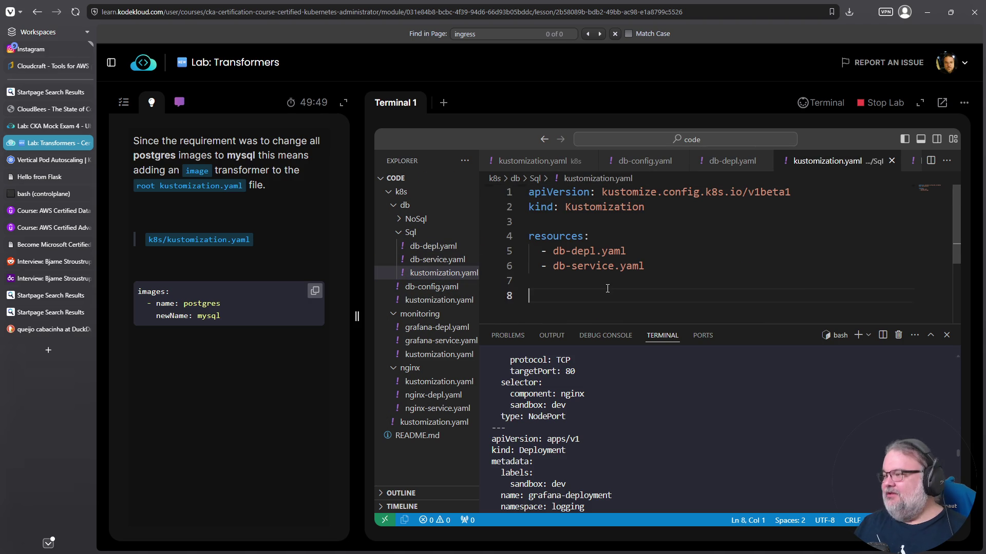
text(images:   - name: postgres     newName: mysql)
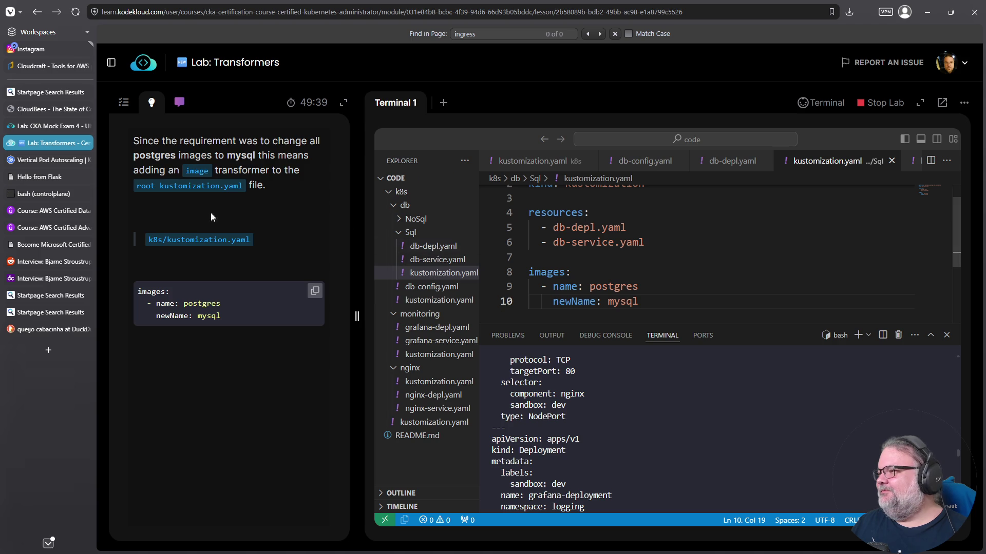
click(123, 109)
click(238, 250)
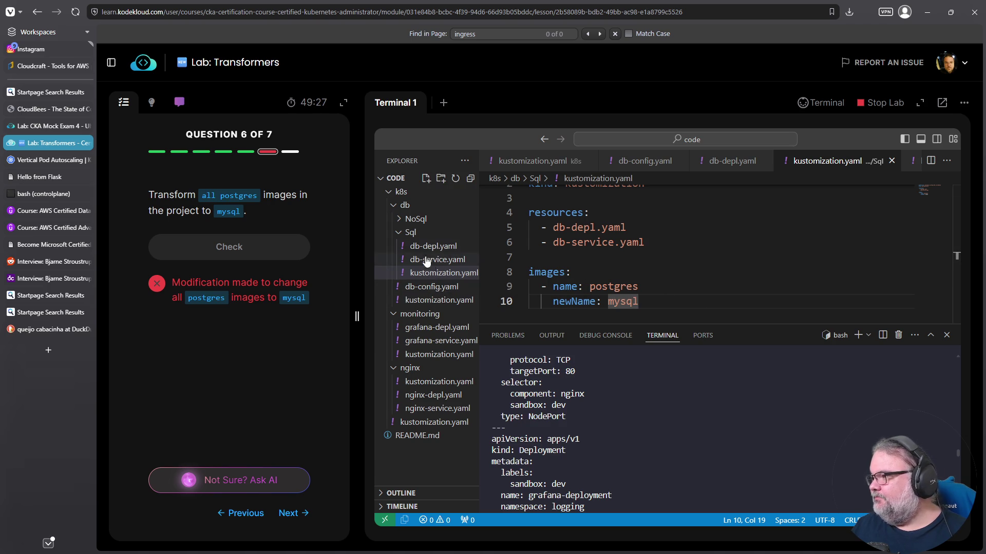
- Review the NoSql db-depl.yaml, re-check question 6, and ask the AI assistant for help
click(398, 233)
click(399, 225)
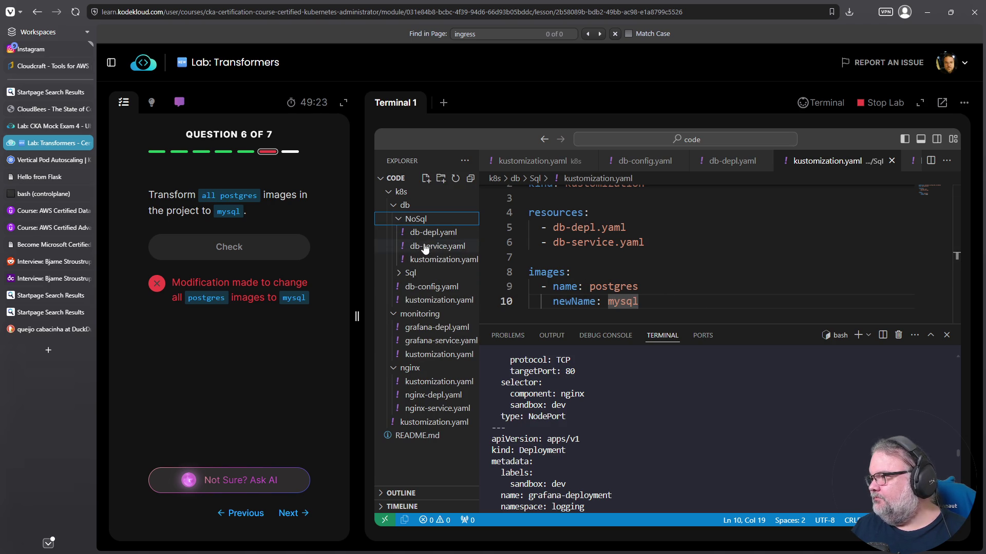
click(431, 234)
scroll(565, 246, down, 4)
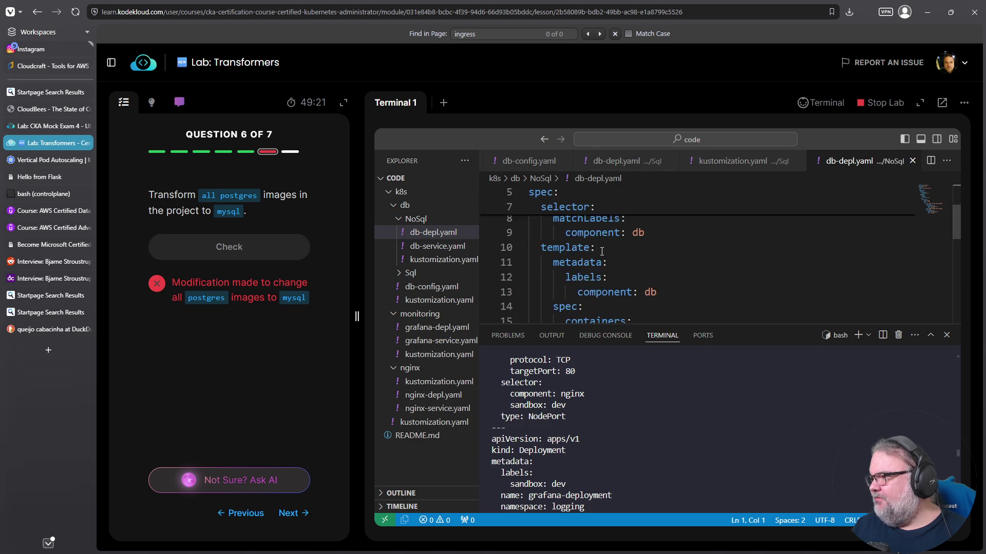
click(399, 220)
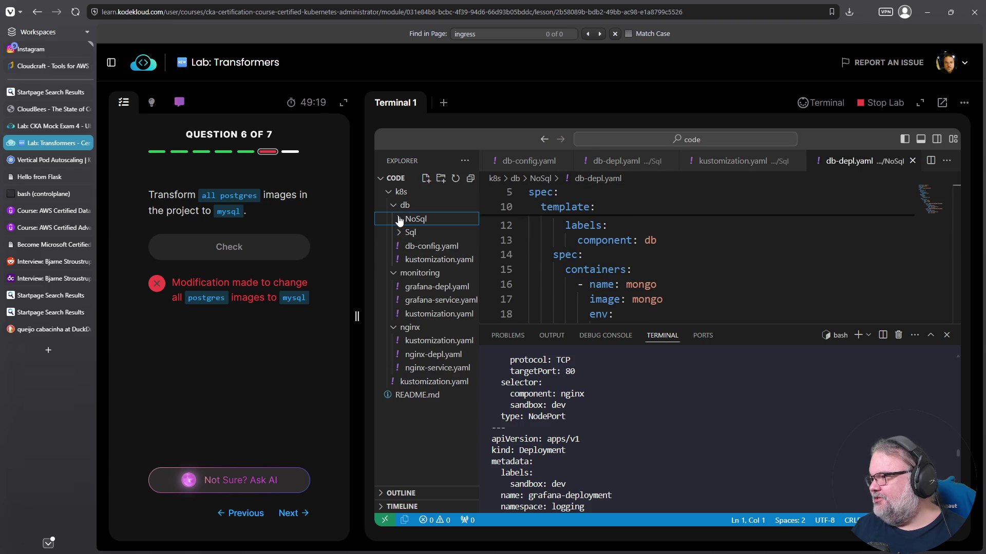
click(255, 258)
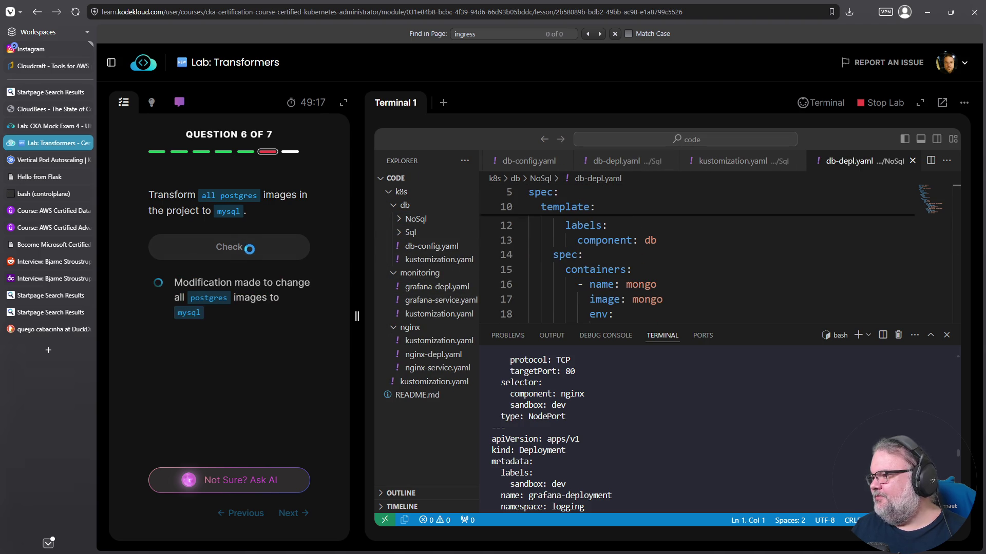
click(239, 487)
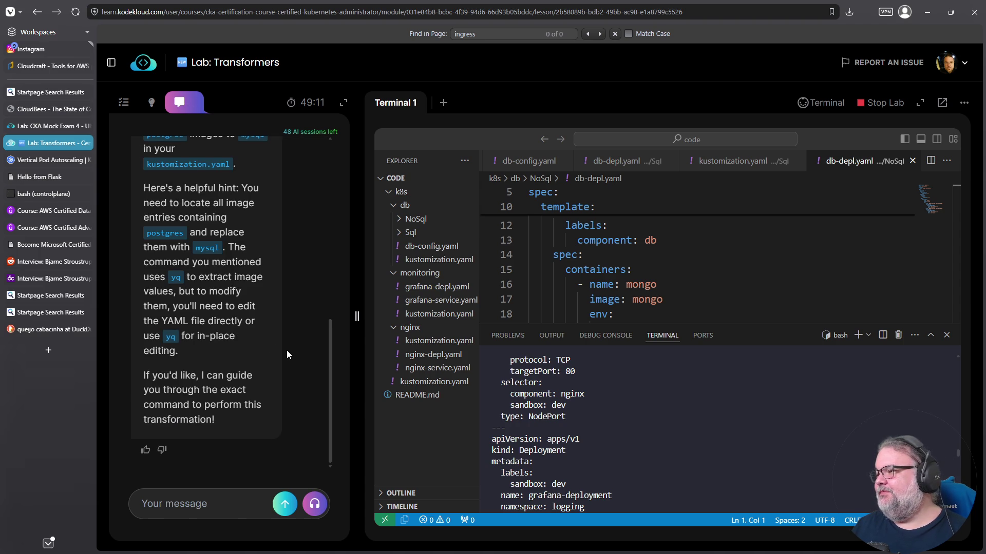
- Read the AI hint, rate it helpful, and reply 'yes' to the assistant
scroll(264, 339, up, 2)
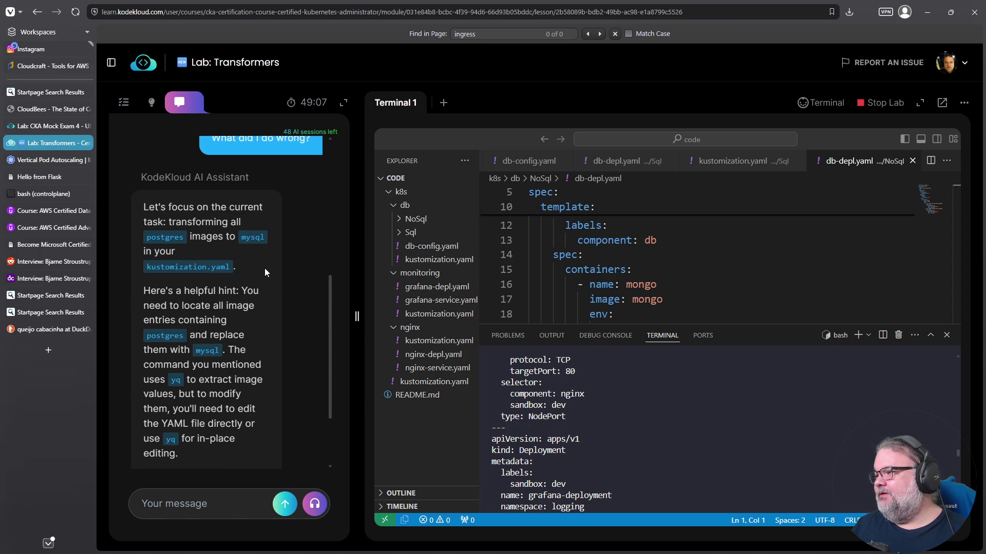
scroll(265, 272, down, 2)
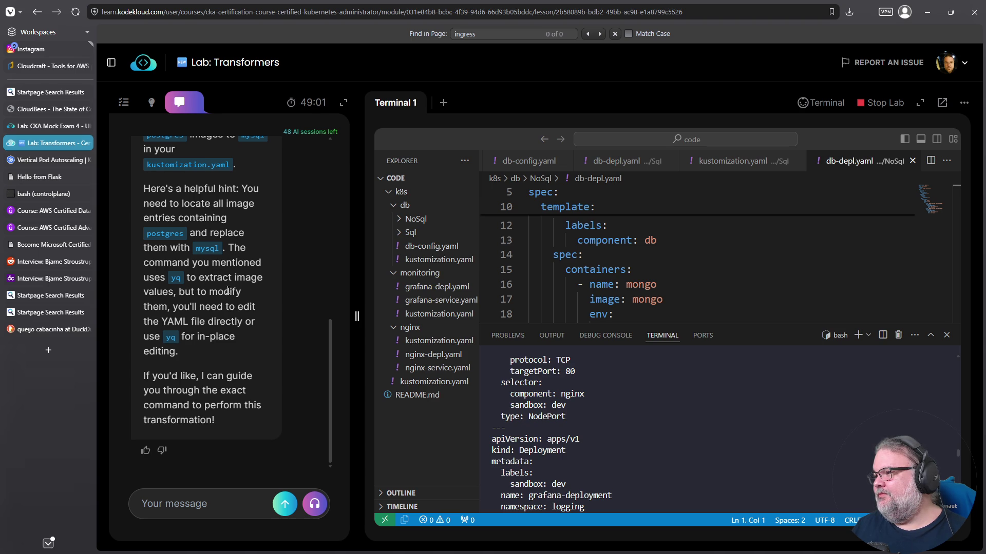
scroll(223, 297, up, 10)
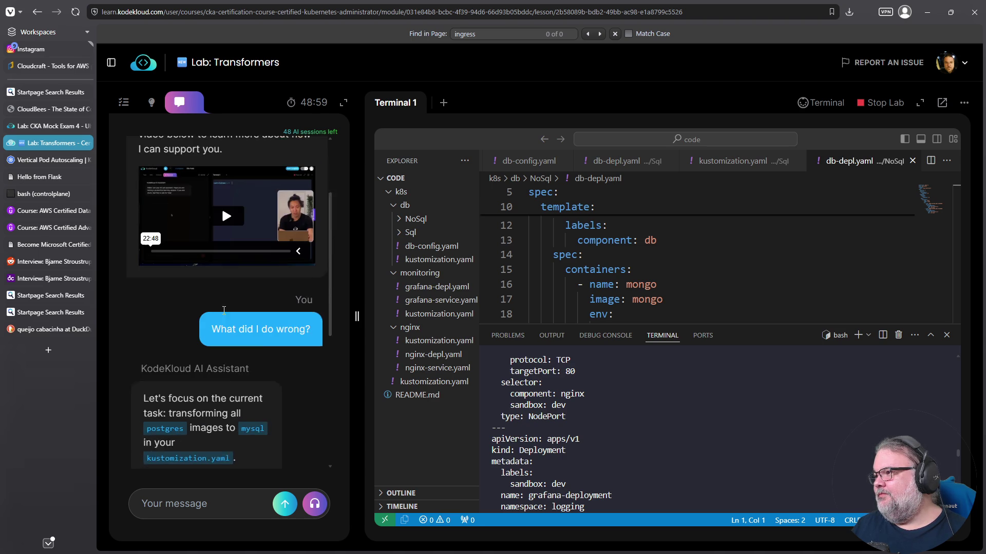
scroll(234, 315, down, 10)
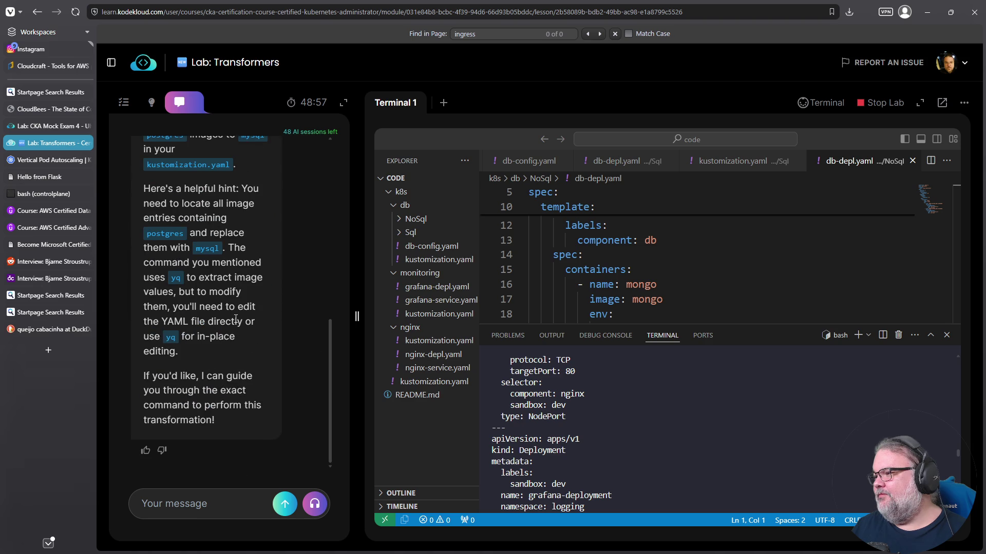
click(146, 452)
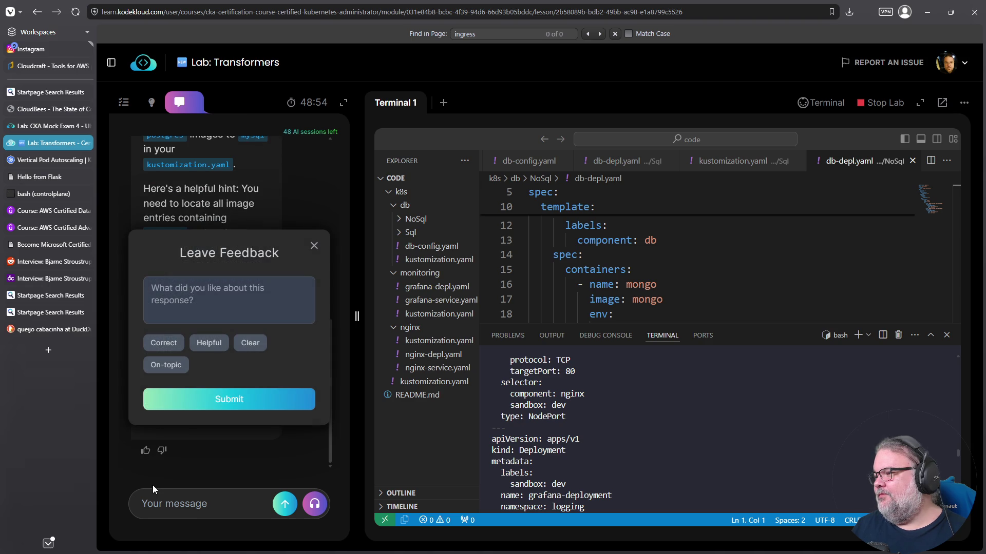
click(314, 246)
click(225, 500)
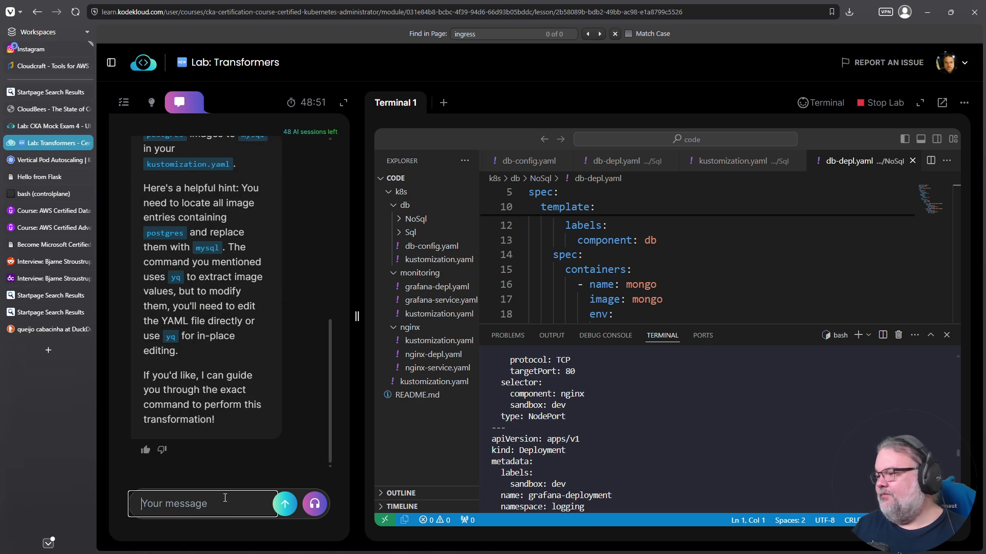
text(yes)
key(Return)
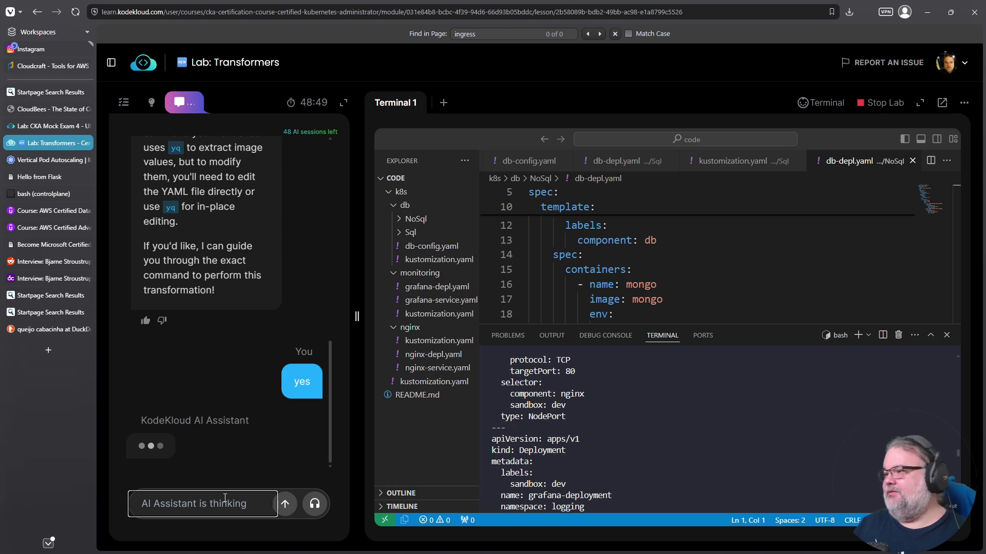
- Reopen the db and Sql kustomization.yaml files to inspect the images entry on line 8
click(437, 260)
click(413, 233)
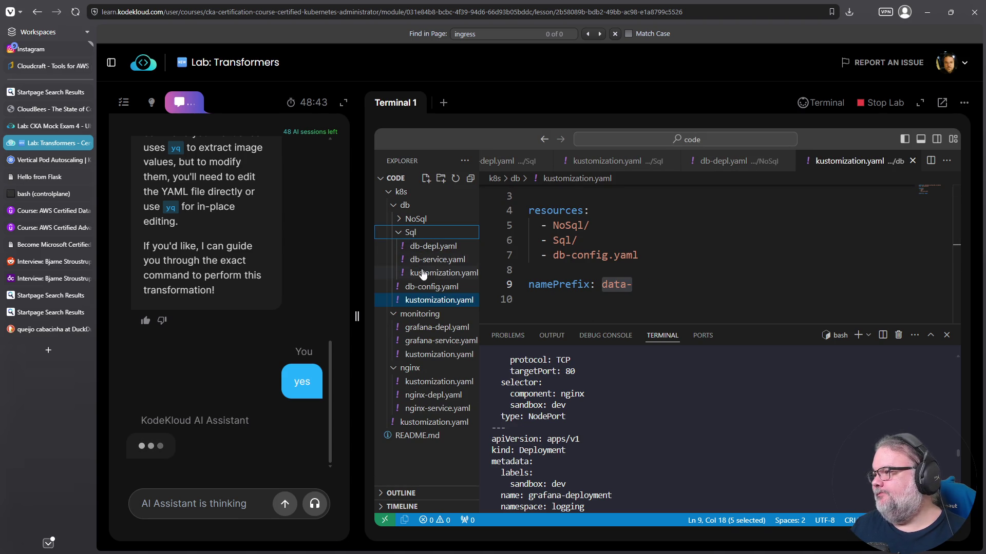
click(422, 273)
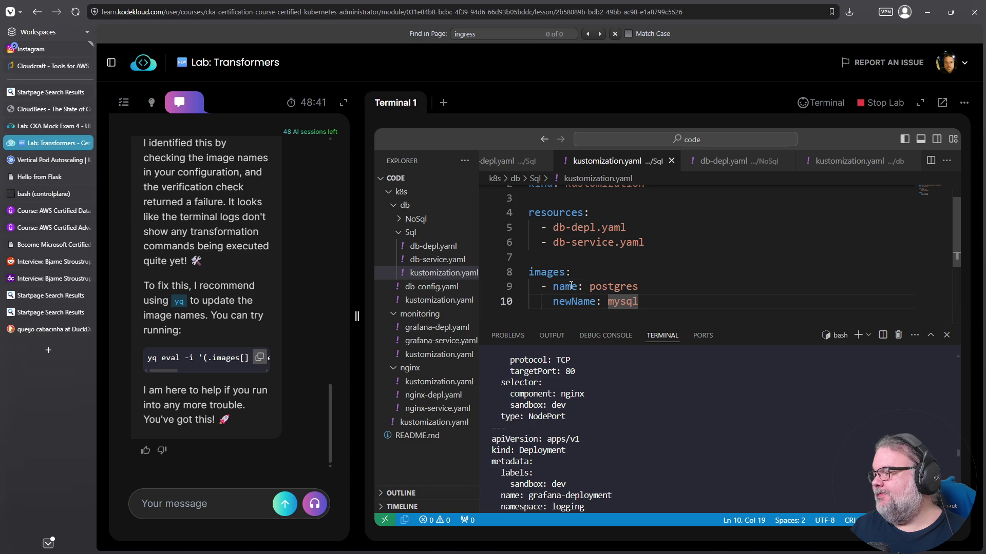
click(560, 272)
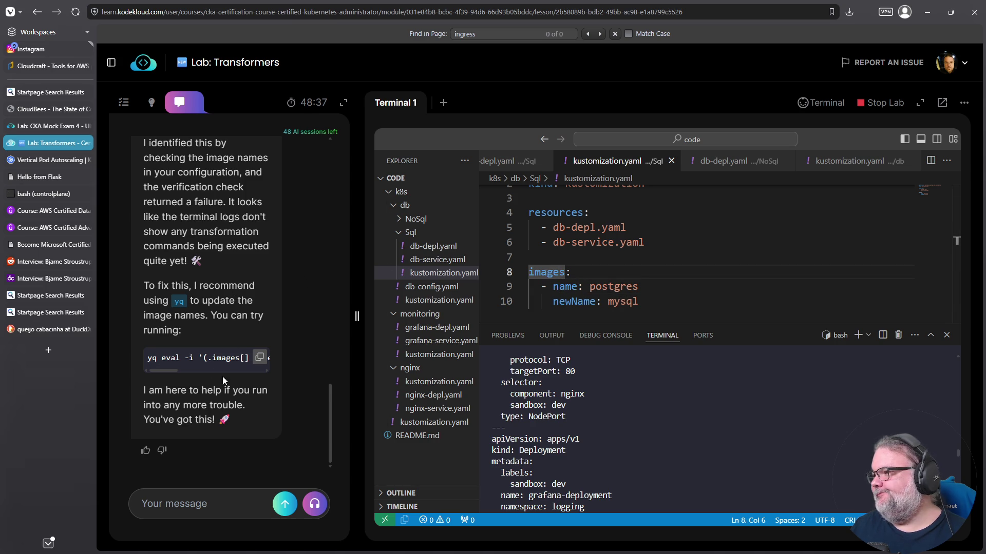
scroll(223, 376, up, 5)
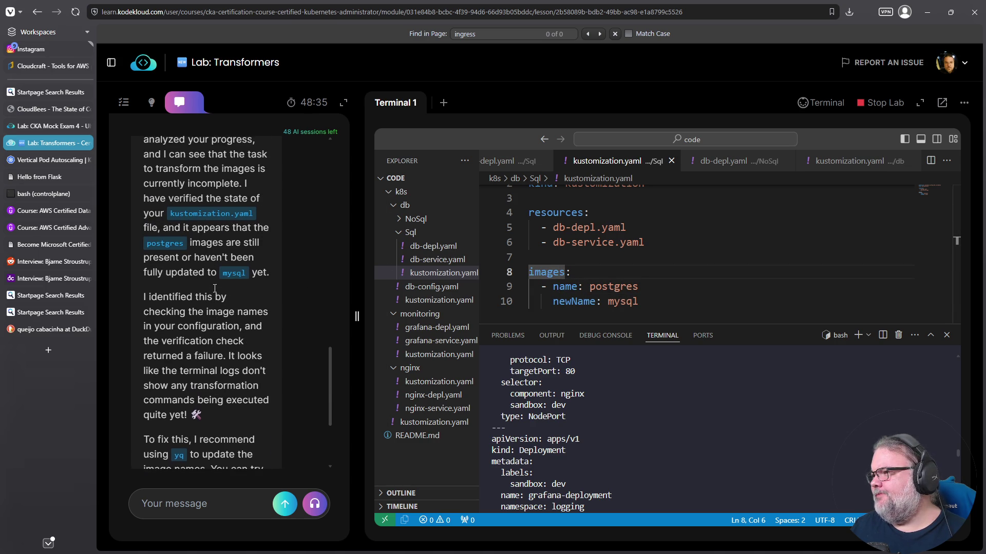
scroll(214, 289, up, 3)
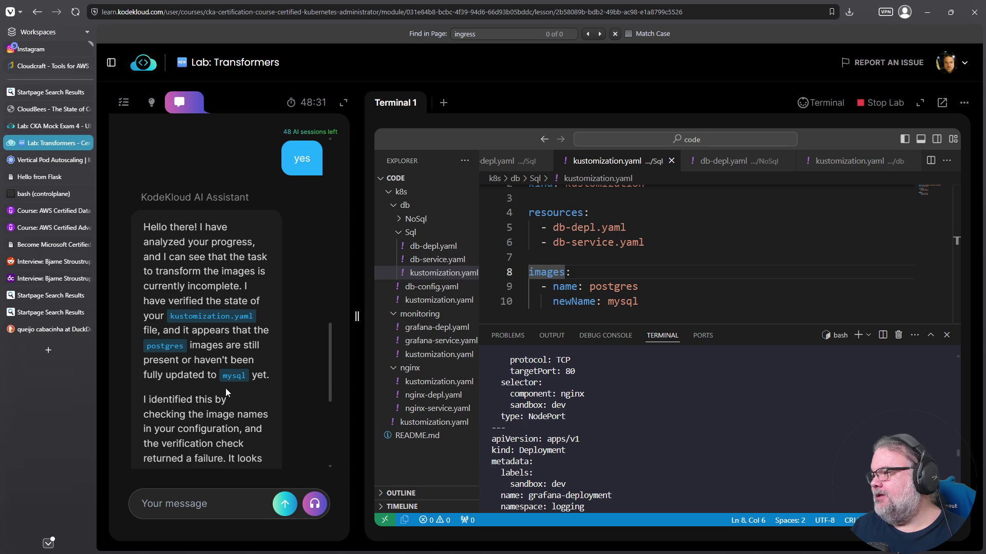
scroll(229, 384, down, 3)
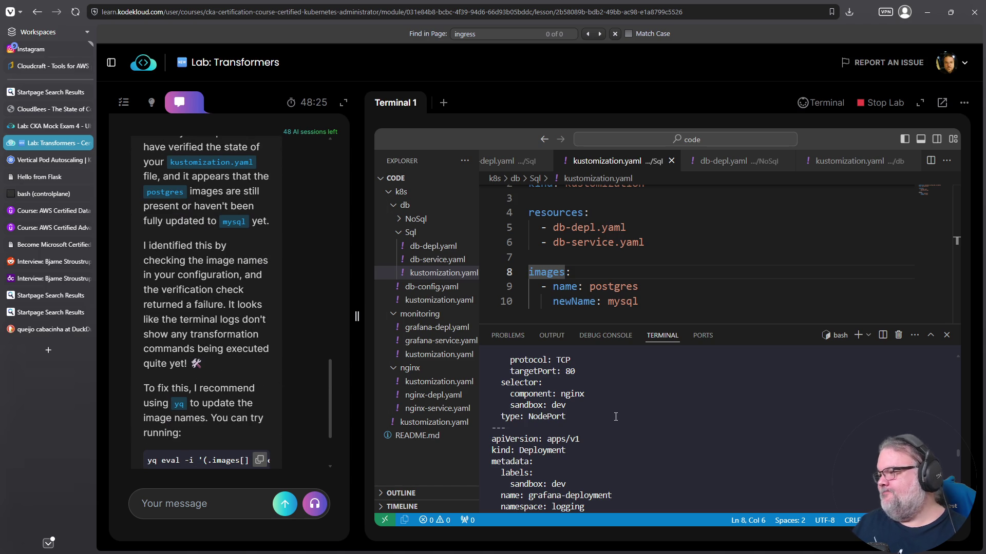
key(ctrl+c)
key(ctrl+c)
key(ctrl+c)
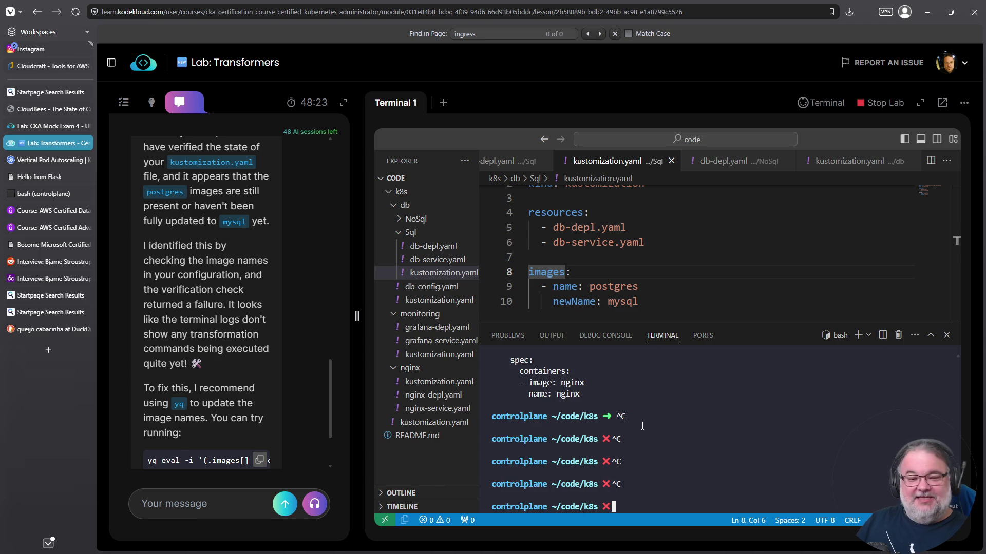
- Run 'fgrep -Ri postgres *' and inspect the db-depl.yaml and db-service.yaml matches
text(fgrep -Ri )
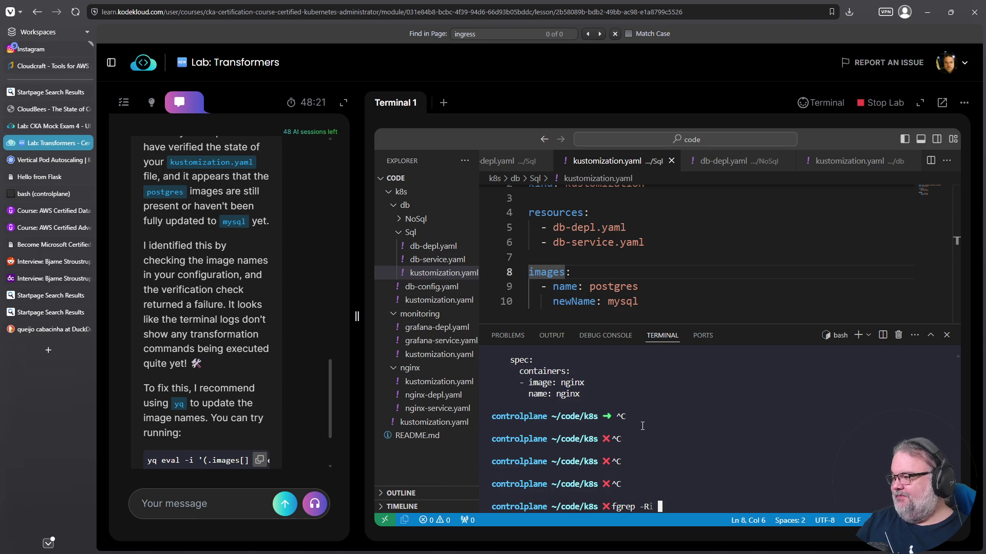
text(postgres *)
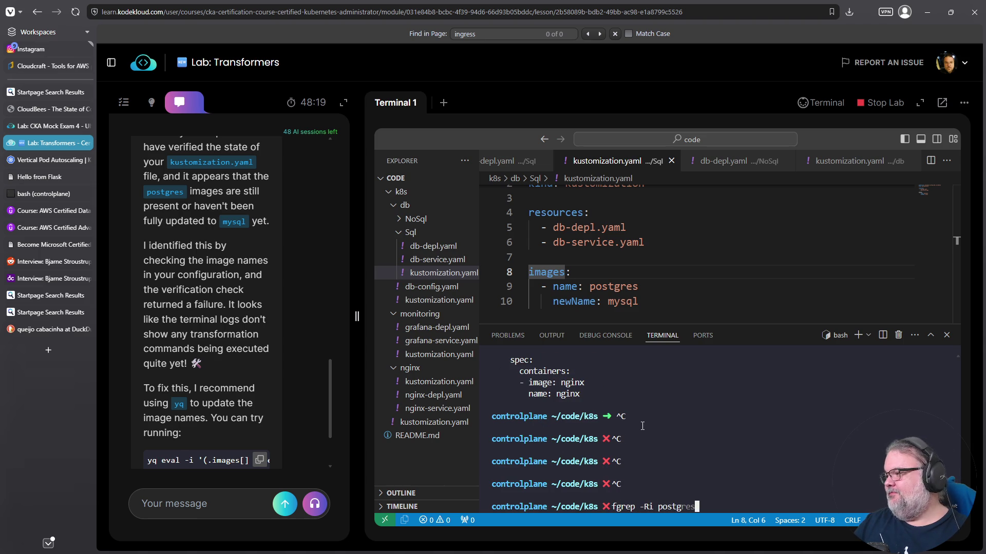
key(Return)
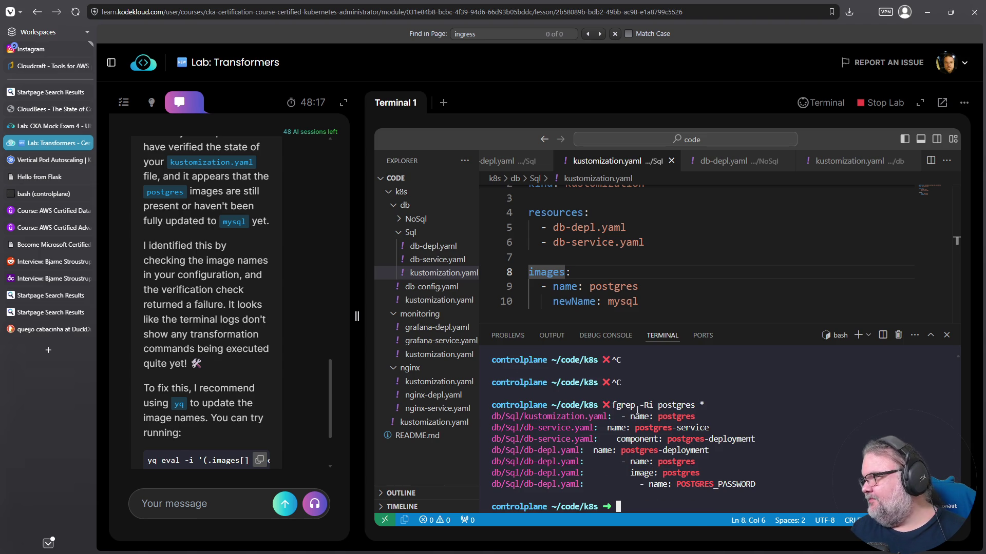
triple_click(541, 450)
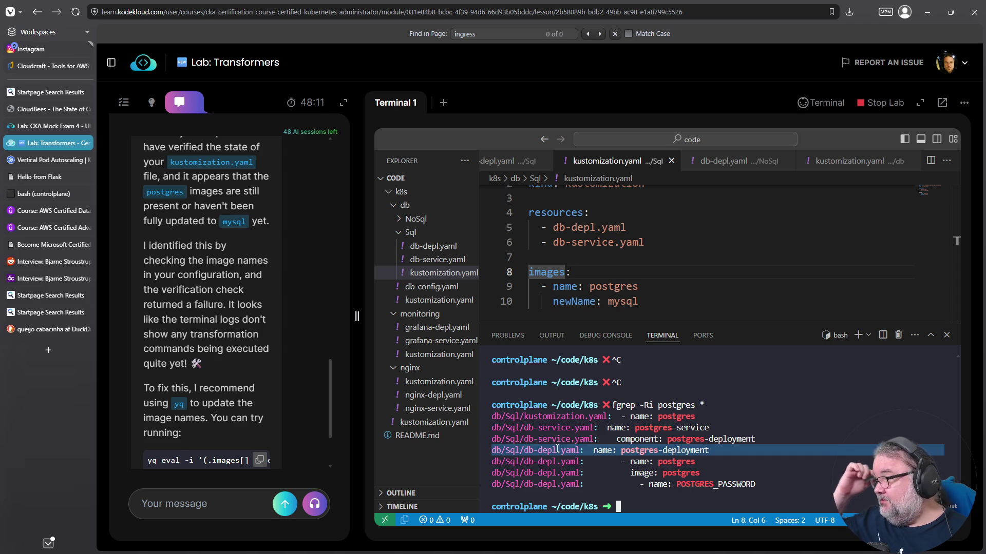
triple_click(555, 426)
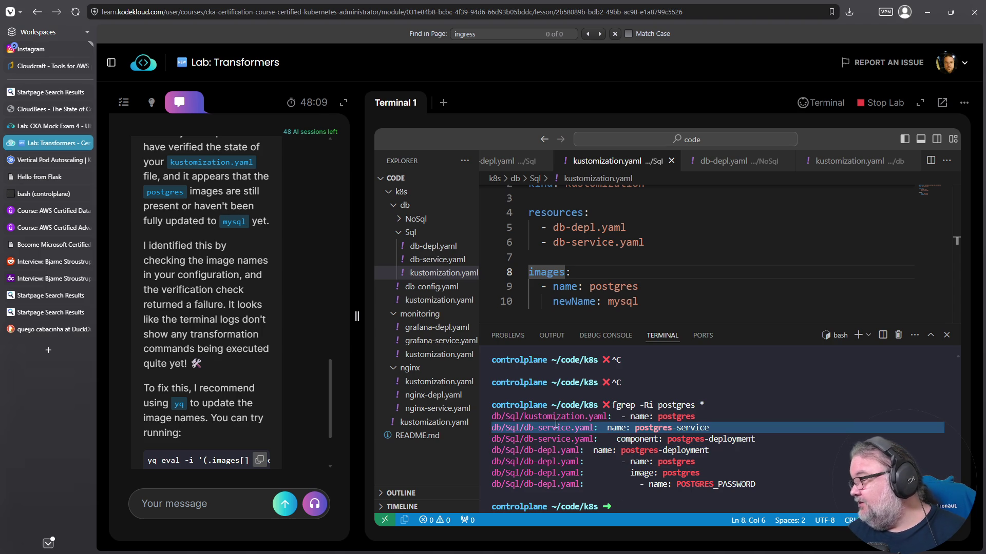
click(621, 456)
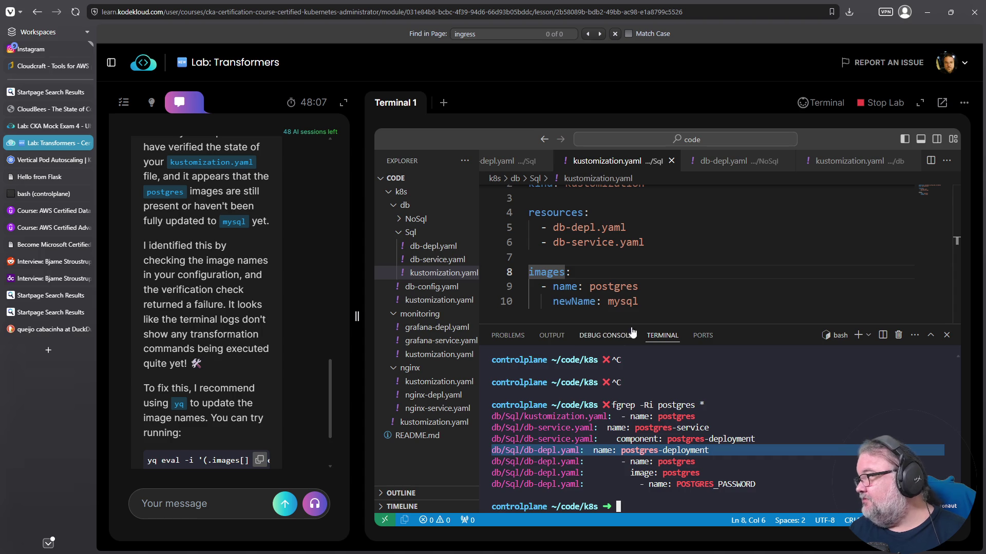
click(632, 303)
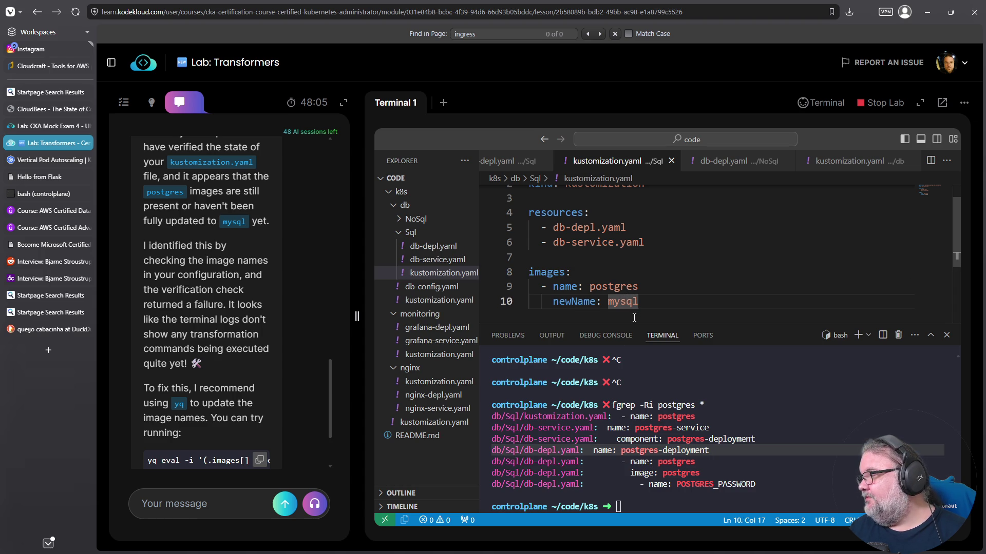
- Consult the hint again and select the images block on lines 8–10 of Sql/kustomization.yaml
double_click(546, 272)
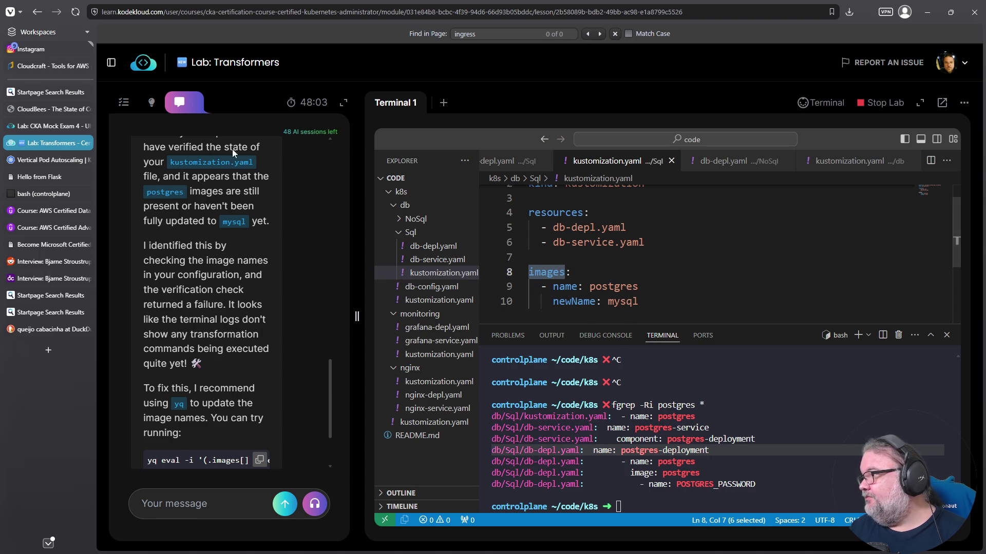
click(152, 102)
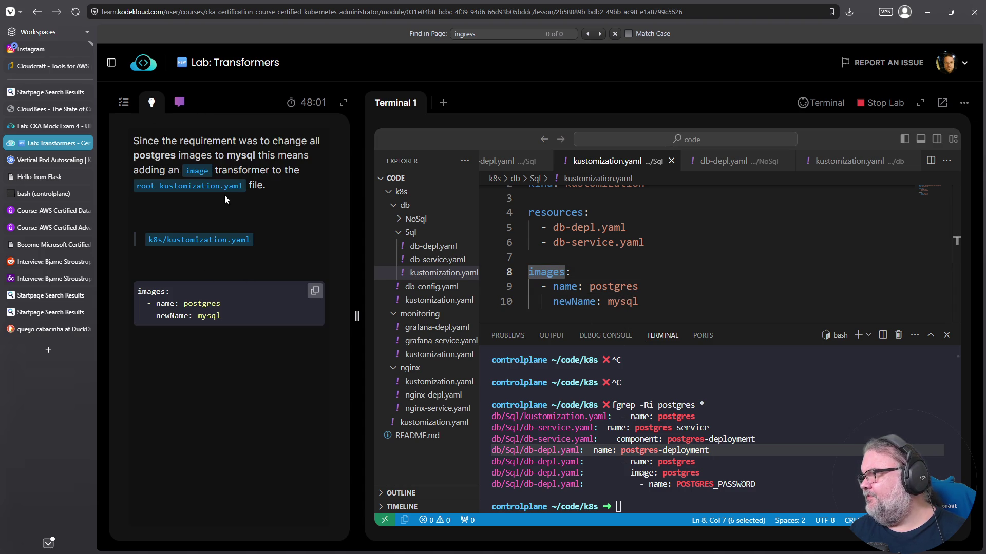
click(179, 105)
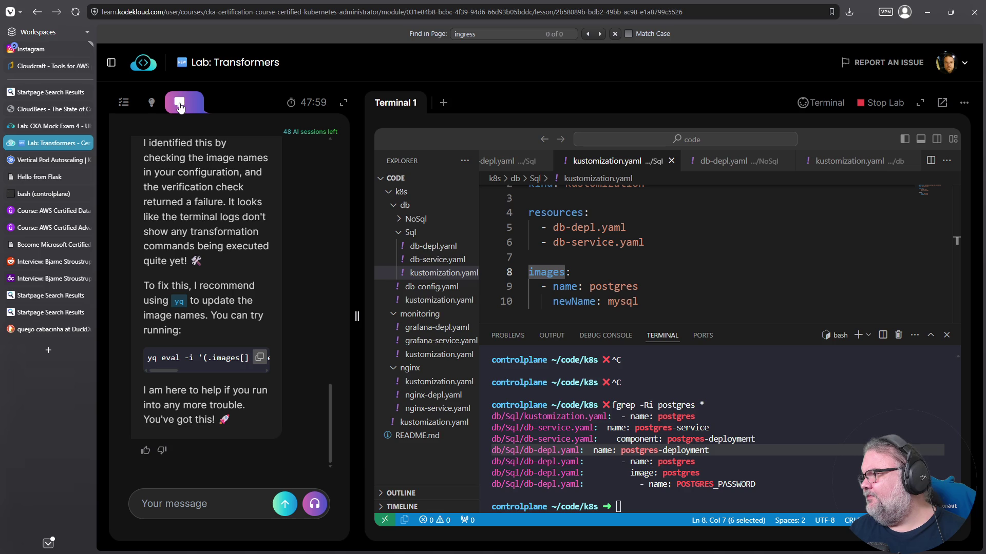
click(153, 102)
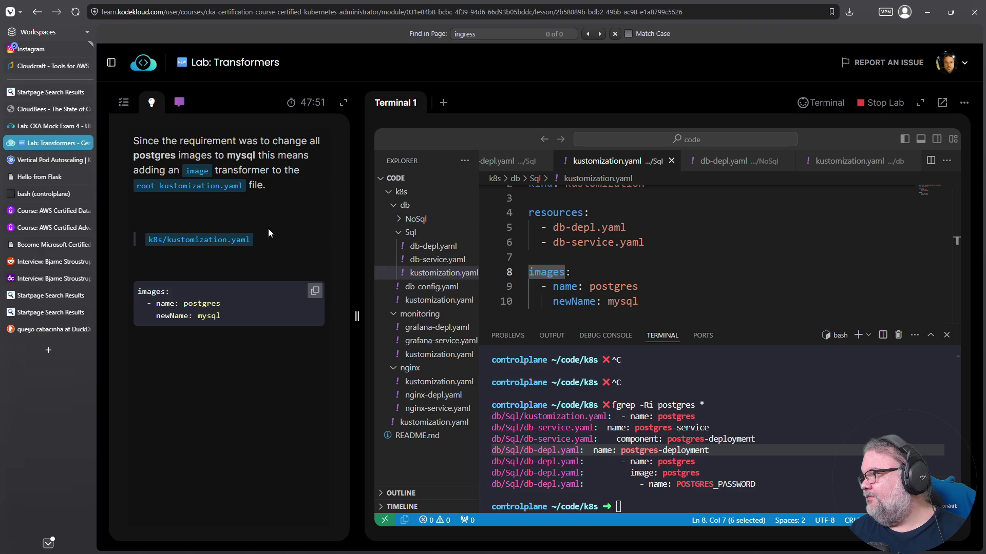
drag(639, 302, 498, 272)
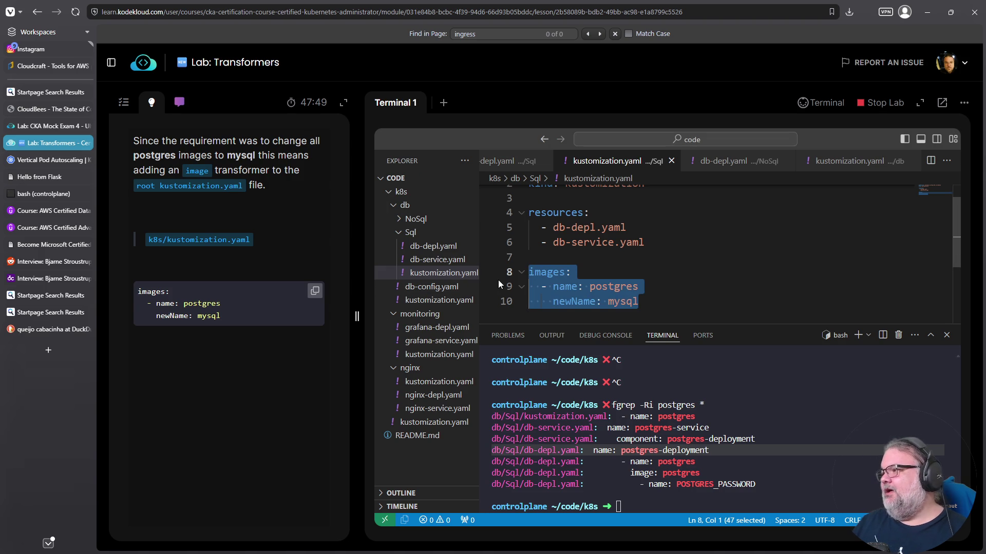
- Move the images block to the end of k8s/kustomization.yaml, pass question 6, and advance to question 7
key(ctrl+x)
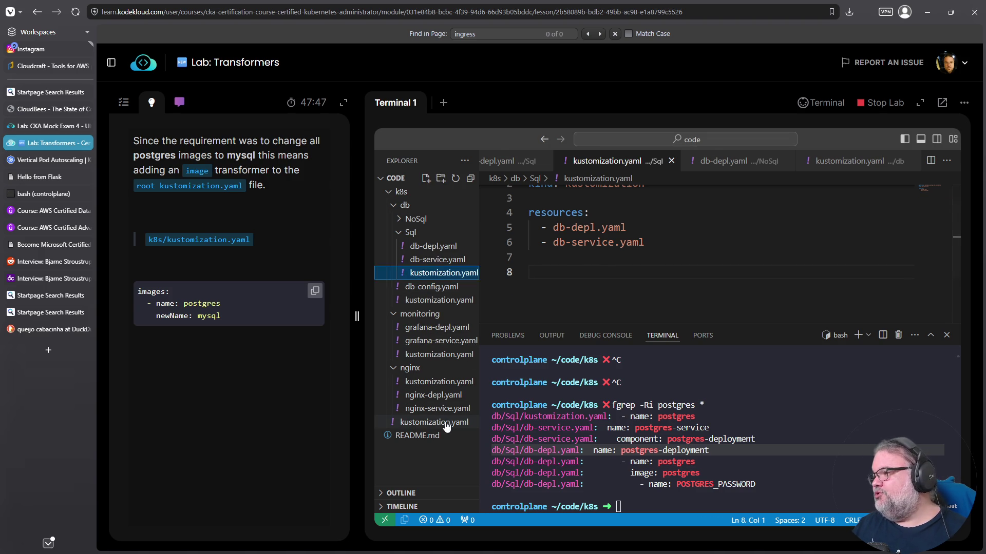
click(433, 422)
click(608, 288)
key(ctrl+v)
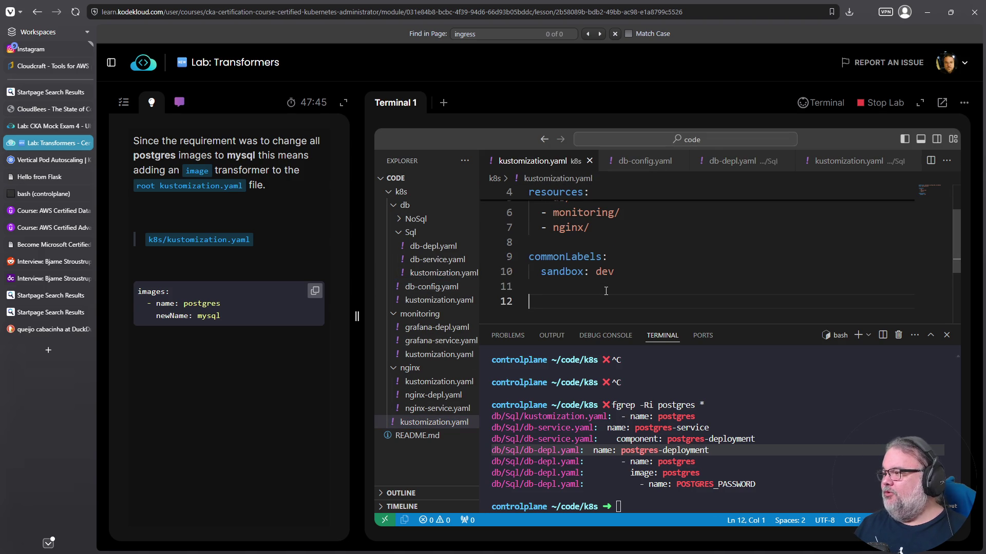
click(123, 102)
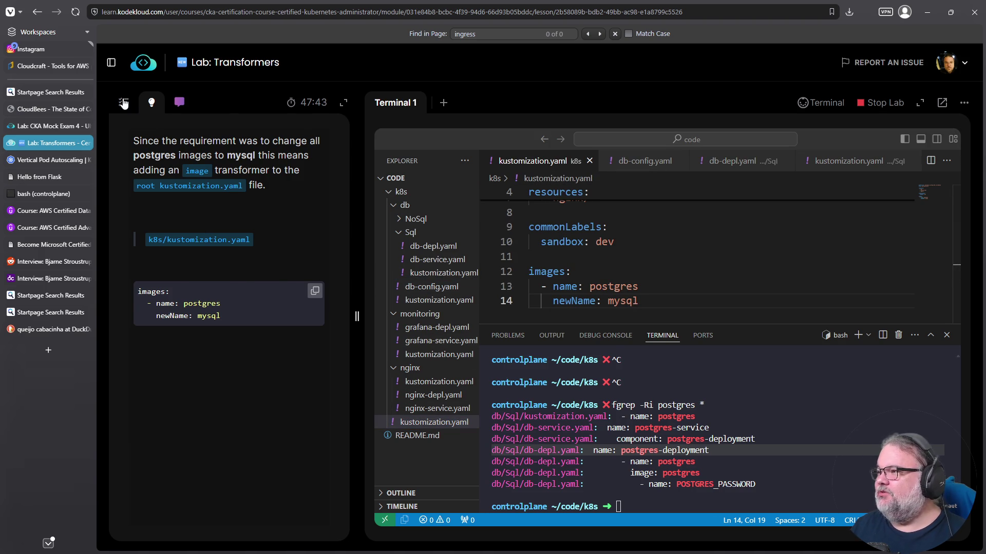
click(206, 257)
click(226, 252)
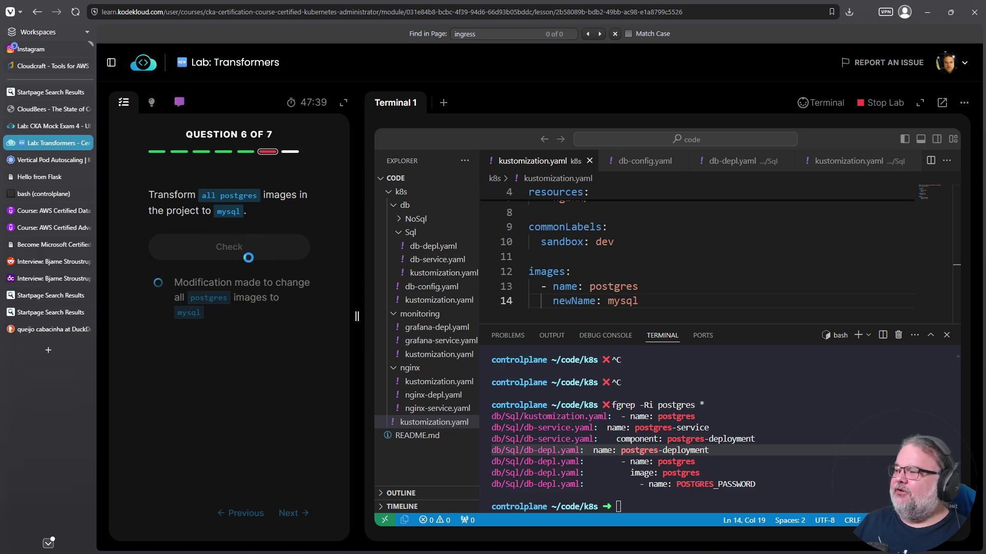
click(232, 280)
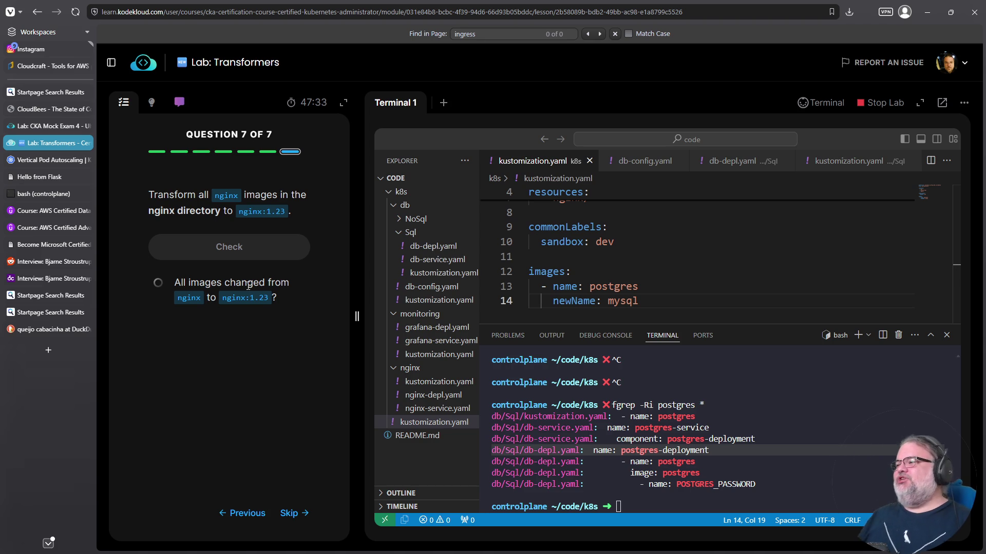
- Duplicate the images block in the root kustomization.yaml
mouse_move(639, 301)
mouse_down()
mouse_move(531, 287)
mouse_move(529, 272)
mouse_up()
key(ctrl+c)
click(641, 300)
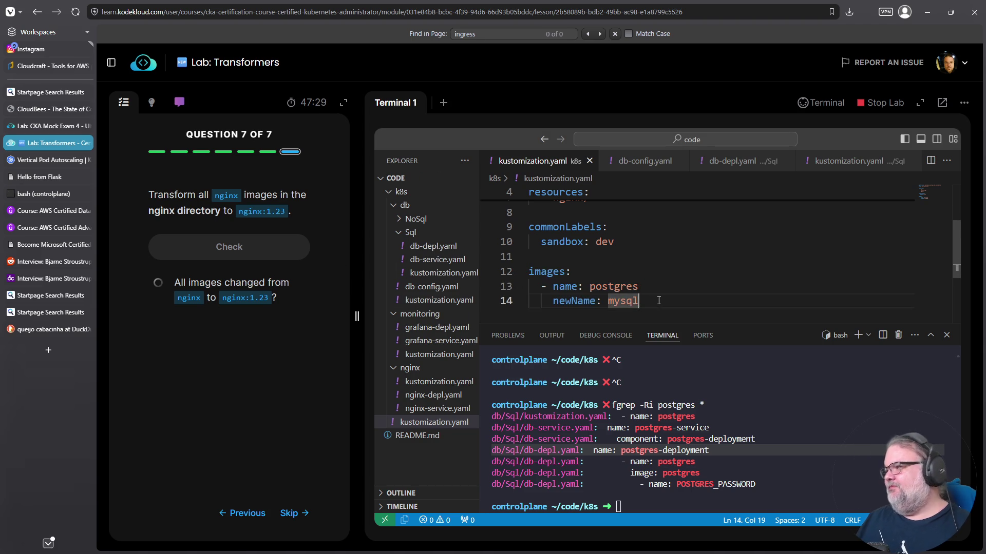
key(Return)
key(Return)
key(ctrl+v)
- Edit the copy to name nginx with newName nginx:1.23, then check question 7
key(Up)
key(Left)
key(Left)
key(Left)
text(mn)
key(BackSpace)
key(BackSpace)
text(nginx)
key(shift+End)
key(Delete)
key(Down)
key(Left)
key(Left)
key(shift+End)
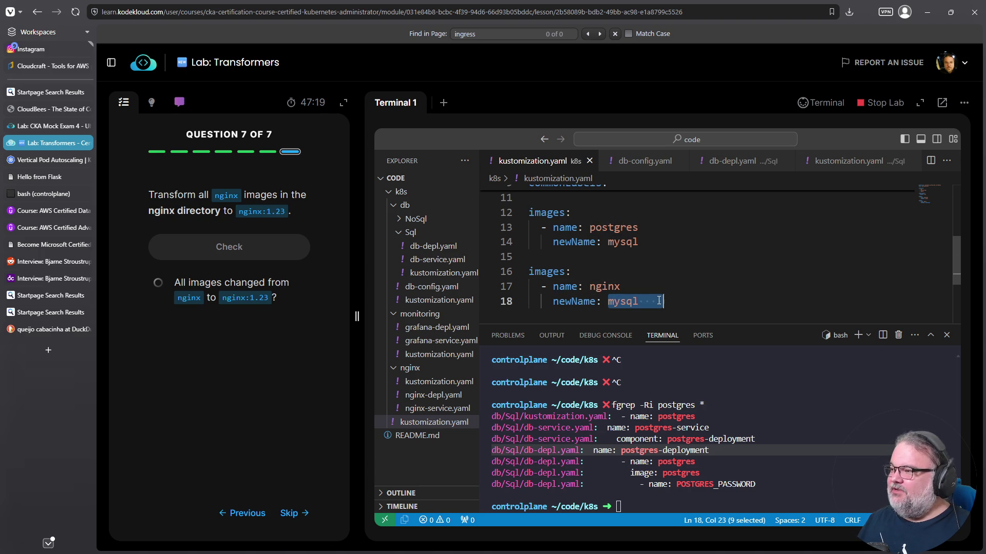
text(nginx:1)
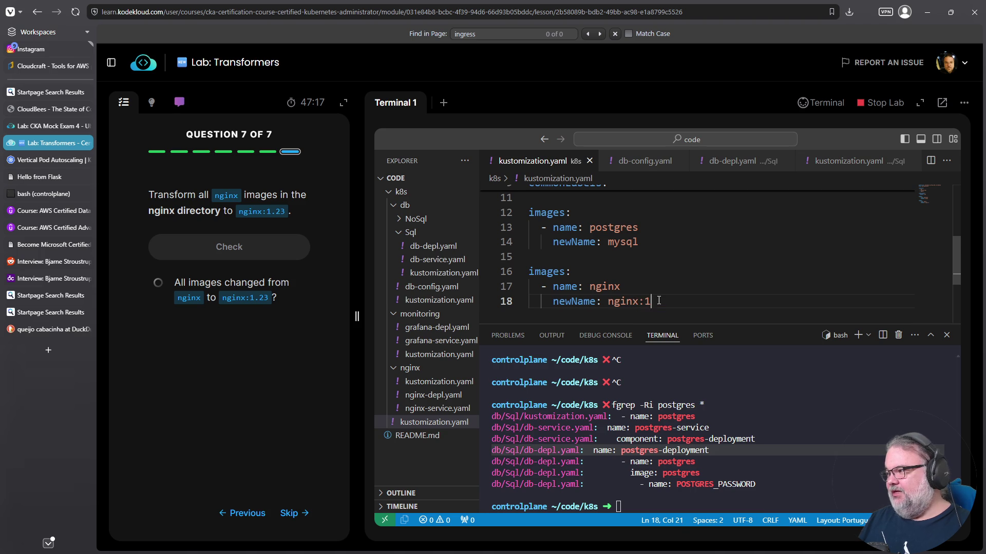
text(.23)
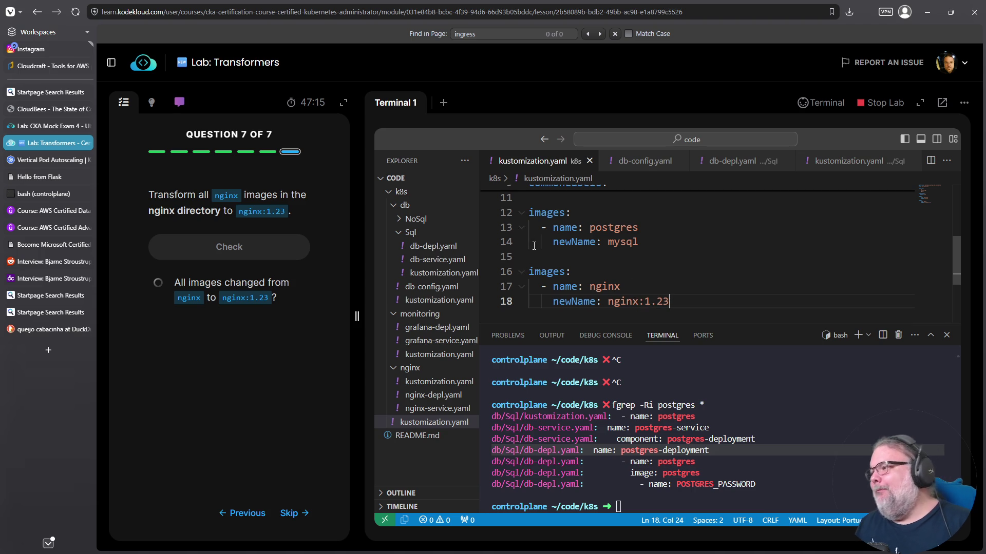
click(267, 249)
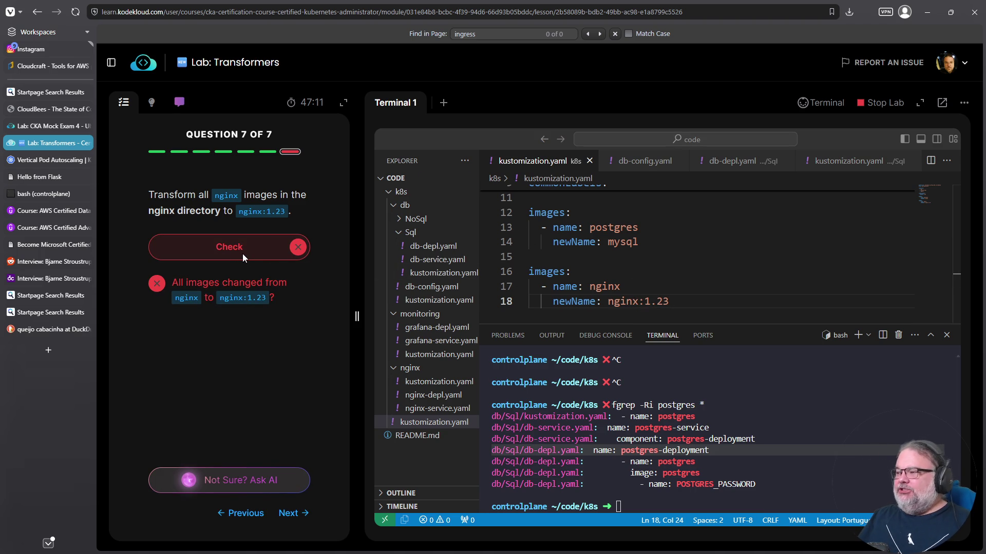
- Replace the :1.23 suffix with a separate newTag: "1.23" line and re-check question 7
click(639, 304)
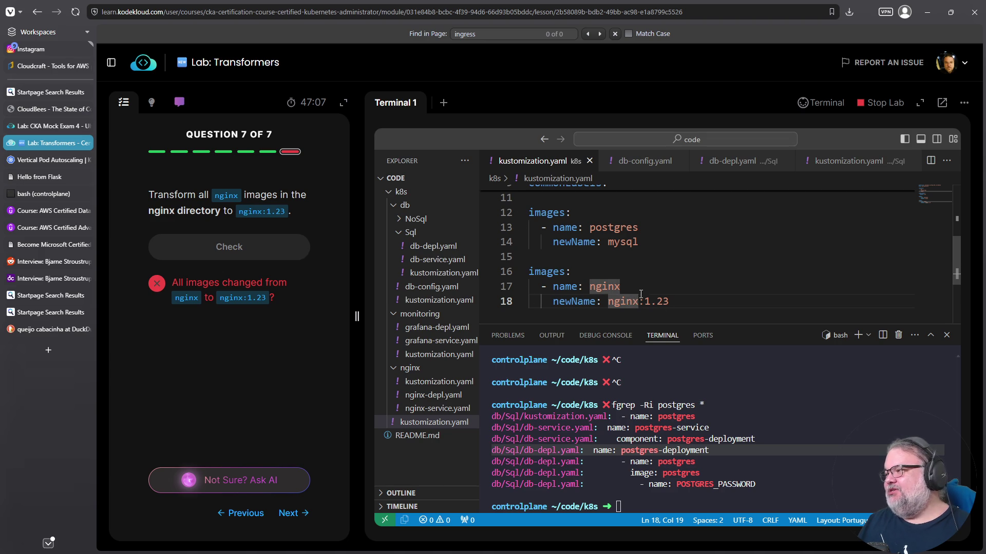
drag(643, 303, 672, 303)
key(BackSpace)
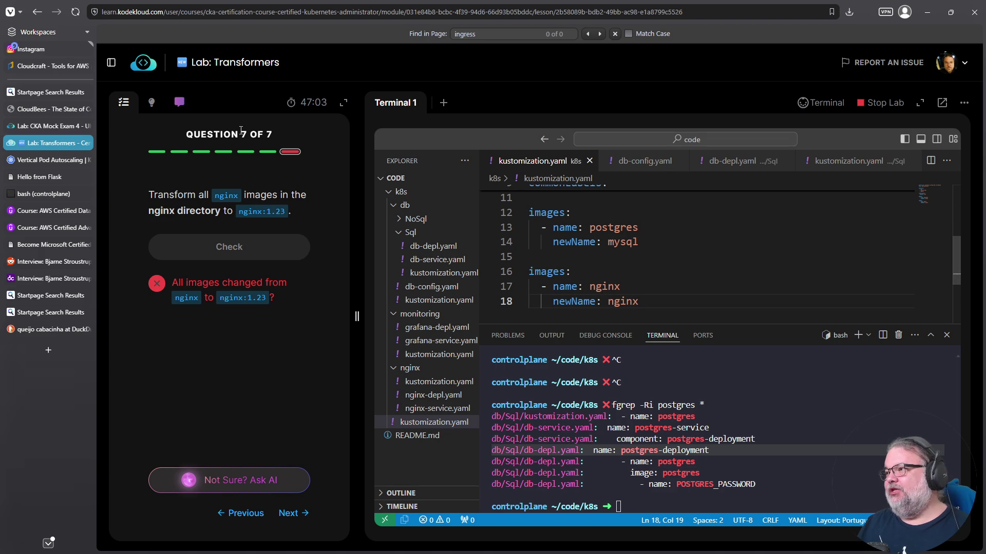
click(152, 102)
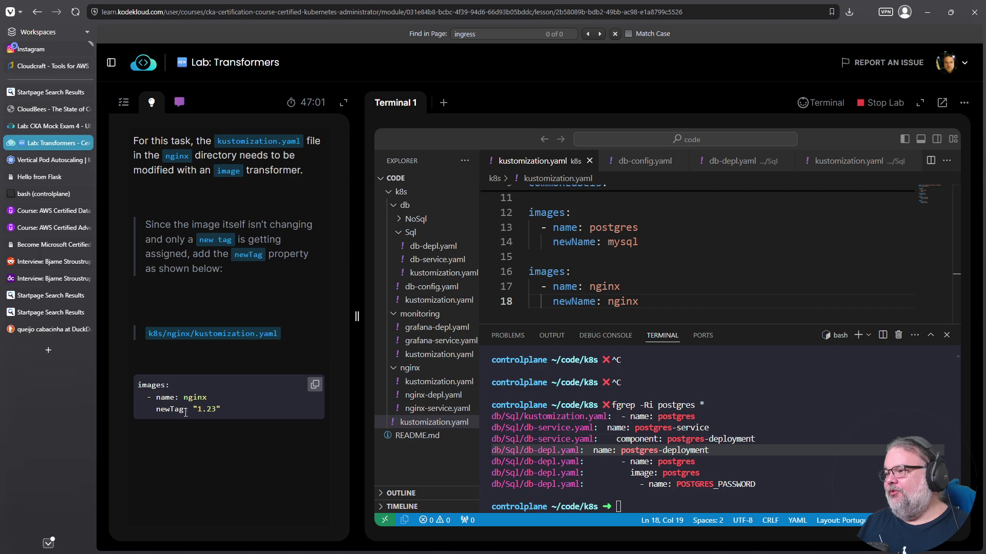
click(657, 301)
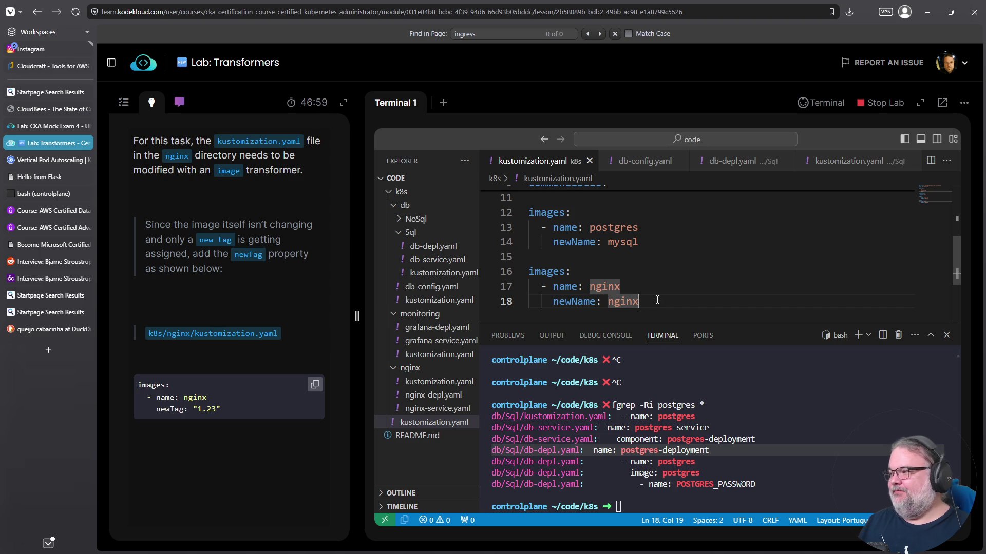
key(Return)
text(newTag: )
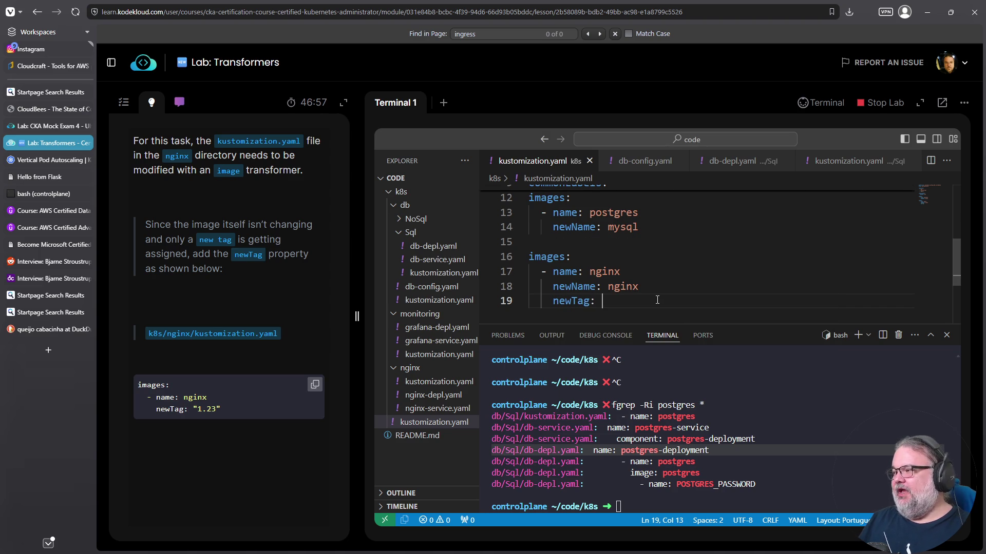
text("1.23")
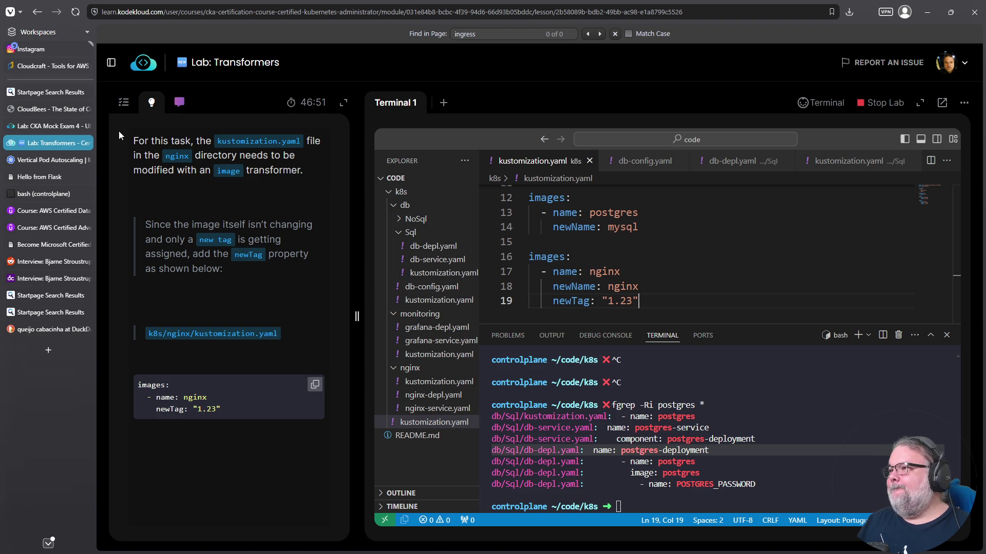
click(123, 102)
click(235, 248)
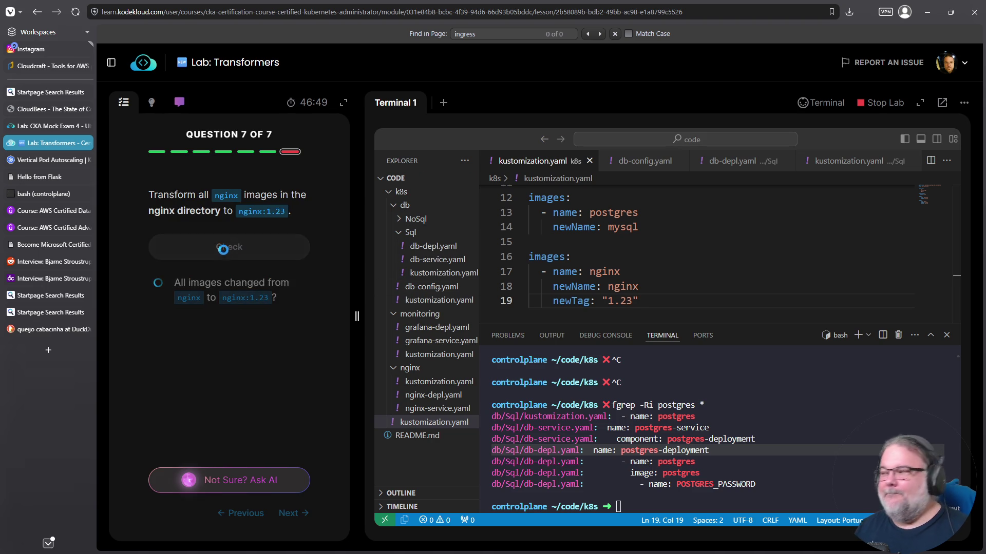
- Move the nginx images block from the root kustomization.yaml into nginx/kustomization.yaml
click(658, 306)
click(591, 272)
click(522, 272)
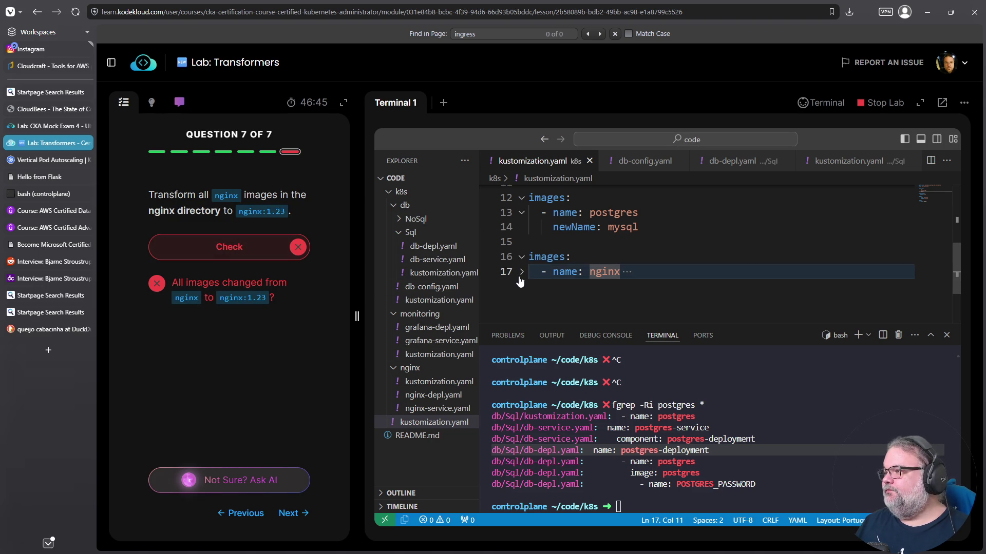
click(553, 272)
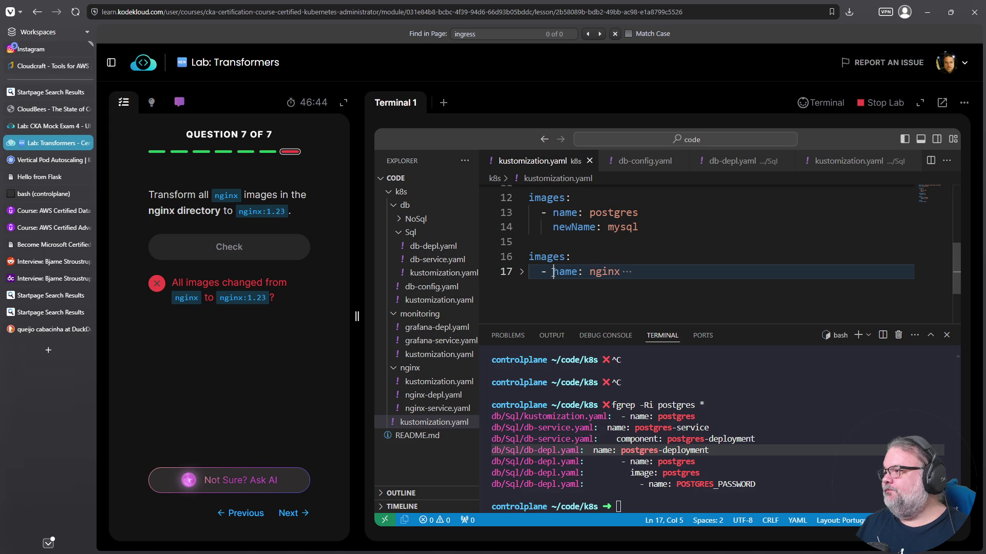
click(521, 271)
click(152, 102)
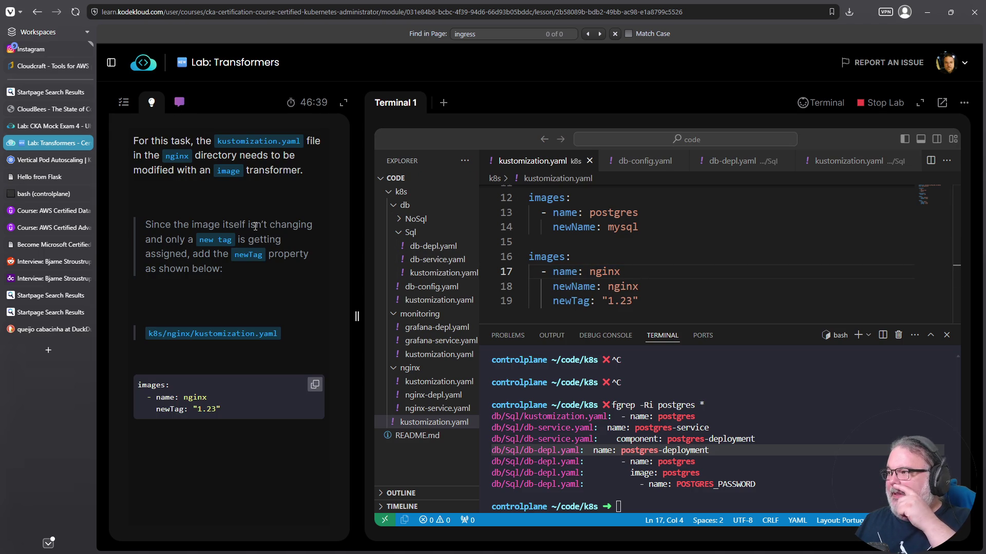
mouse_move(640, 302)
mouse_down()
mouse_move(528, 272)
mouse_move(513, 257)
mouse_up()
key(Delete)
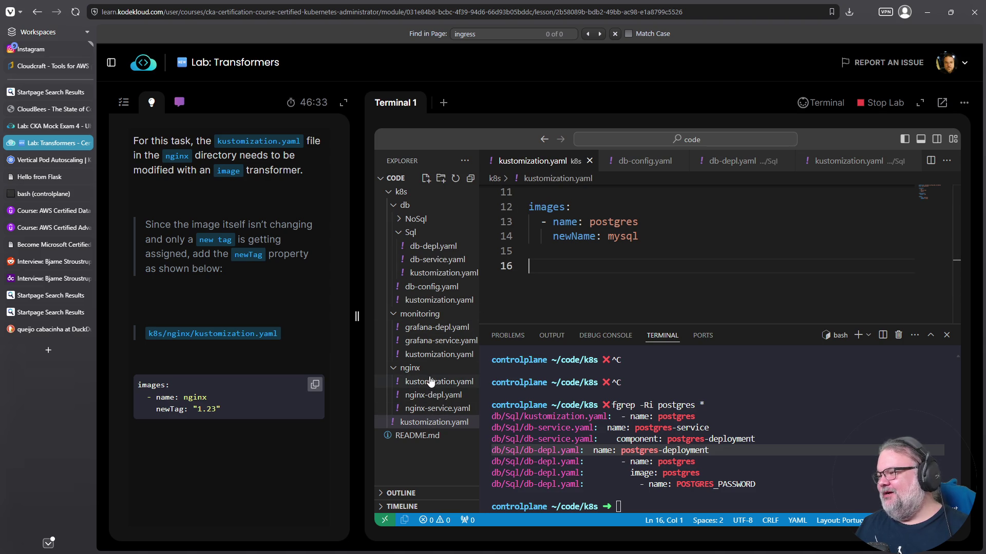
click(410, 381)
click(689, 303)
key(Return)
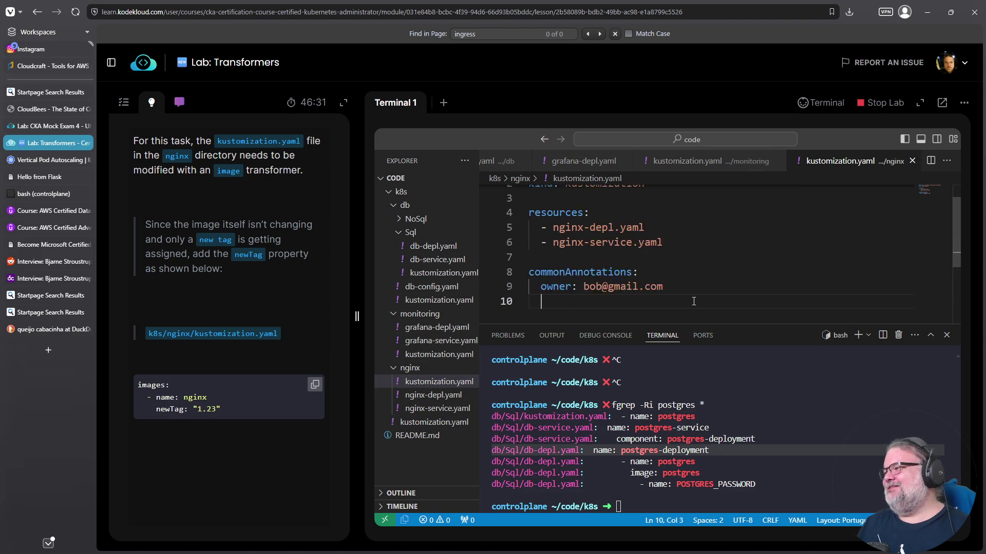
key(ctrl+v)
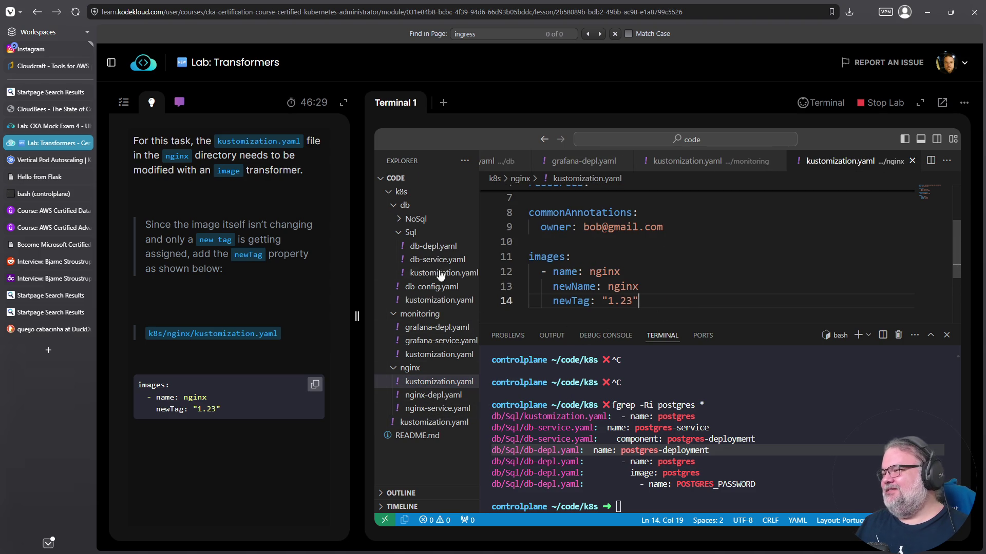
- Check question 7, finish the lab, and show the course outline
click(157, 105)
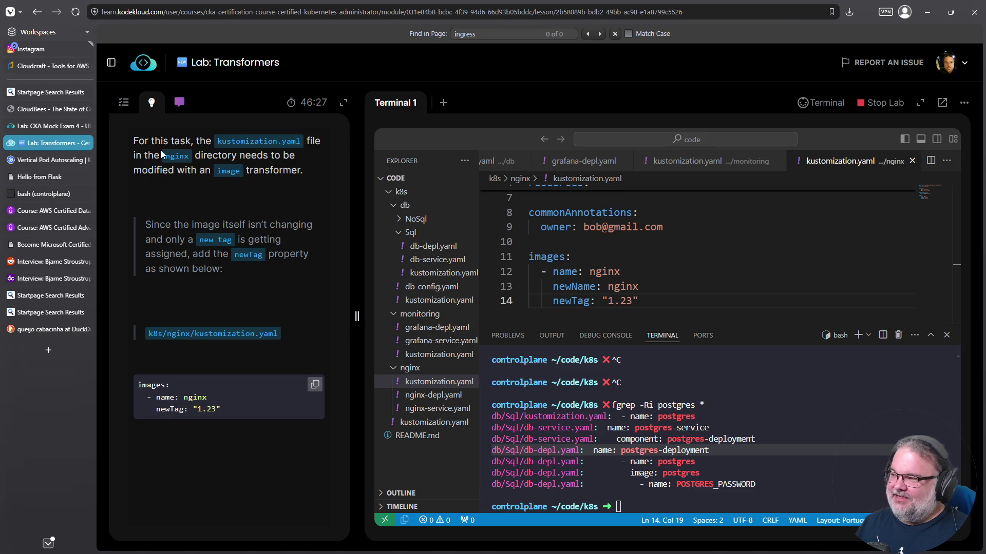
click(123, 102)
click(205, 250)
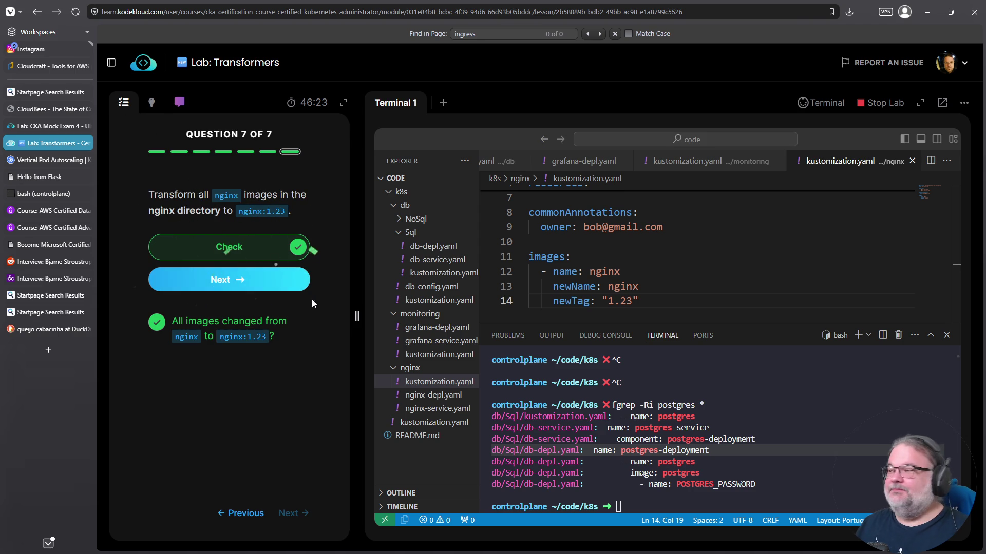
click(271, 278)
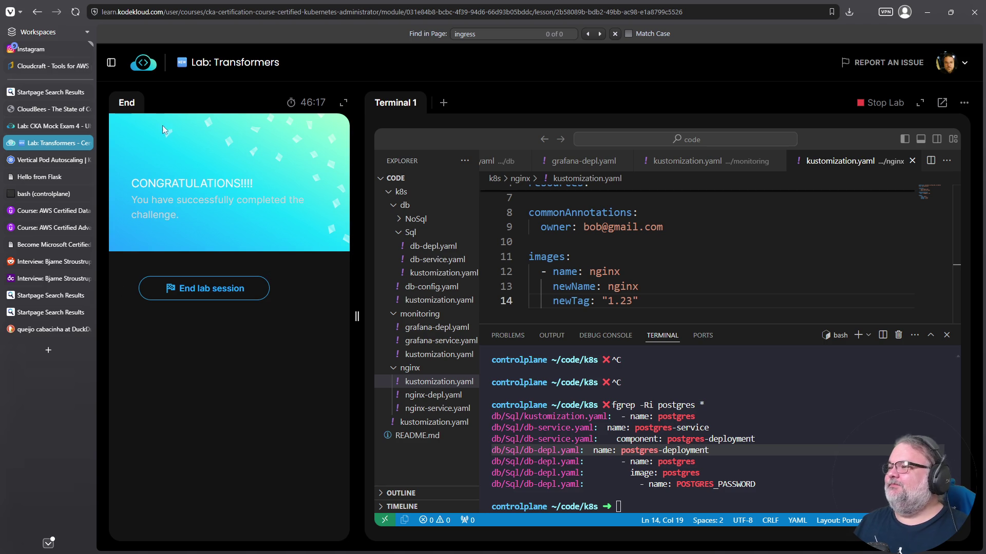
click(111, 63)
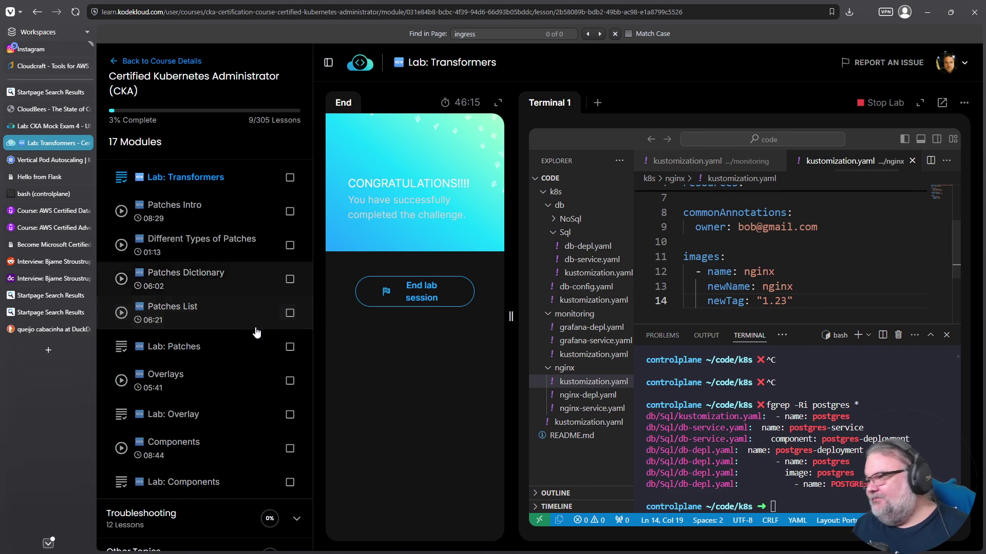
- Find Lab: Patches in the course lesson list, open it and start its lab
scroll(257, 333, up, 3)
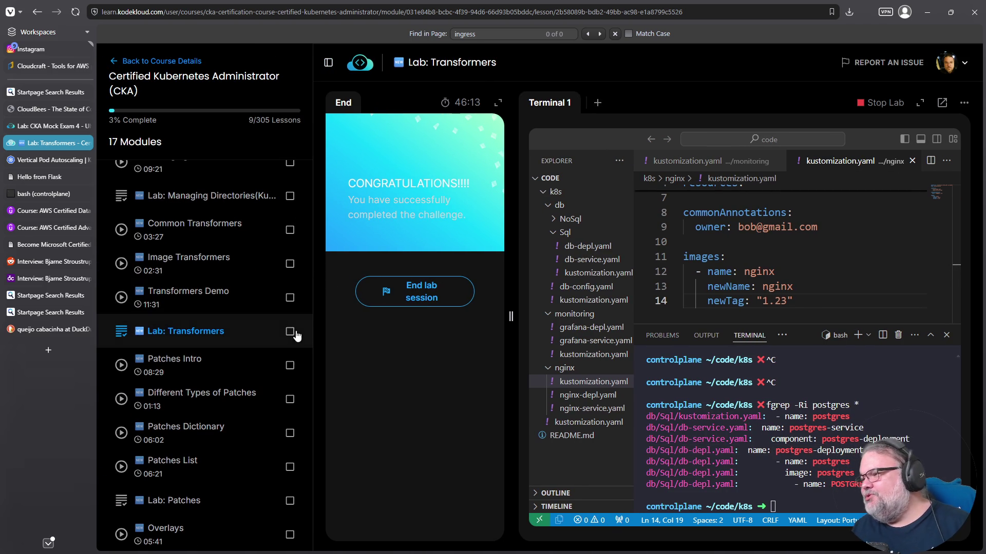
scroll(205, 345, down, 2)
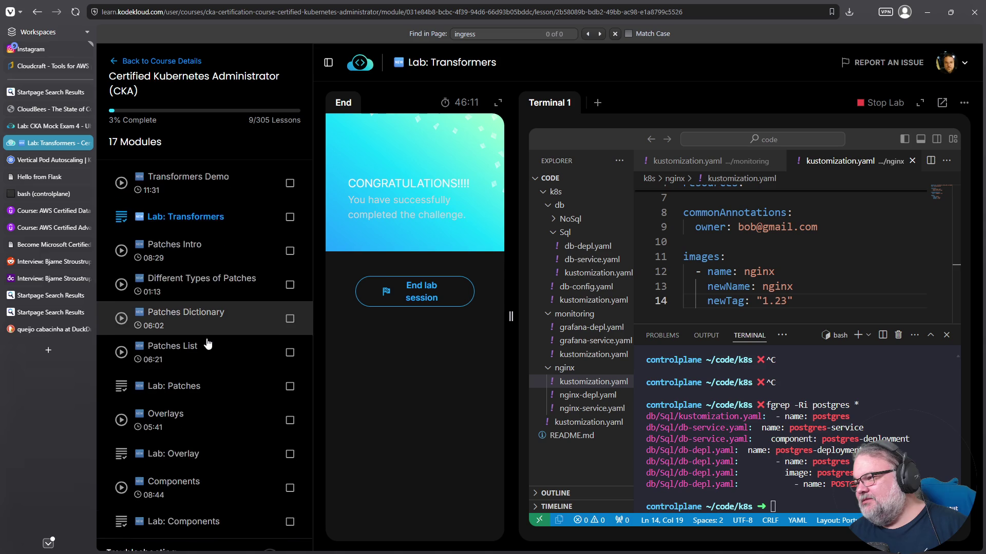
scroll(207, 345, down, 2)
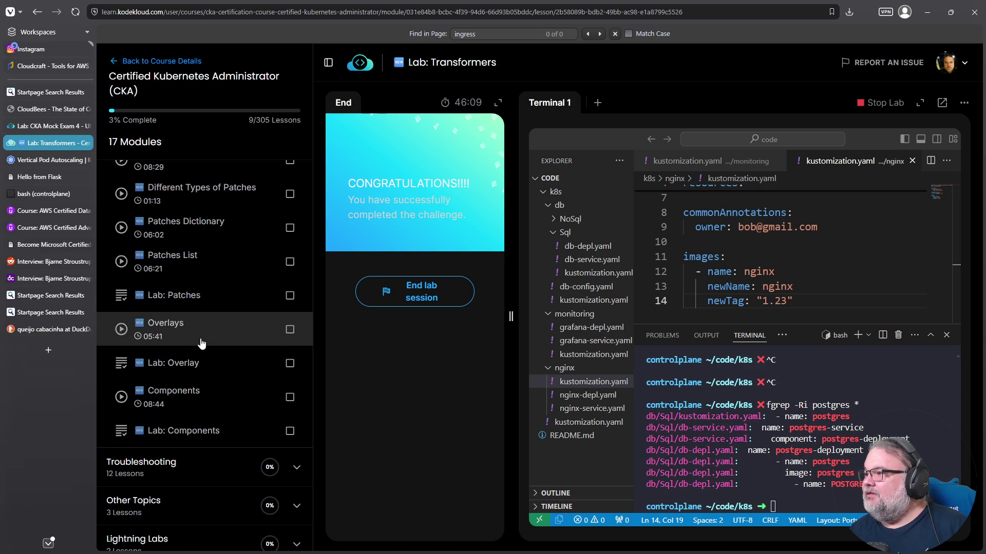
scroll(202, 344, up, 1)
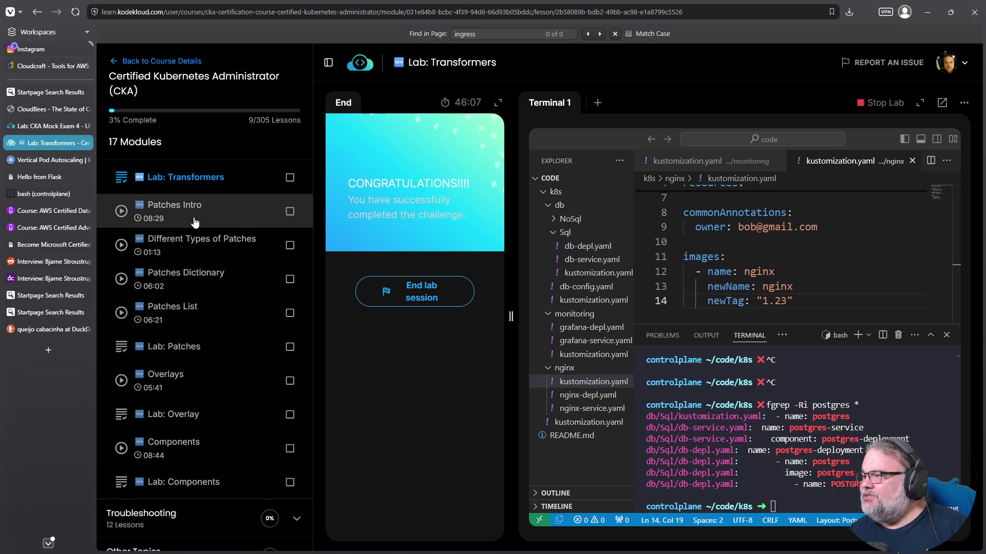
click(188, 344)
click(560, 294)
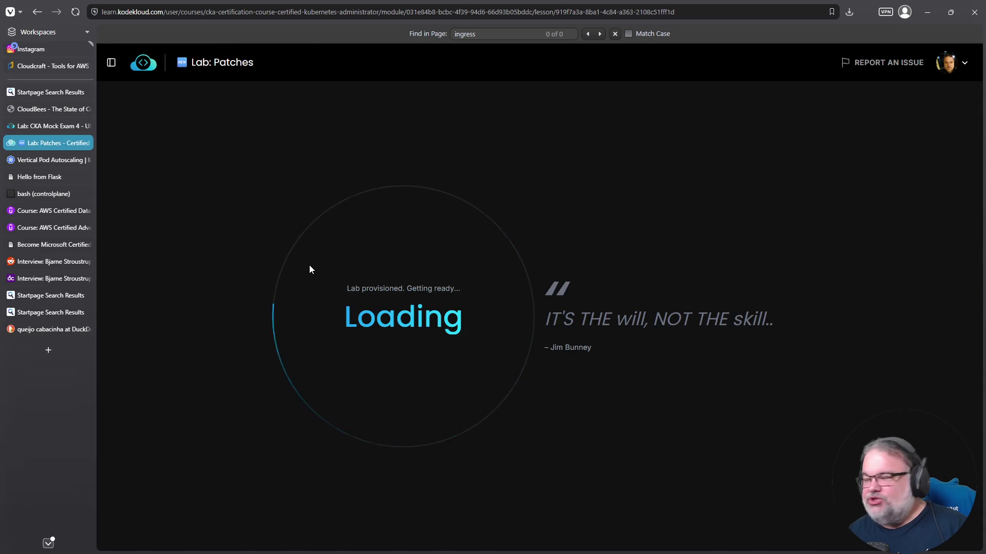
- End the previous lab session, reload the page with F5, and start the Patches lab
click(480, 351)
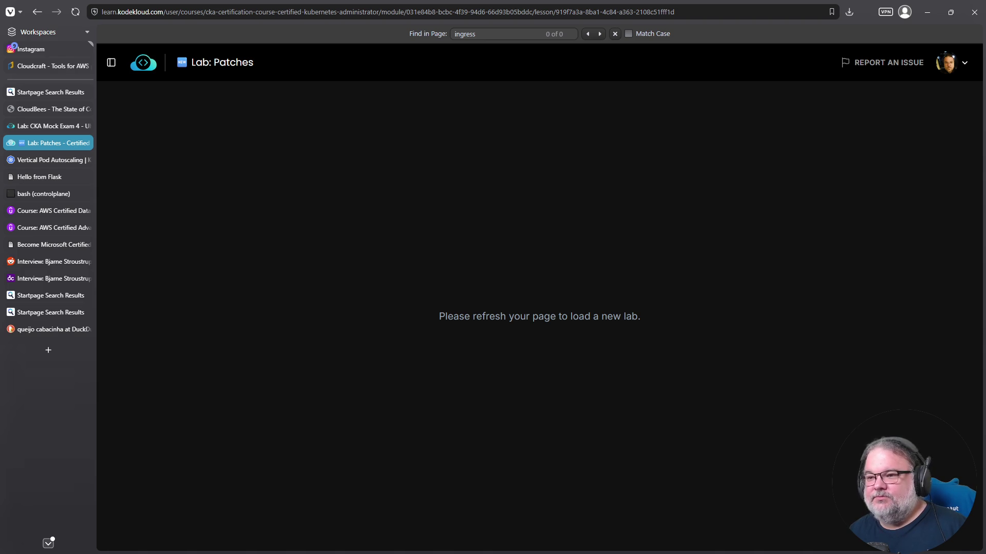
drag(550, 317, 556, 316)
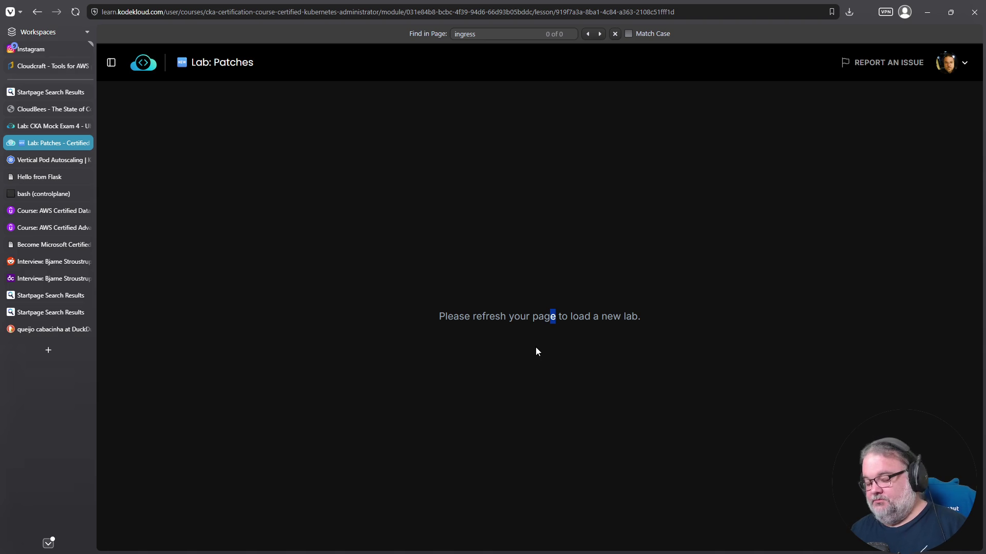
key(F5)
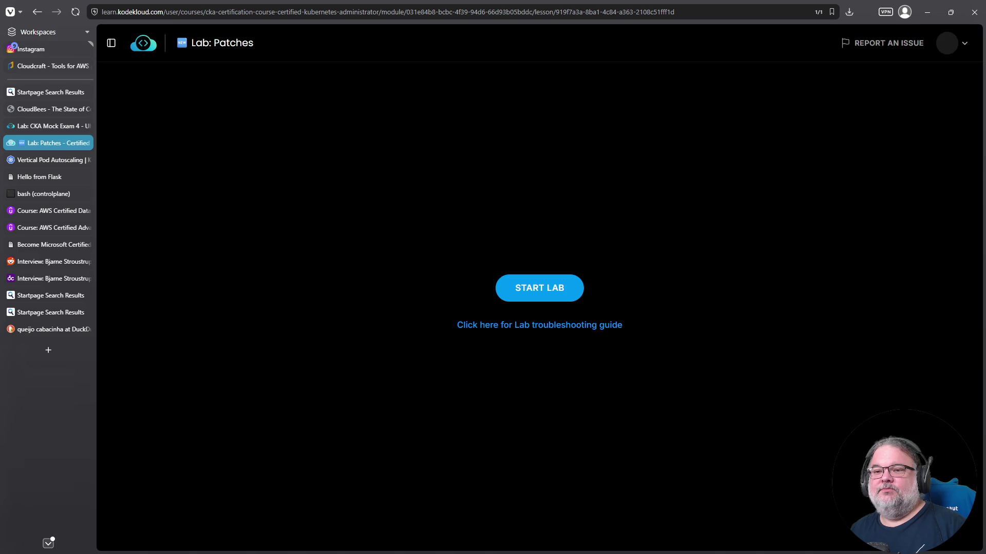
click(550, 299)
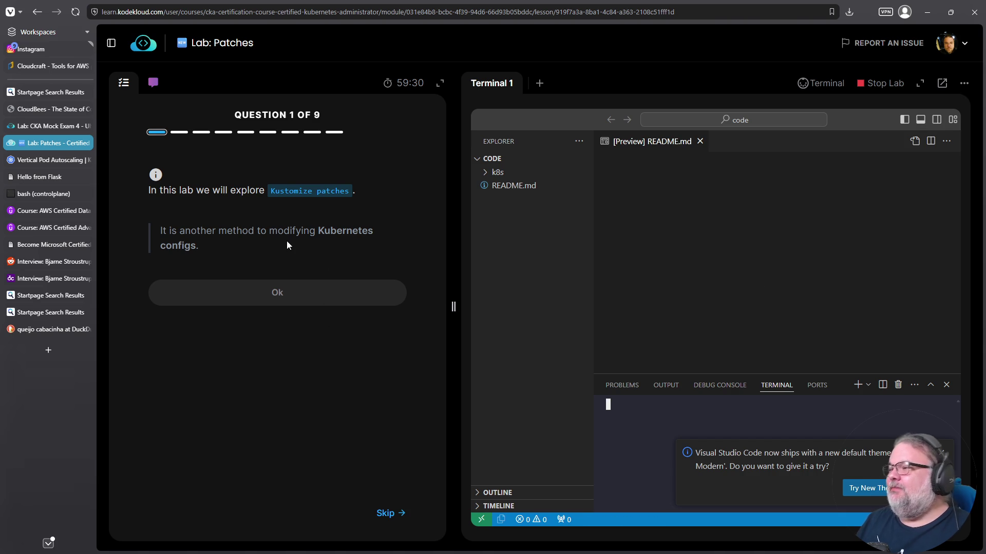
- Acknowledge questions 1 and 2, dismiss the theme notice, and widen the editor panel
click(287, 292)
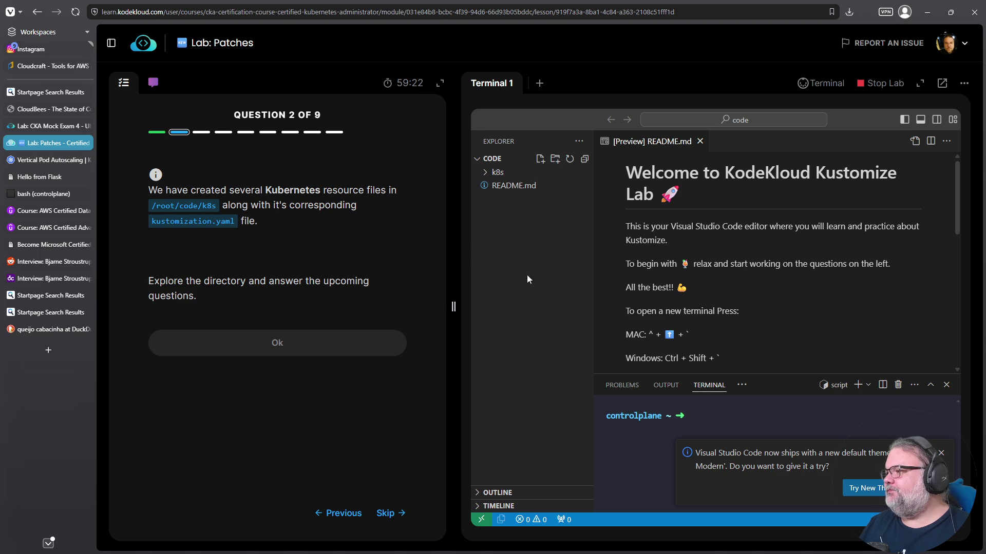
click(941, 454)
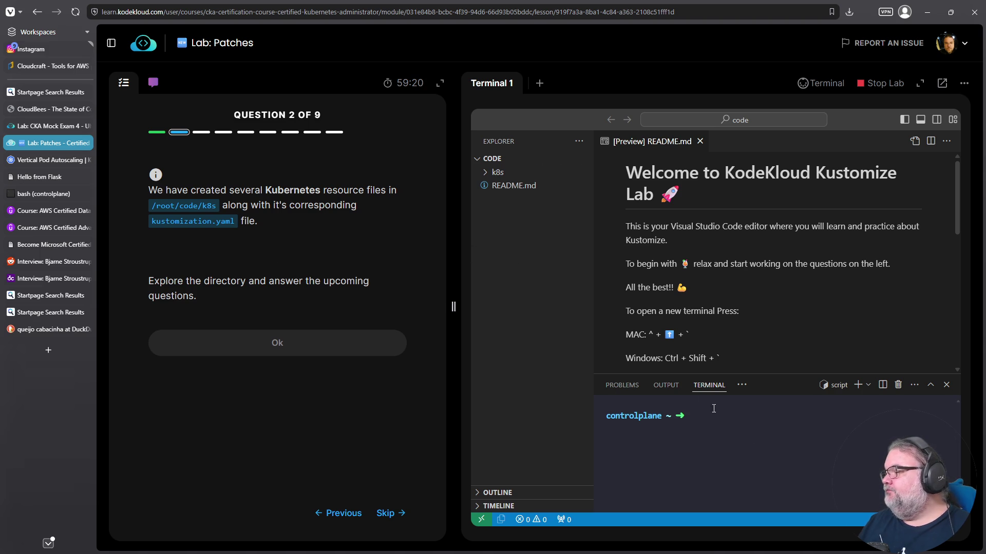
drag(453, 307, 331, 306)
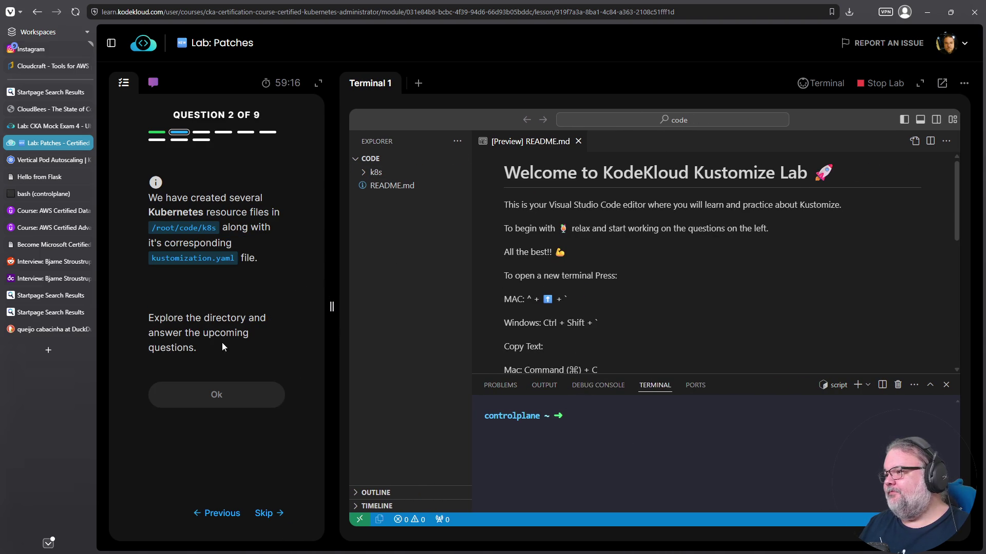
click(216, 395)
- Open code/k8s/nginx-depl.yaml, check its replicas value, and answer 1 nginx pod
click(362, 160)
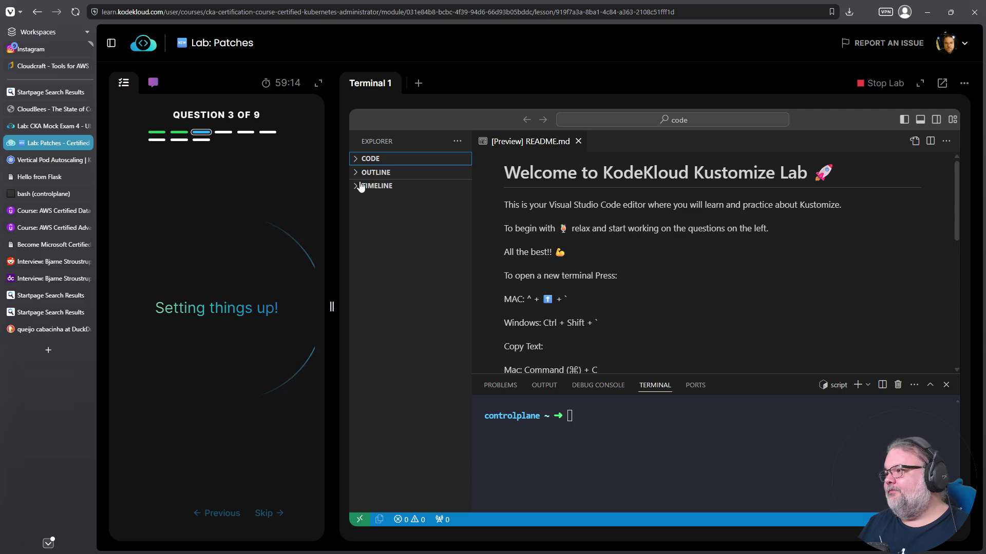
click(359, 158)
click(365, 171)
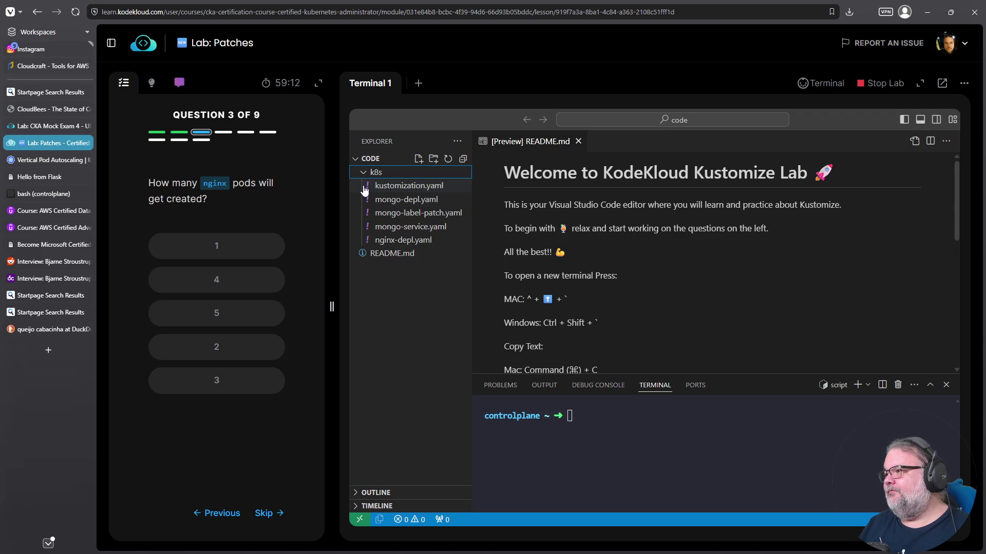
click(399, 242)
double_click(573, 248)
triple_click(573, 248)
click(239, 242)
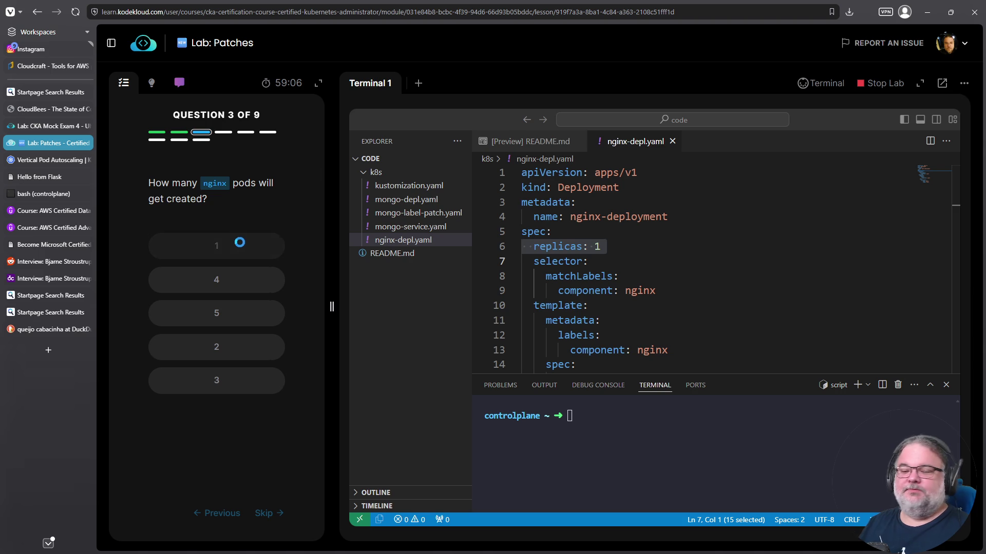
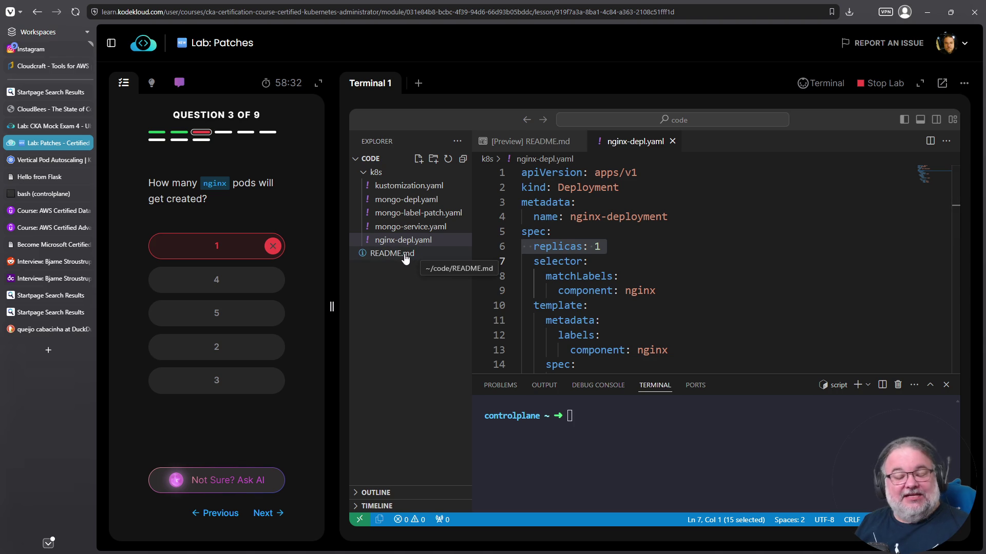
- Read the nginx pod-count question and locate the replicas patch block in kustomization.yaml
mouse_move(154, 185)
mouse_down()
mouse_move(190, 186)
mouse_move(233, 207)
mouse_up()
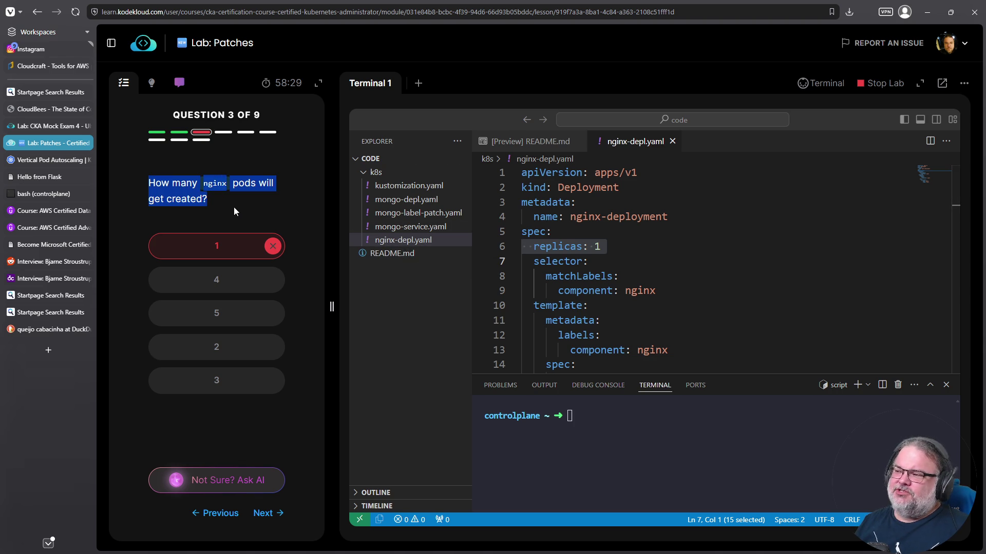
click(554, 249)
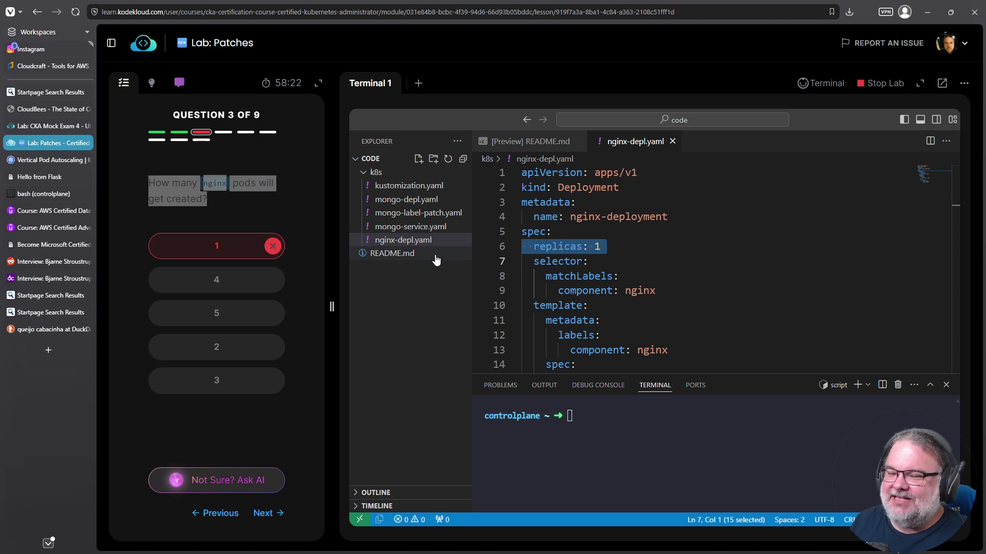
click(396, 194)
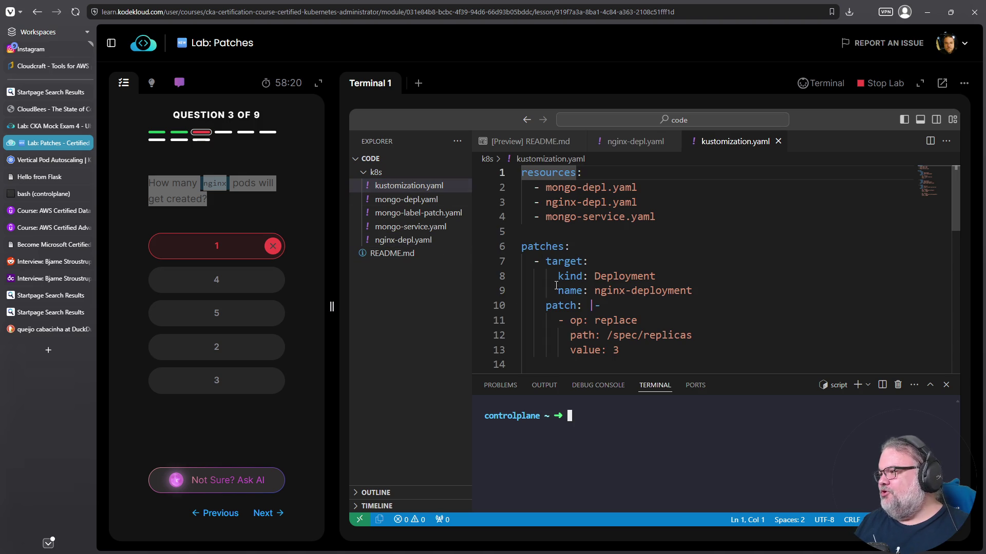
drag(619, 351, 513, 307)
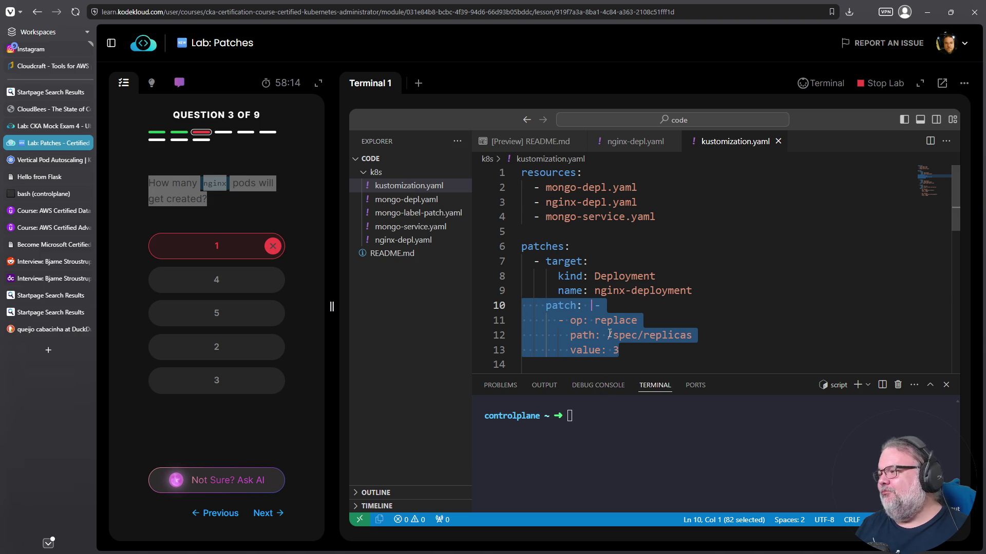
scroll(612, 308, down, 1)
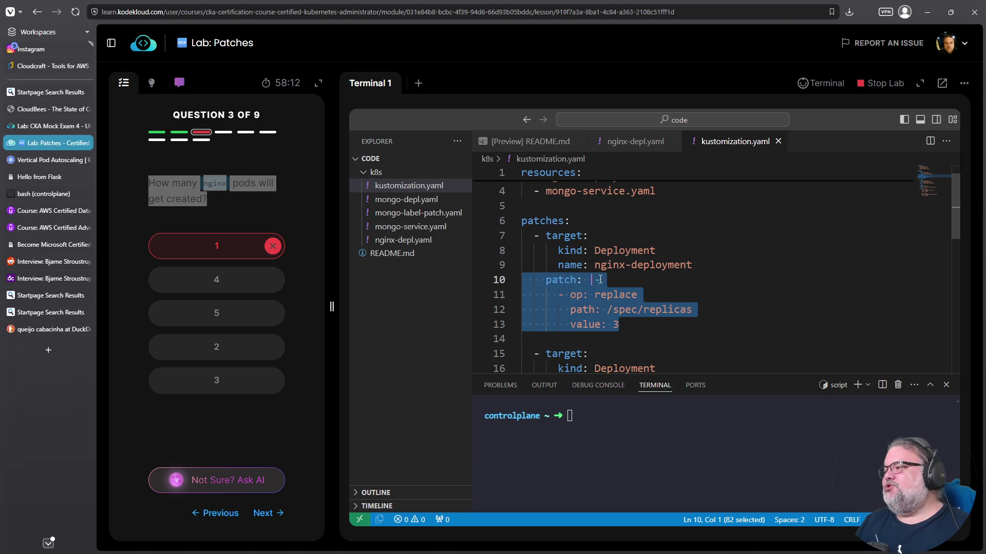
scroll(603, 287, down, 2)
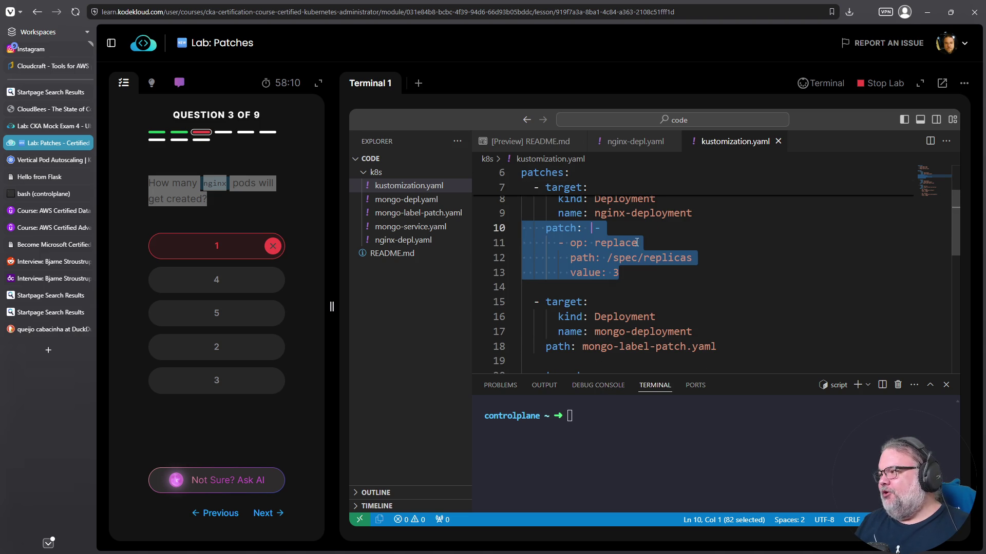
- Inspect the patch's replace operation on the /spec/replicas path
click(585, 264)
key(Up)
key(Right)
key(Right)
key(ctrl+shift+Right)
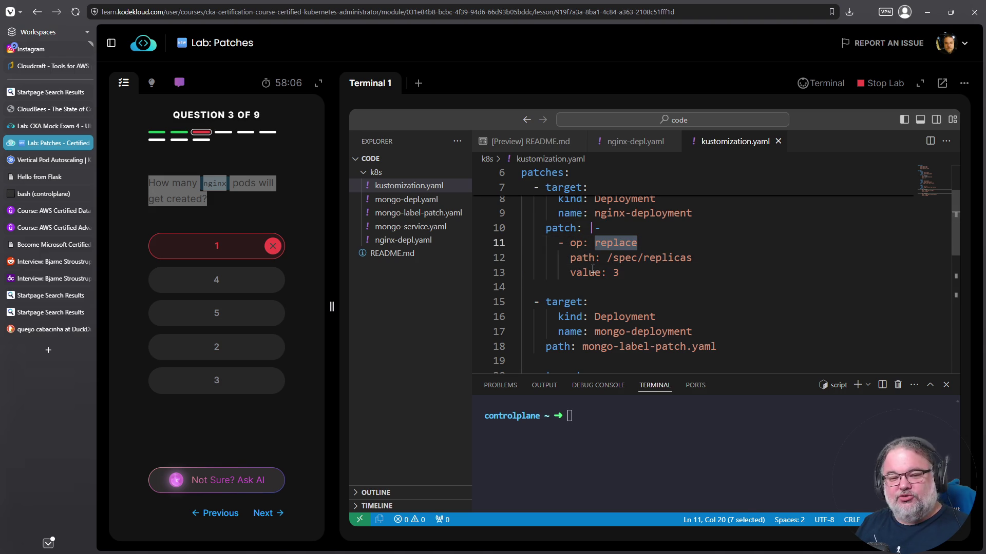
click(608, 258)
key(ctrl+shift+Right)
key(ctrl+shift+Right)
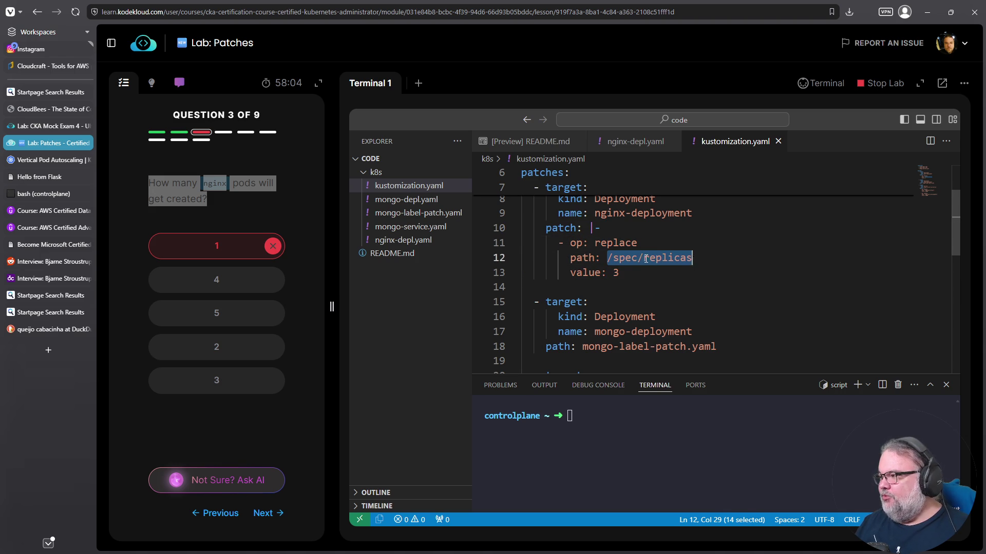
- Compare against nginx-depl.yaml, confirm the nginx-deployment target, and answer question 3 with 3 pods
click(403, 240)
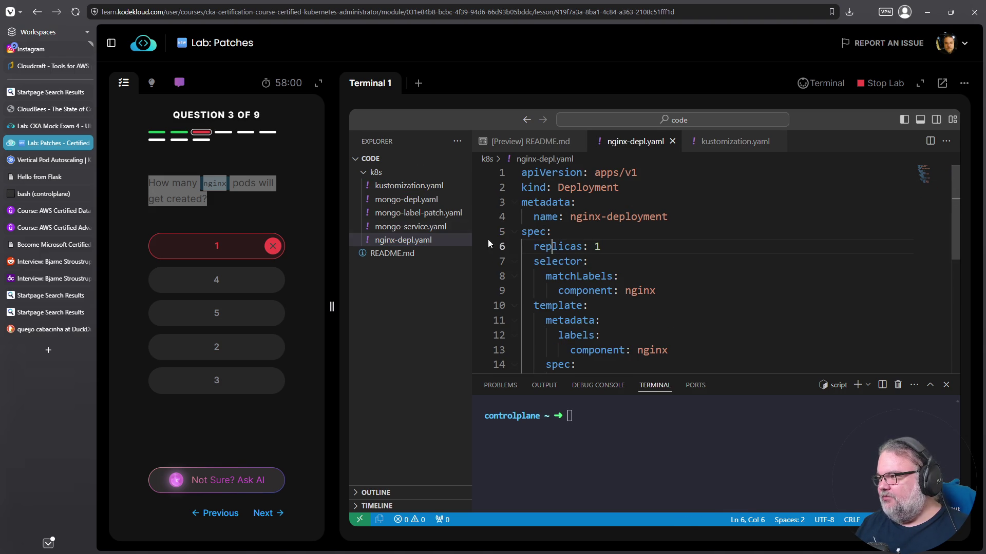
click(409, 185)
drag(607, 272, 621, 272)
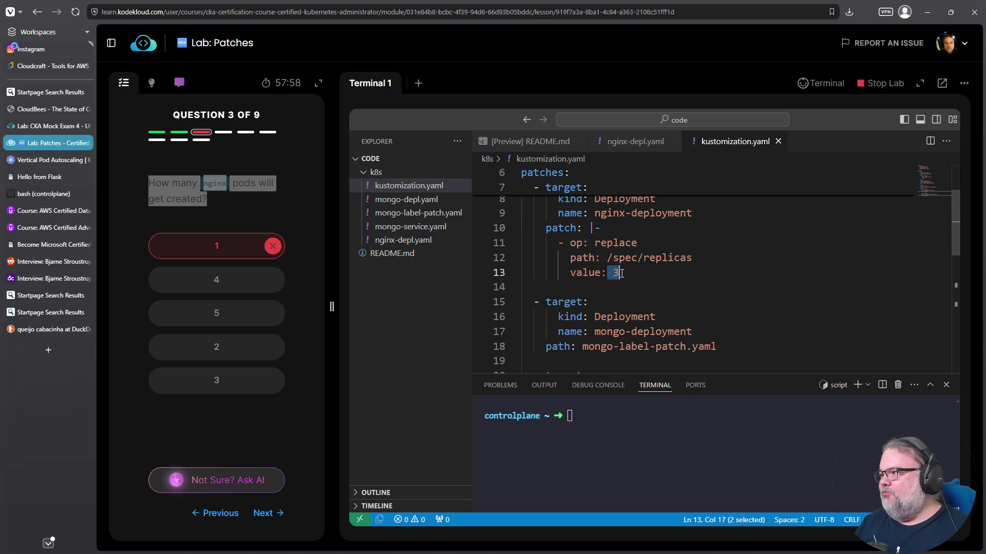
scroll(554, 233, up, 1)
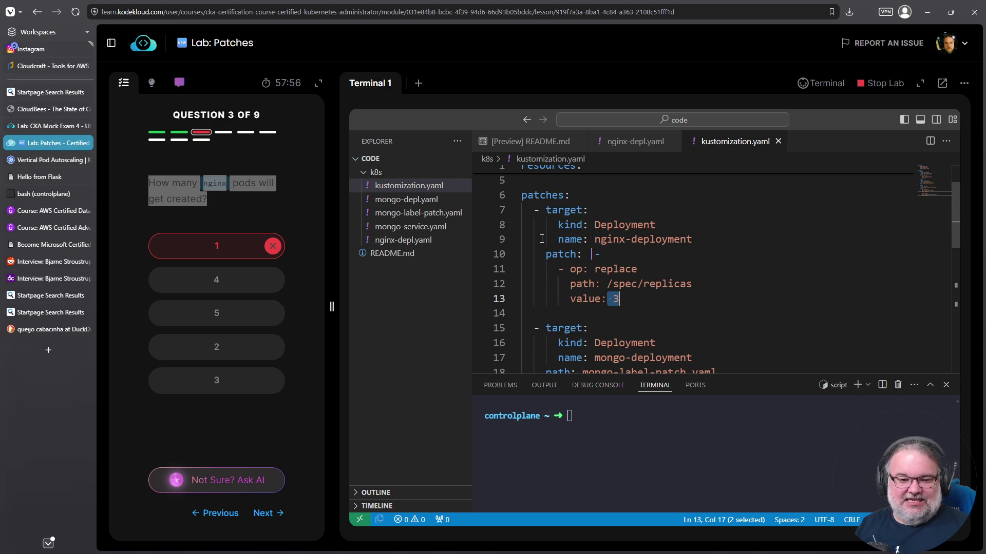
drag(618, 239, 669, 242)
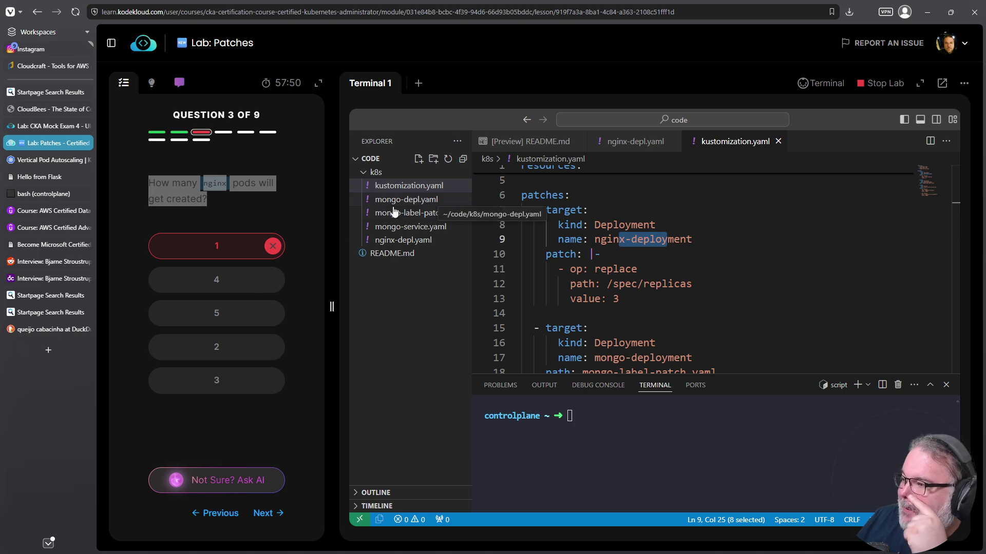
click(219, 373)
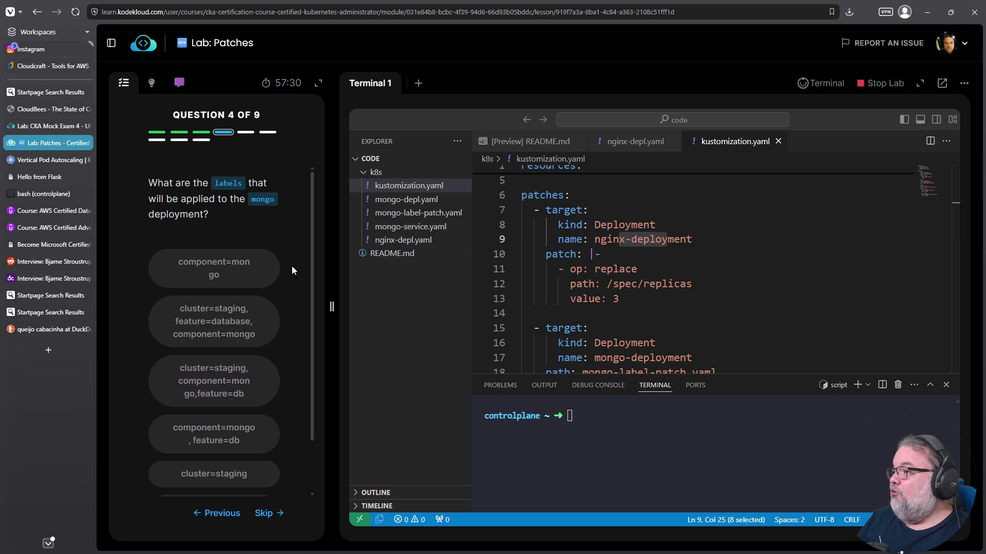
- Reread the replace /spec/replicas patch in kustomization.yaml, then open mongo-depl.yaml to check its labels
scroll(289, 268, down, 1)
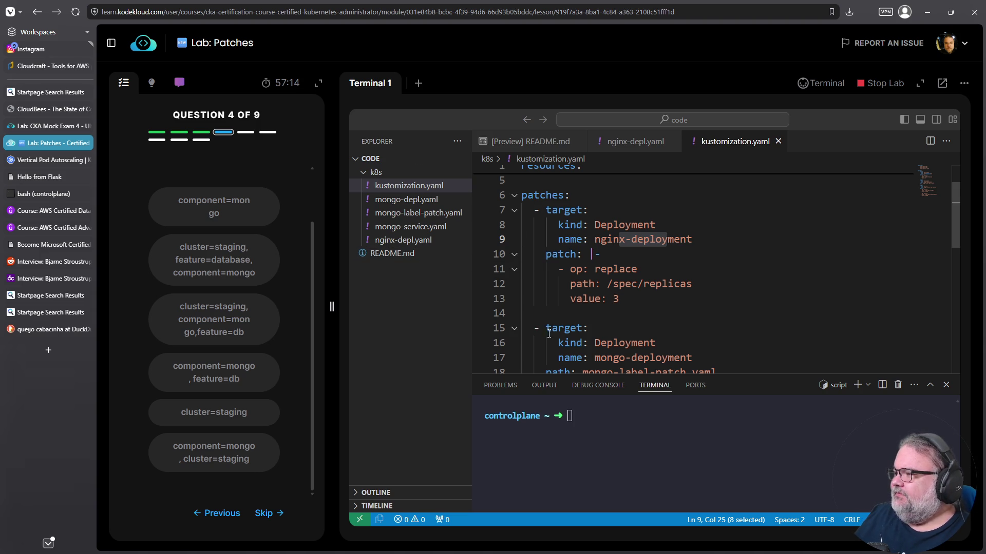
mouse_move(627, 303)
mouse_down()
mouse_move(545, 255)
mouse_move(510, 256)
mouse_up()
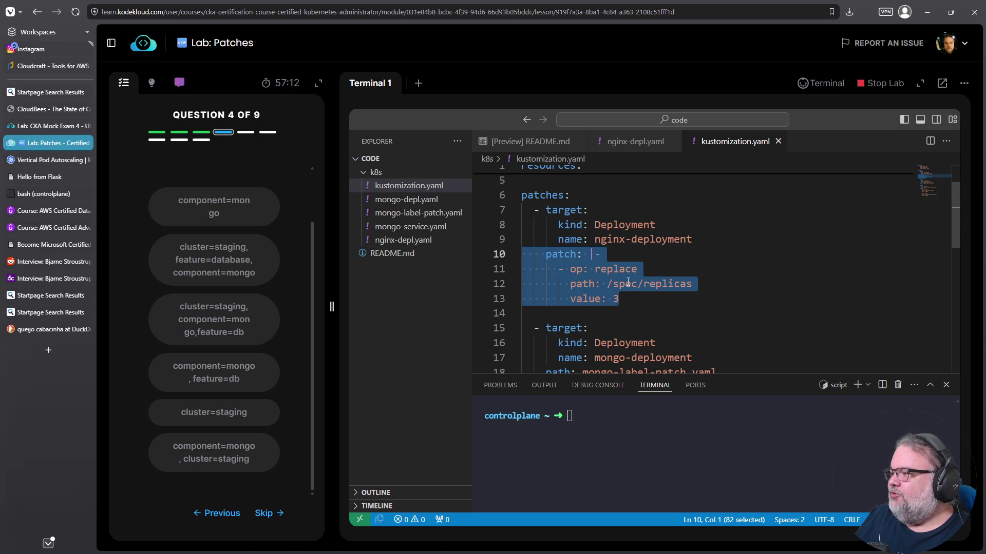
double_click(603, 271)
mouse_move(620, 299)
mouse_down()
mouse_move(513, 270)
mouse_move(516, 255)
mouse_up()
scroll(554, 214, up, 1)
double_click(542, 221)
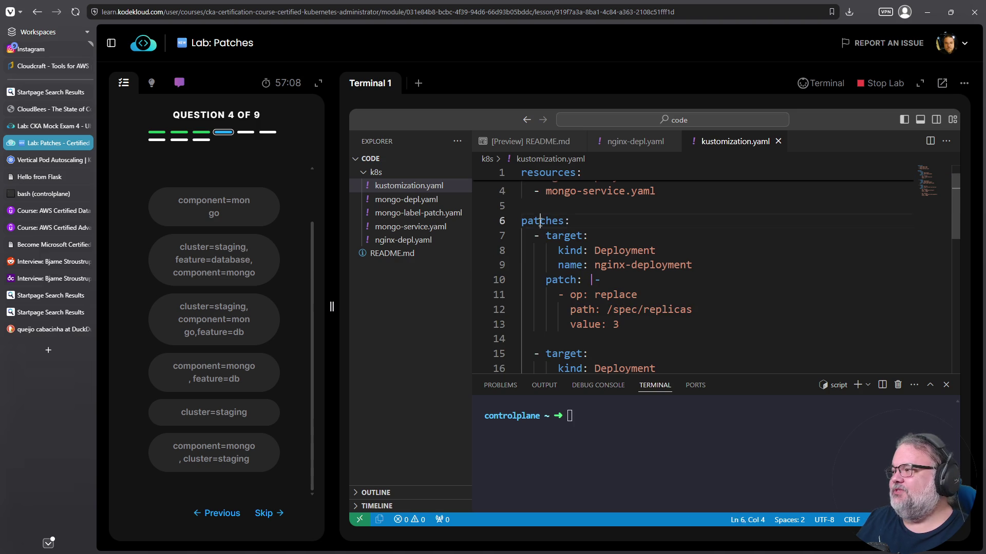
scroll(247, 367, up, 2)
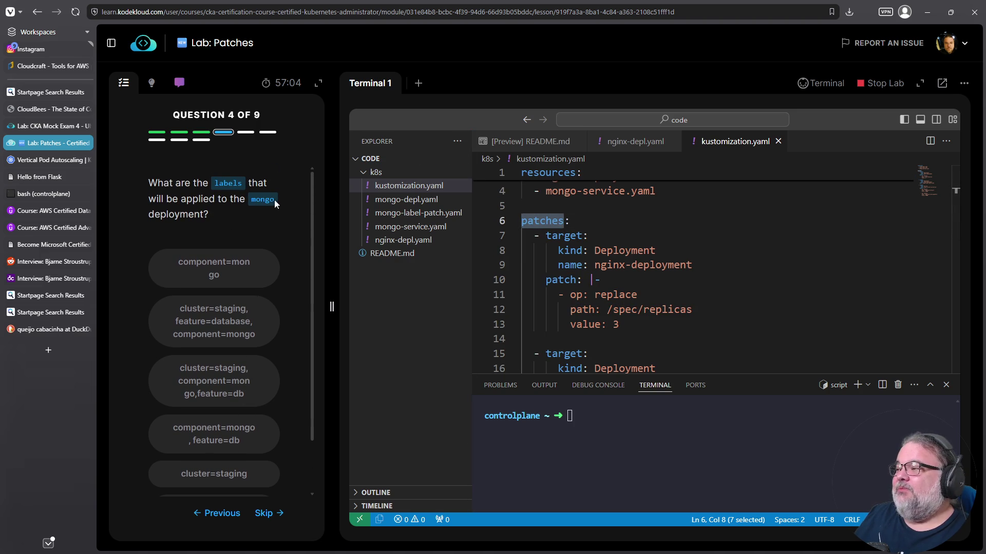
click(418, 201)
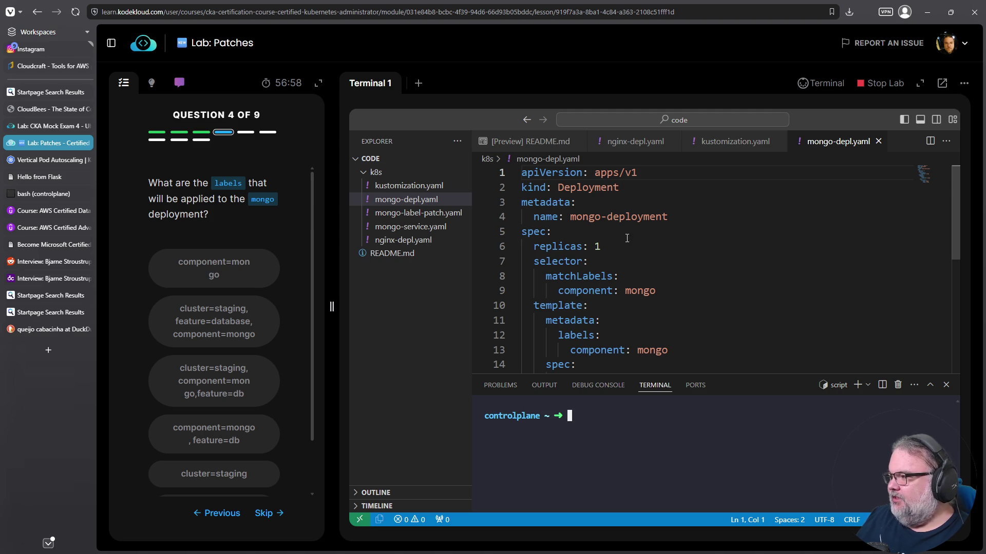
- Check the existing component: mongo label in mongo-depl.yaml
scroll(602, 262, down, 2)
drag(667, 299, 522, 285)
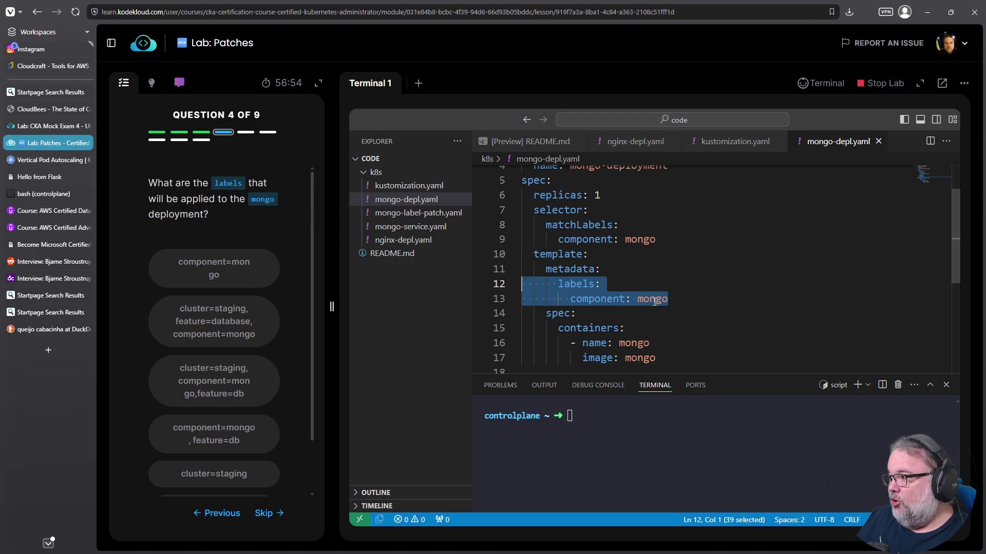
scroll(572, 238, up, 2)
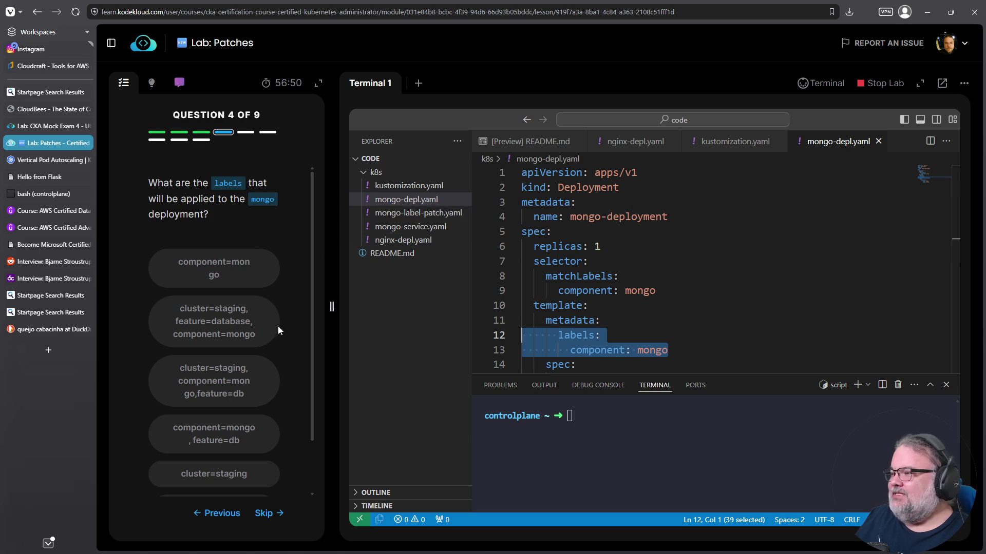
scroll(275, 352, down, 2)
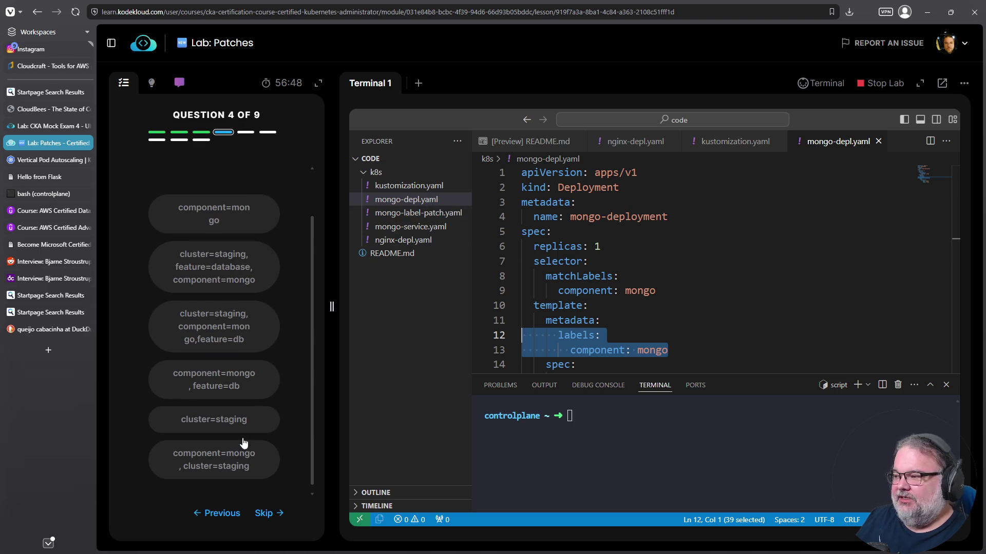
scroll(244, 443, up, 2)
- Find the mongo-deployment patch in kustomization.yaml whose path is mongo-label-patch.yaml
click(392, 186)
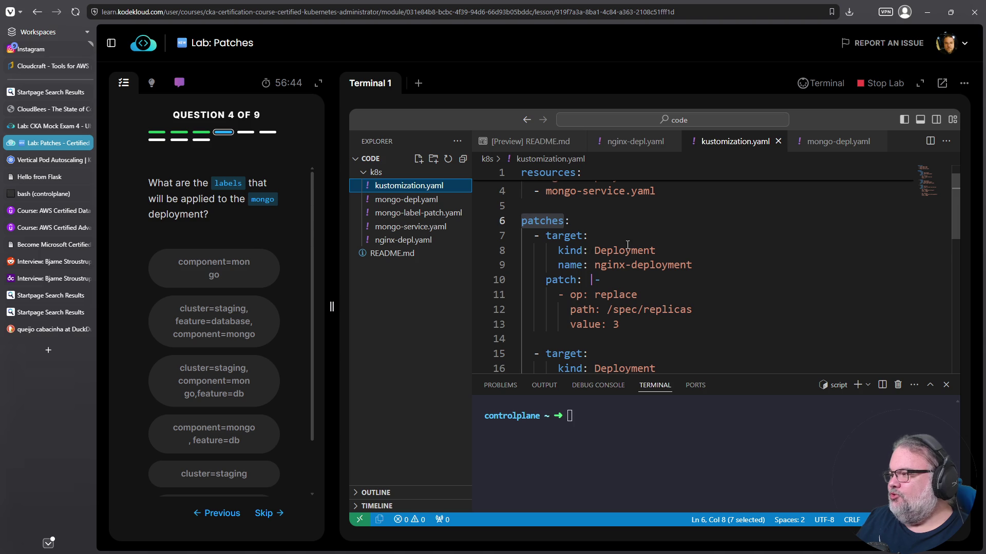
scroll(627, 245, down, 2)
click(605, 317)
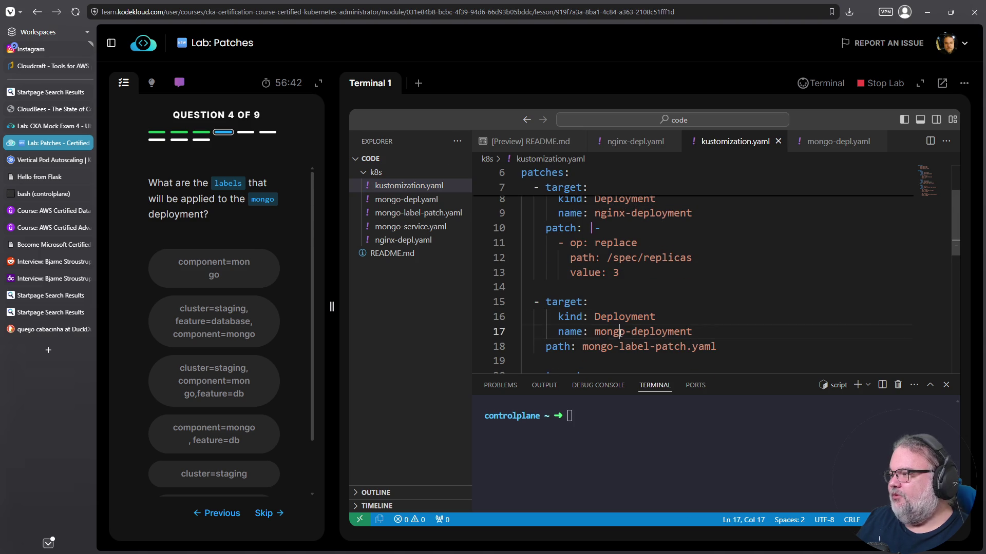
double_click(559, 347)
drag(582, 347, 732, 352)
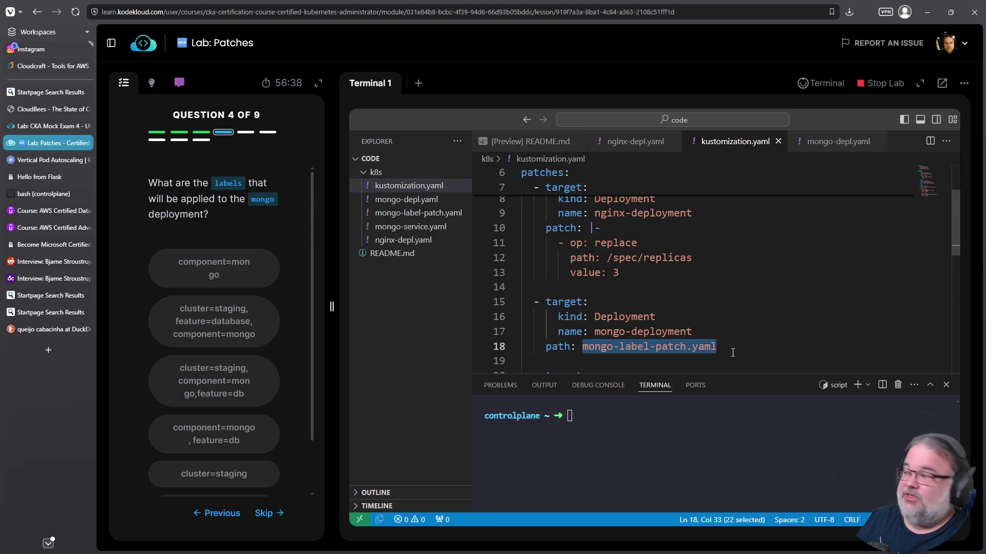
- Reread the mongo patch path line and open mongo-label-patch.yaml to read its added labels
scroll(728, 353, up, 1)
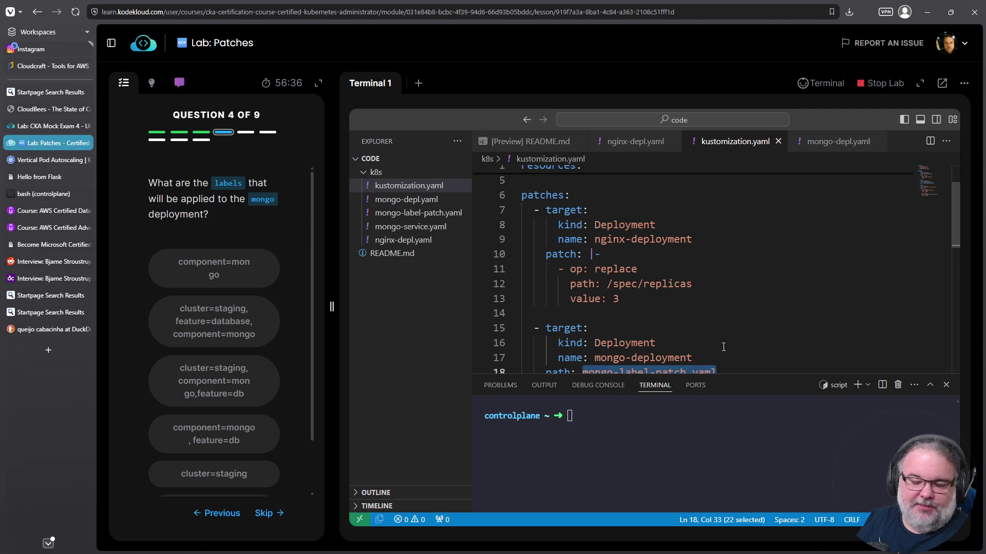
drag(619, 299, 521, 253)
scroll(735, 257, down, 3)
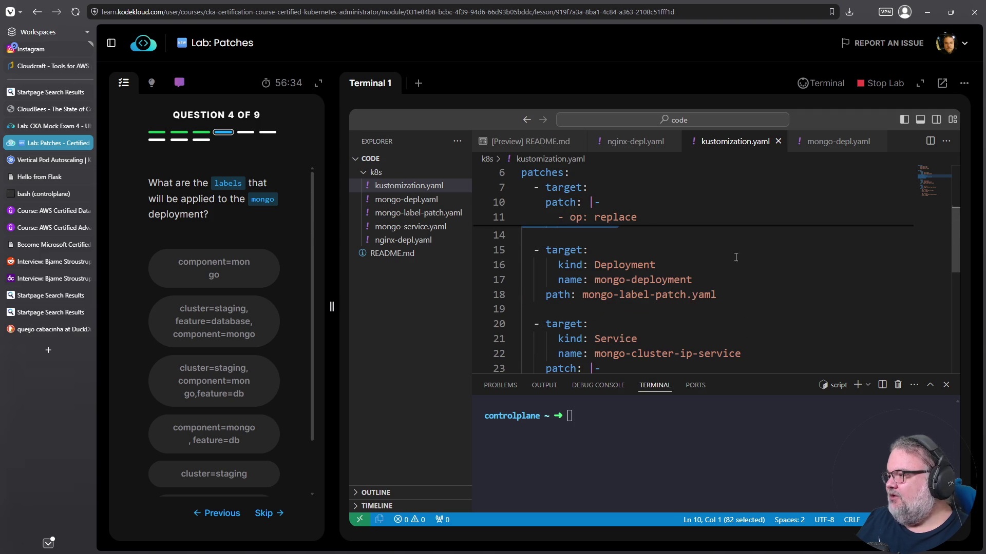
scroll(657, 358, down, 3)
scroll(672, 308, up, 1)
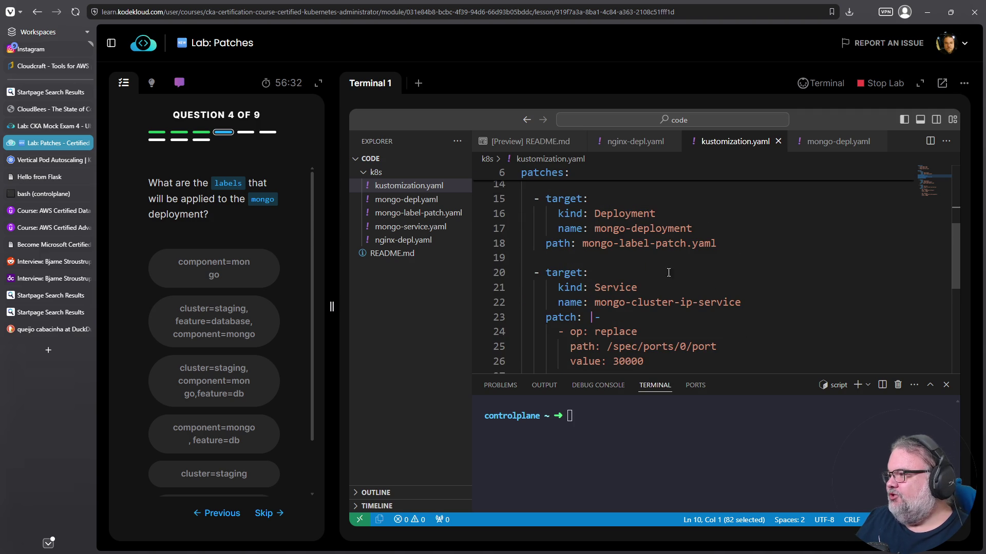
triple_click(588, 242)
scroll(588, 241, down, 3)
drag(588, 241, 607, 342)
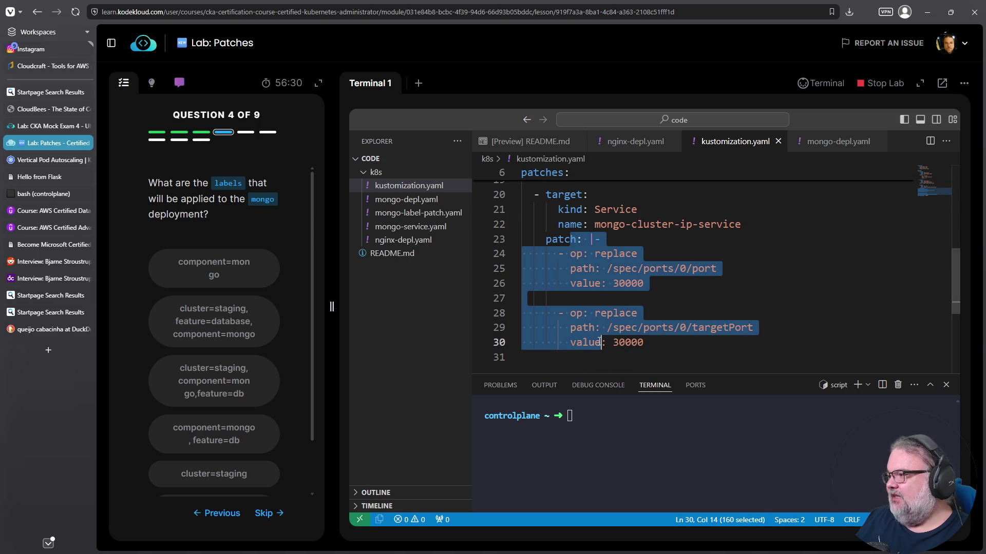
scroll(608, 330, down, 4)
scroll(616, 325, up, 8)
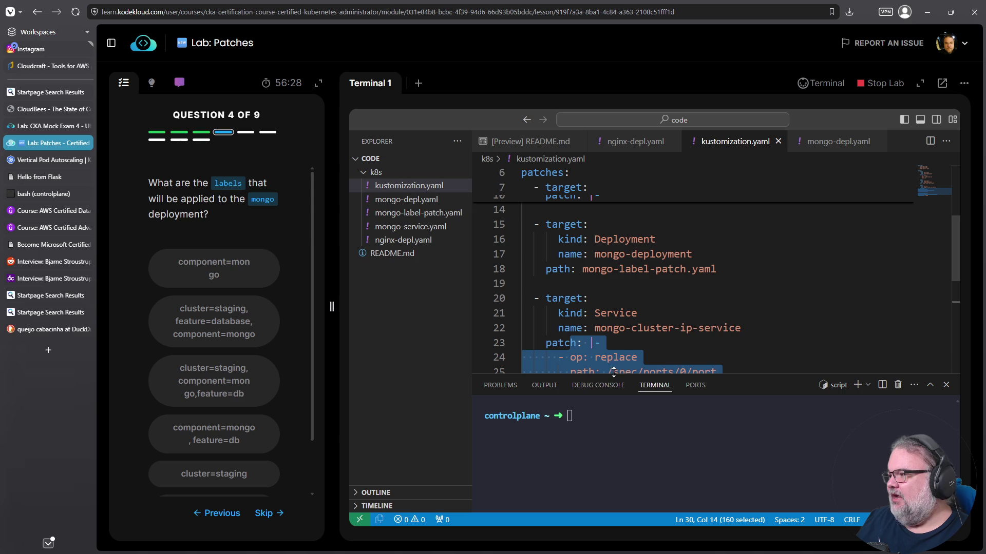
click(452, 215)
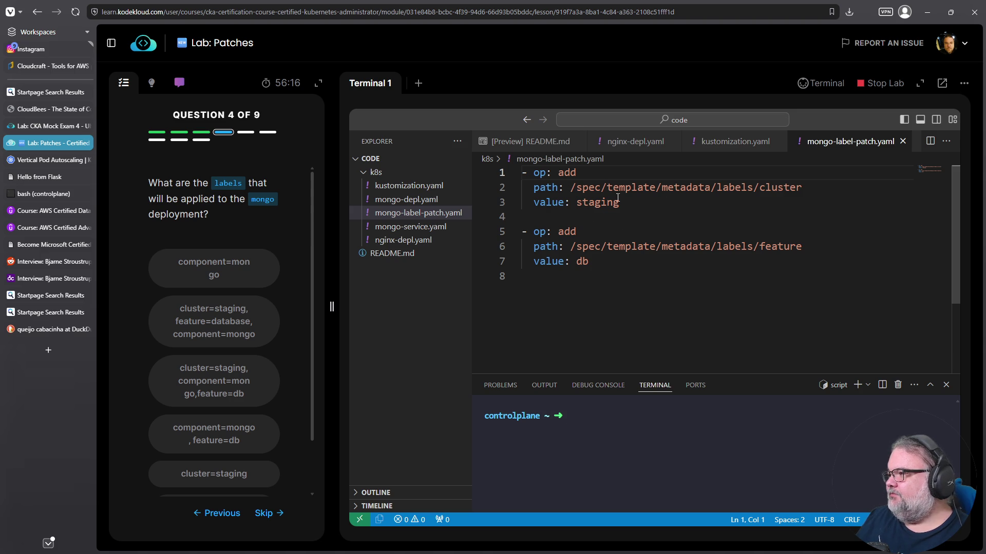
- Inspect the cluster and feature label paths in mongo-label-patch.yaml
click(591, 188)
click(783, 188)
click(644, 247)
click(739, 248)
click(778, 248)
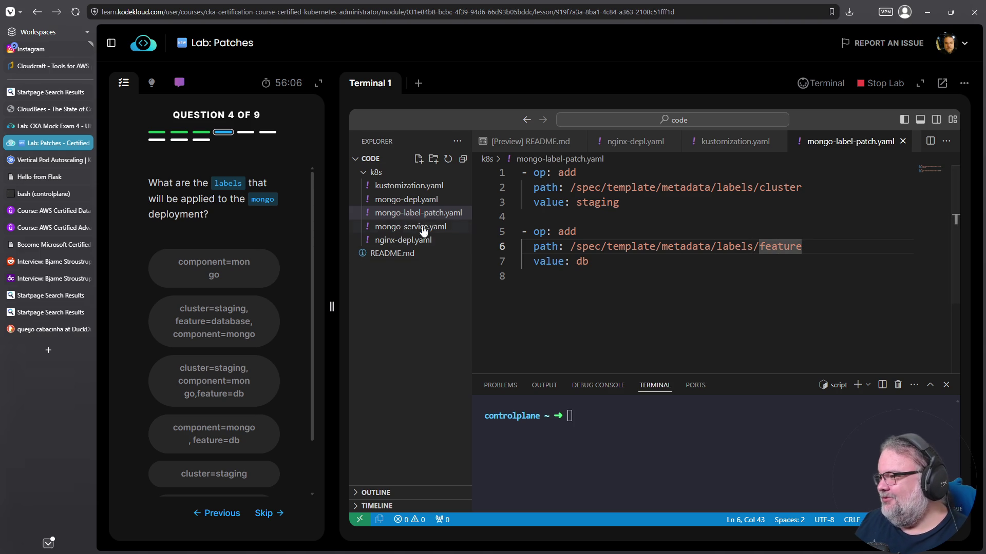
- Recheck the mongo-deployment label patch entry in kustomization.yaml against the mongo labels question
click(417, 188)
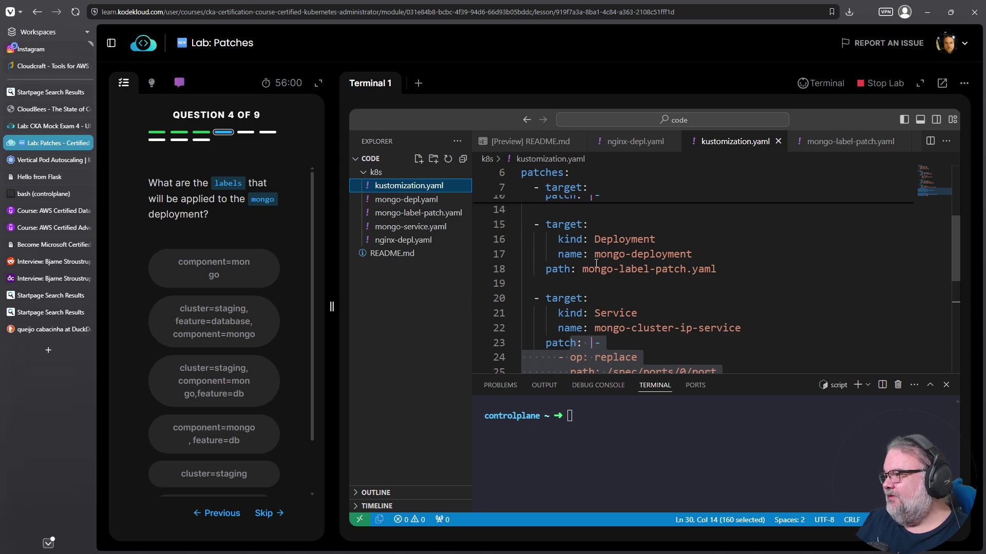
mouse_move(715, 269)
mouse_down()
mouse_move(528, 243)
mouse_move(502, 226)
mouse_up()
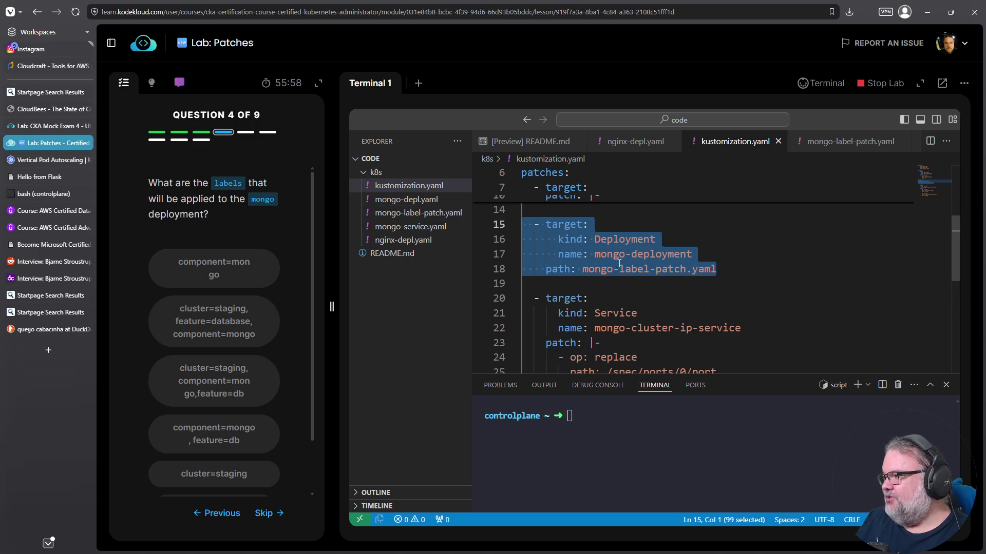
scroll(737, 274, up, 5)
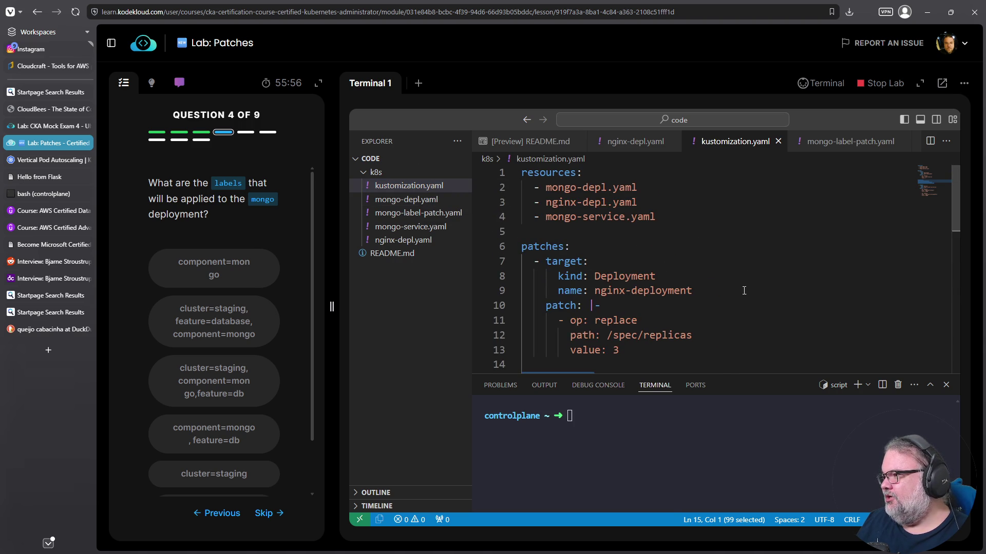
scroll(614, 276, down, 7)
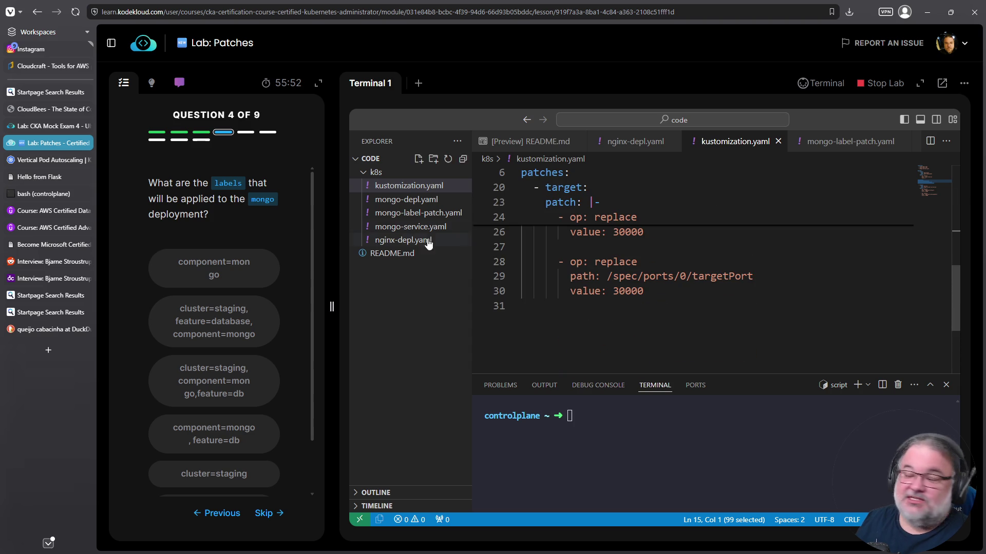
drag(242, 211, 128, 190)
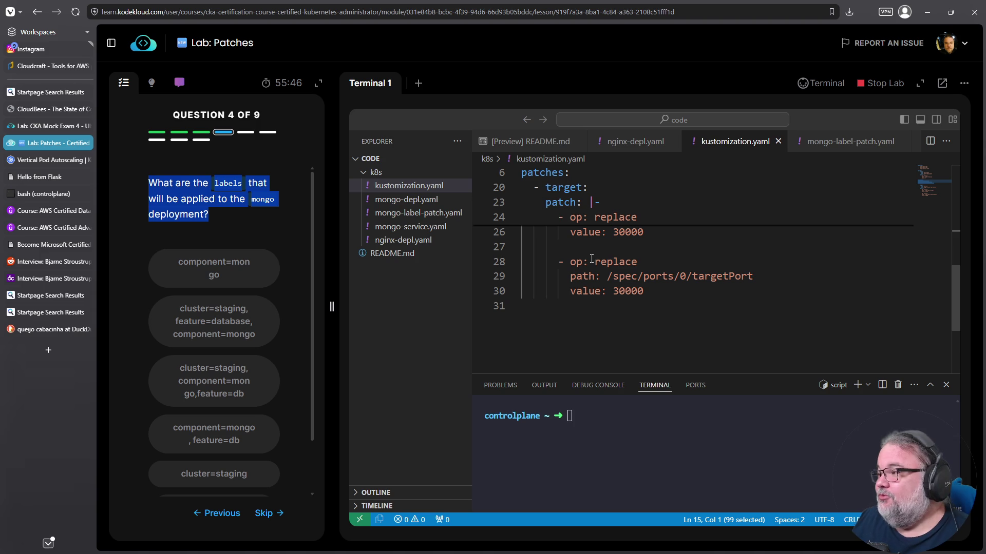
- Look again at the feature: db label in the mongo label patch file
click(429, 213)
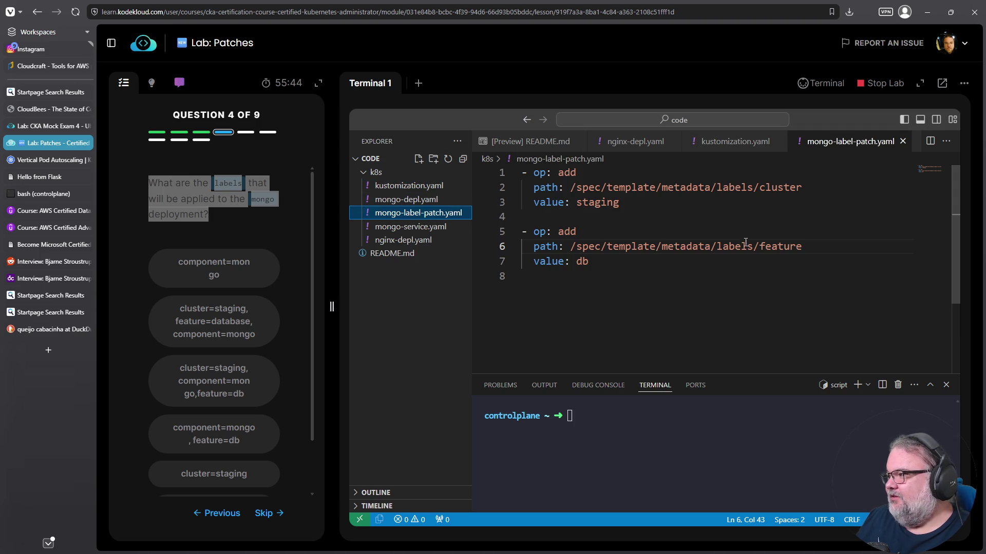
click(778, 188)
key(Down)
key(Down)
key(Down)
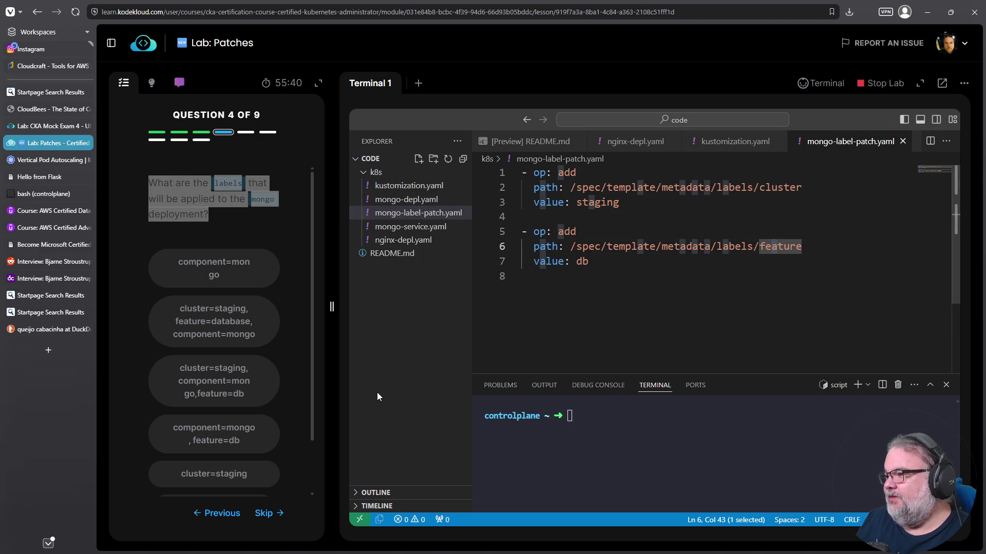
scroll(293, 340, down, 1)
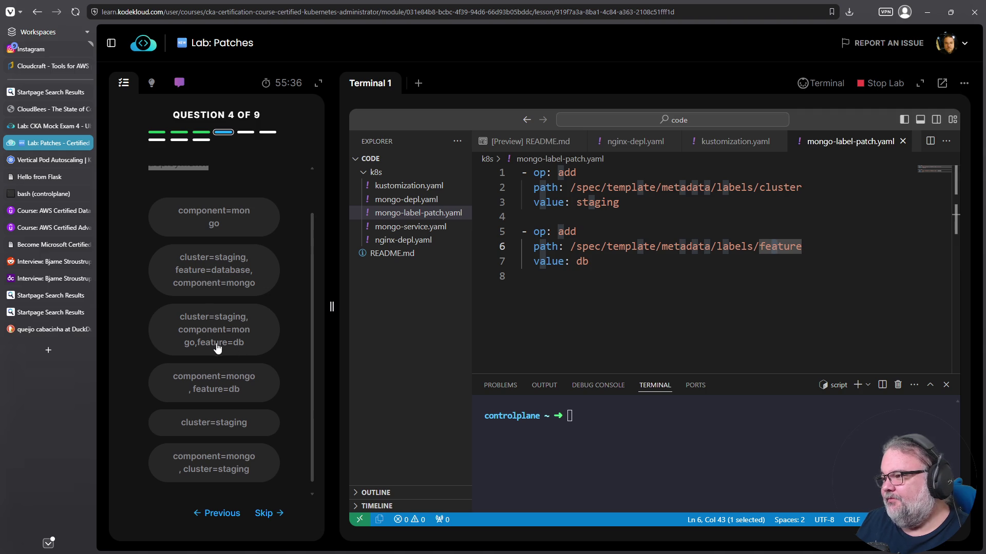
- Confirm the base component: mongo label in mongo-depl.yaml and answer cluster=staging, component=mongo, feature=db
click(416, 187)
click(417, 203)
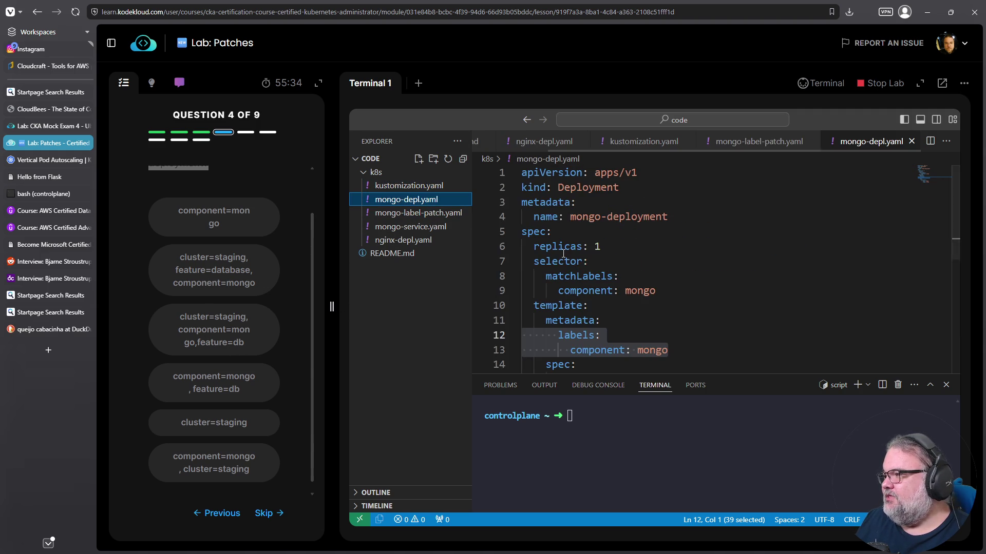
scroll(613, 286, down, 1)
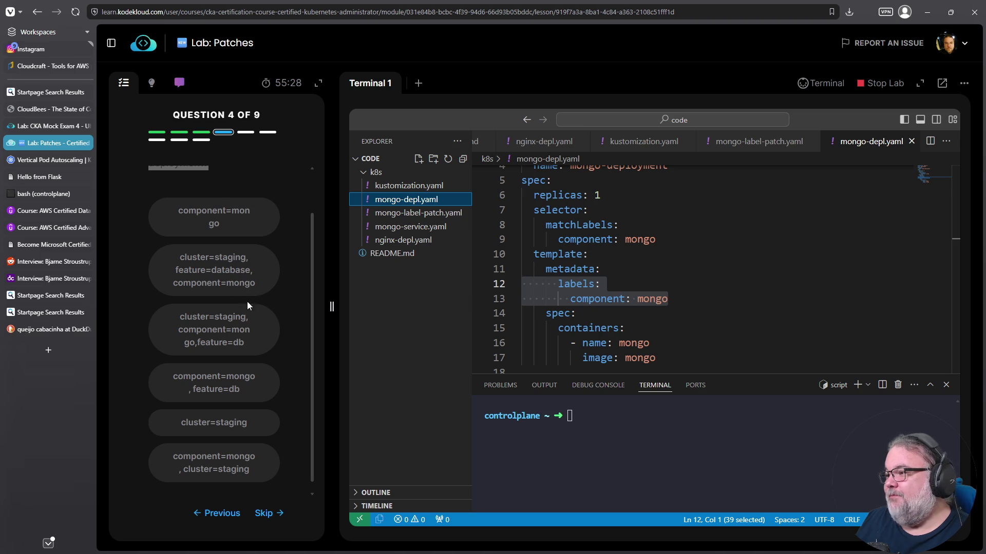
scroll(242, 334, down, 1)
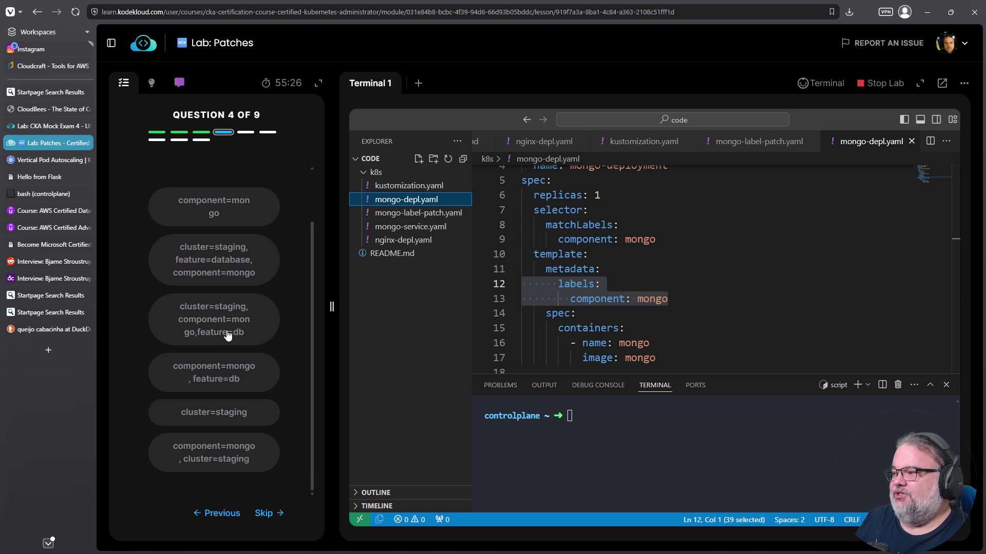
click(228, 336)
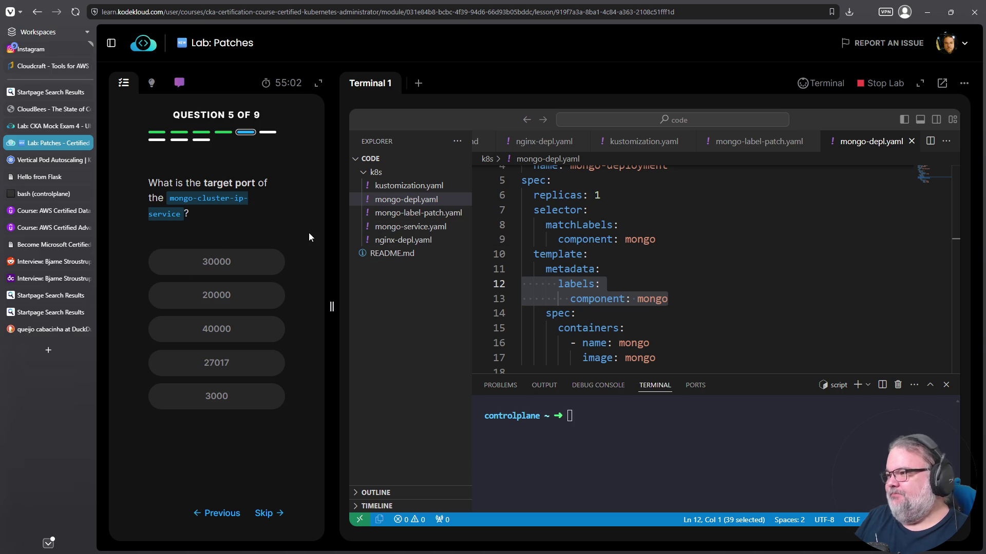
- Check targetPort 27017 in mongo-service.yaml and answer 27017, which is wrong
click(408, 227)
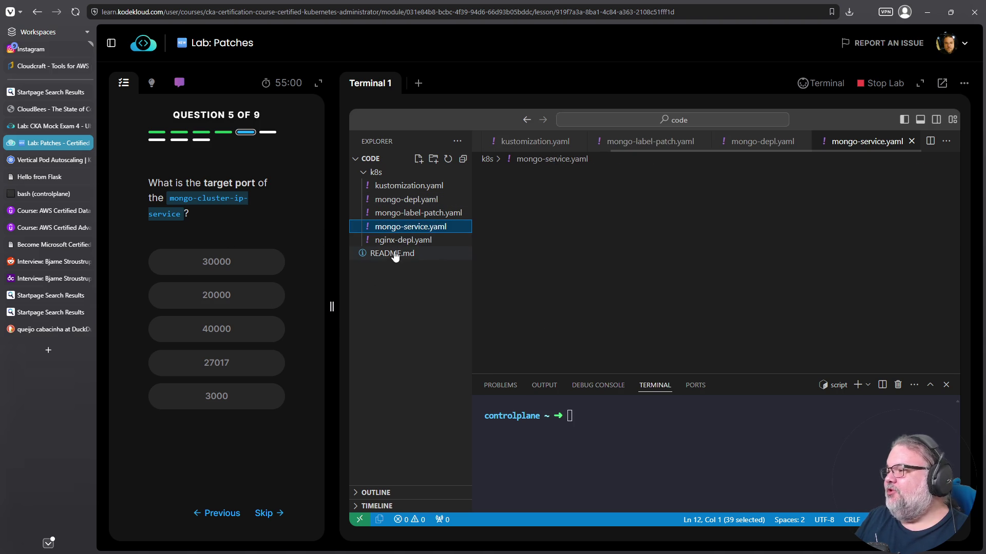
double_click(617, 305)
double_click(646, 321)
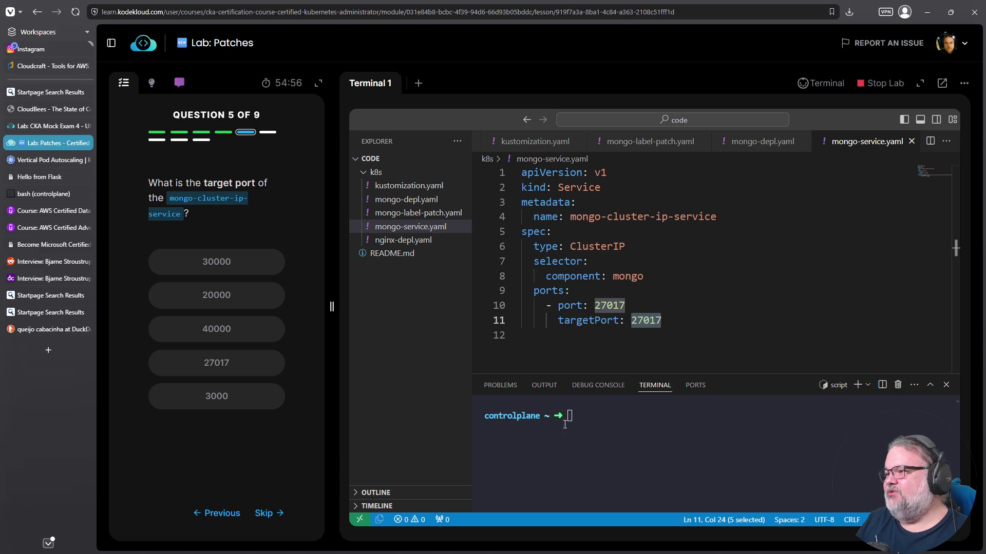
click(219, 364)
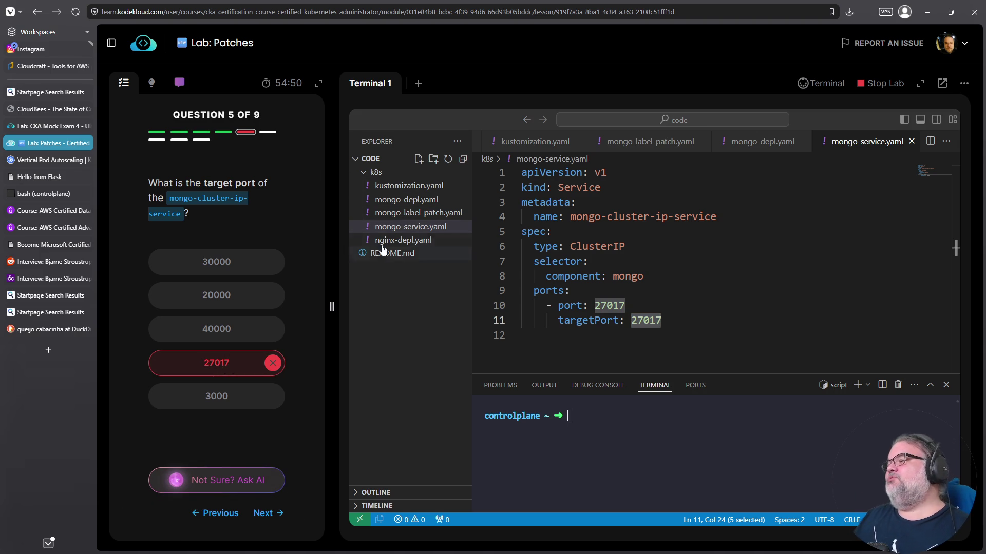
- Find the service patch changing targetPort in kustomization.yaml and answer 30000
click(409, 186)
scroll(650, 303, down, 3)
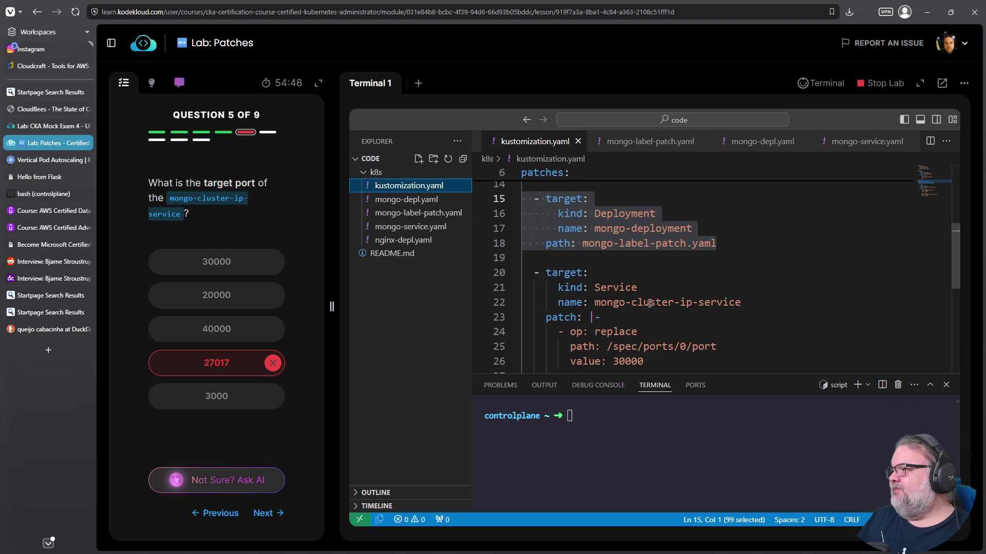
double_click(559, 276)
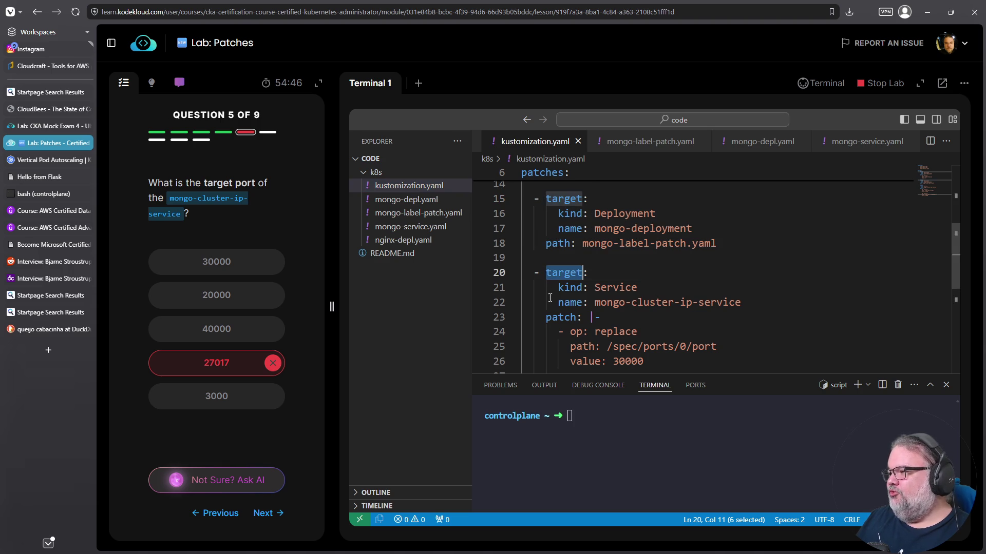
scroll(602, 312, up, 5)
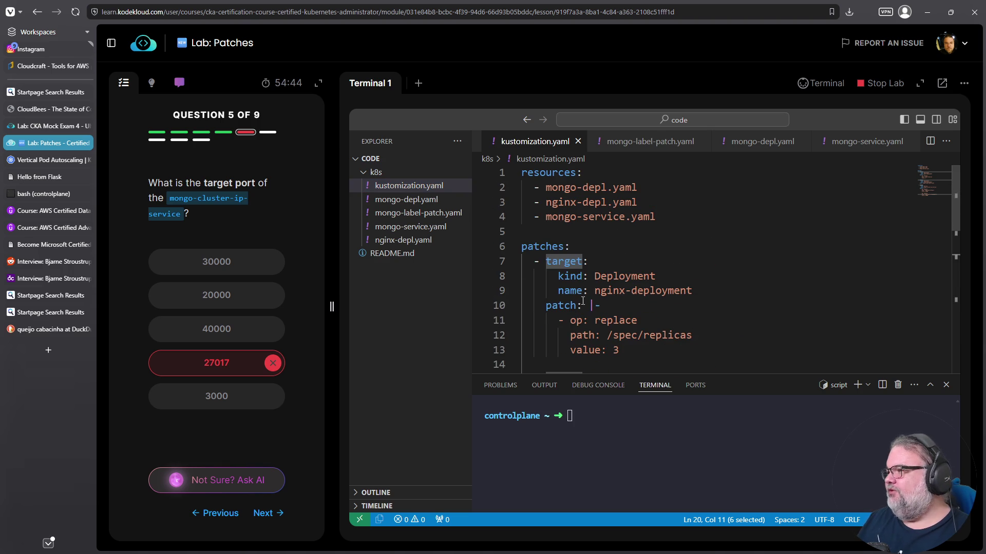
double_click(553, 247)
scroll(573, 248, down, 5)
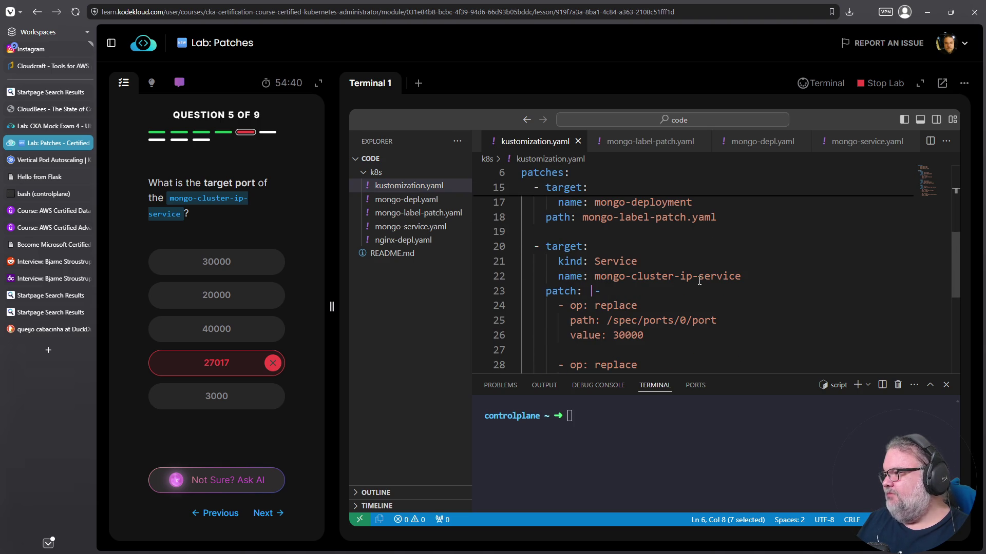
scroll(648, 277, down, 1)
scroll(682, 269, down, 1)
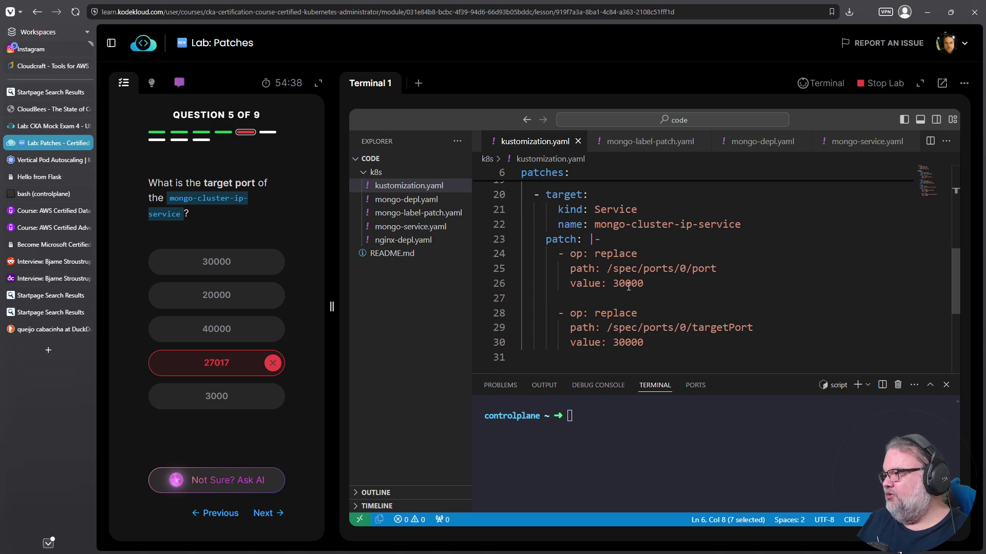
double_click(702, 269)
double_click(721, 327)
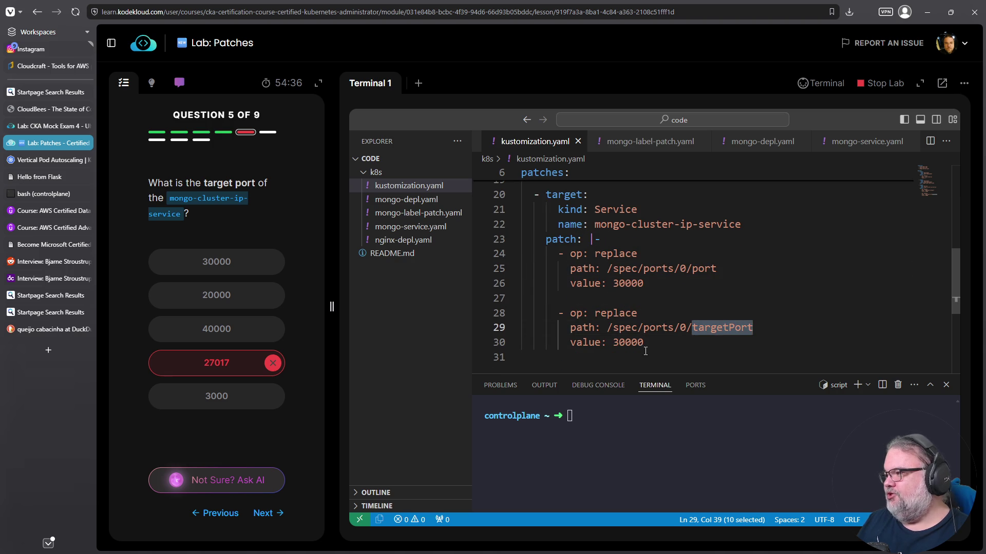
click(226, 268)
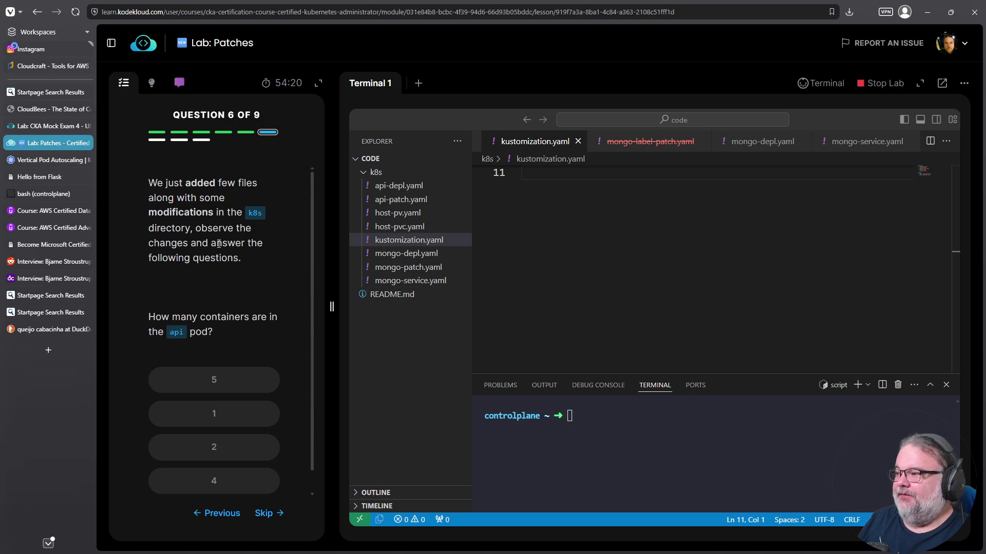
- Check api-depl.yaml, answer 1 container for the api pod (marked wrong), and reopen kustomization.yaml
scroll(213, 297, down, 1)
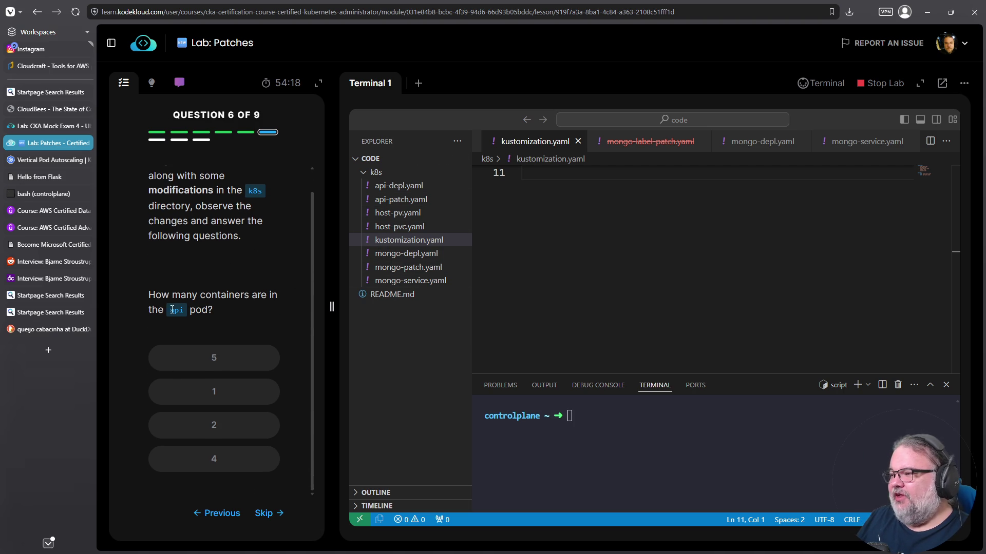
click(395, 186)
double_click(591, 247)
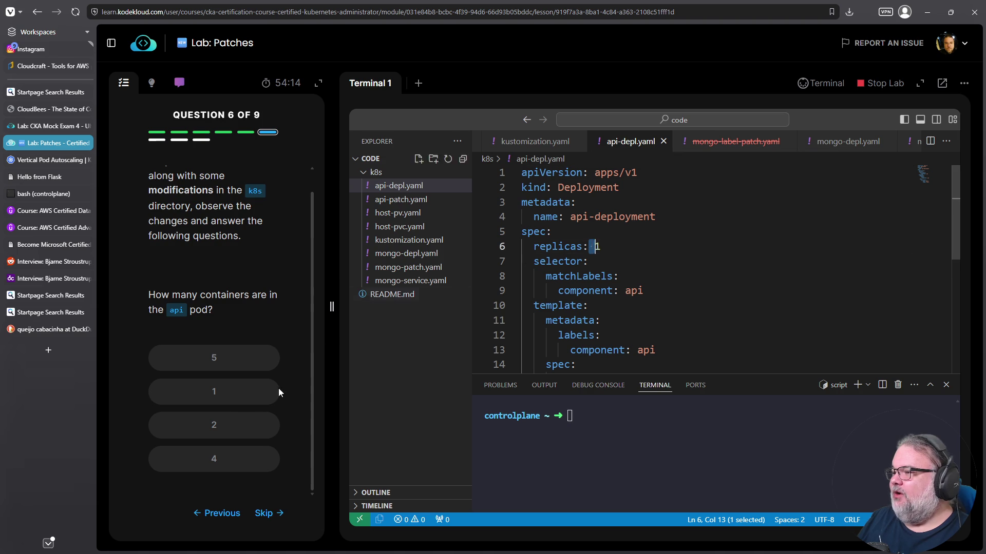
click(221, 391)
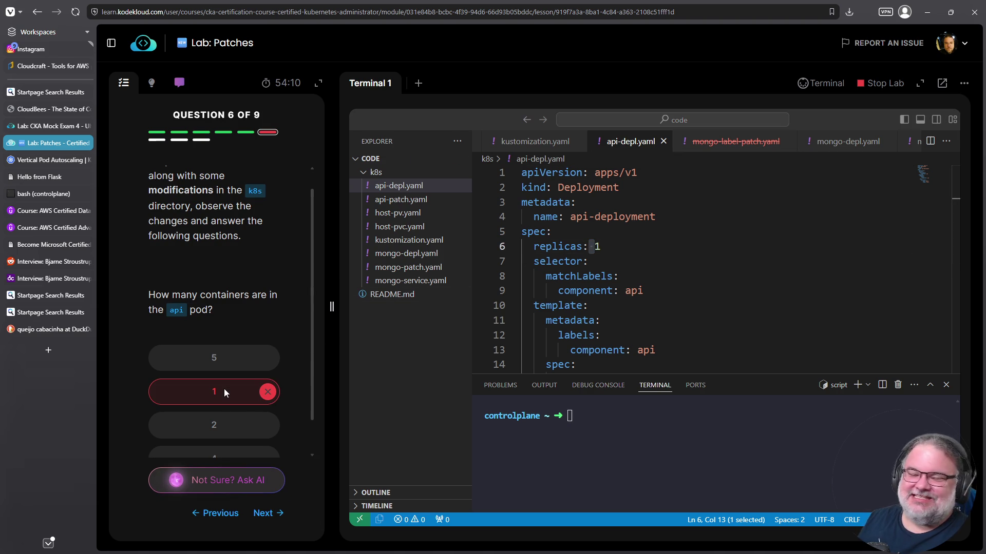
click(403, 241)
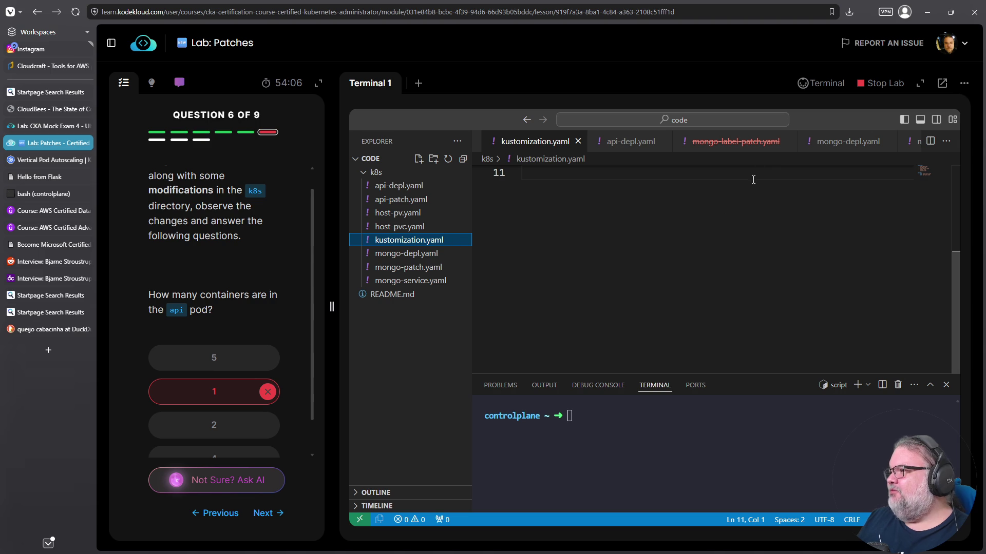
- Close all open editor tabs, including README, mongo files and api-depl.yaml
click(788, 141)
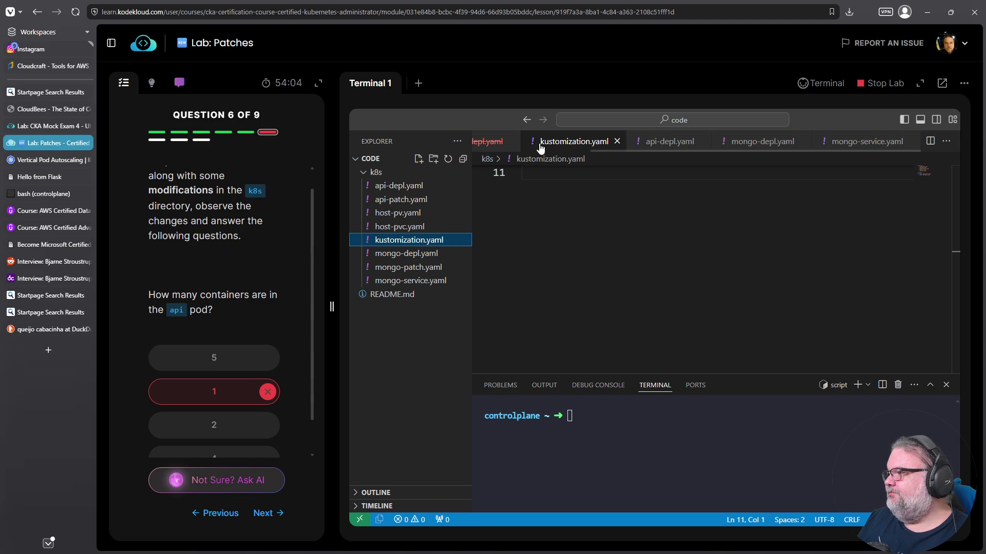
click(615, 143)
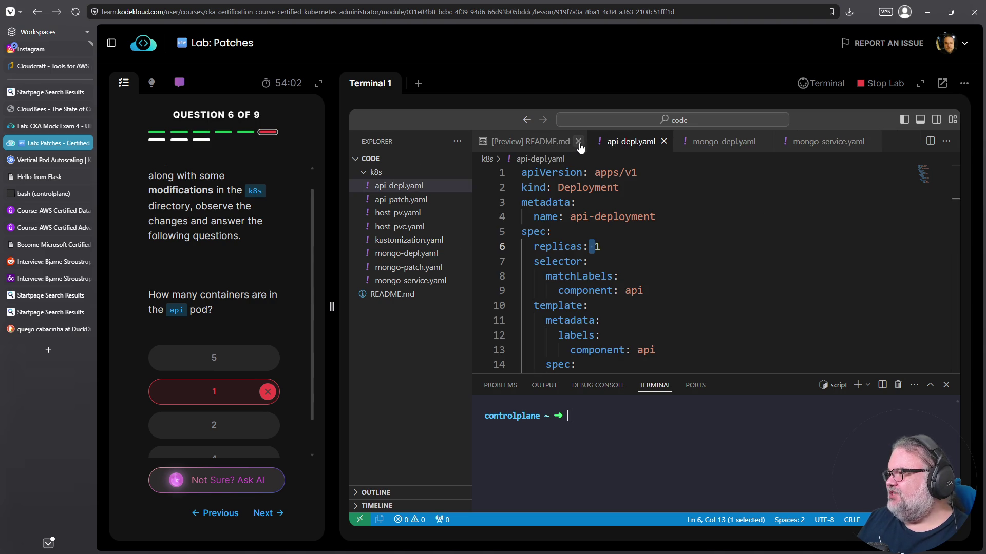
click(579, 142)
click(580, 141)
click(650, 142)
click(656, 141)
click(548, 141)
- Reopen api-depl.yaml, find the api-patch.yaml reference in kustomization.yaml, and open api-patch.yaml
double_click(420, 187)
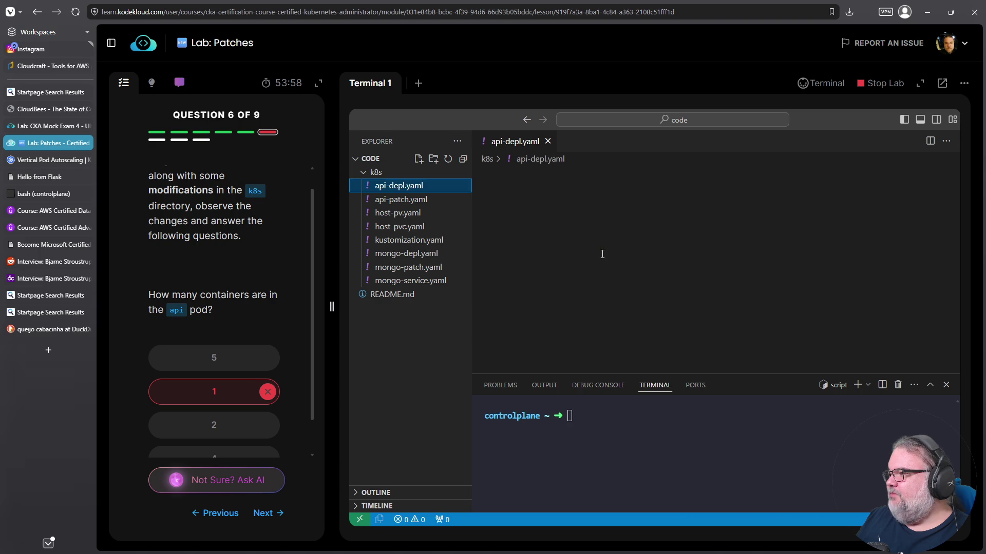
key(shift+Down)
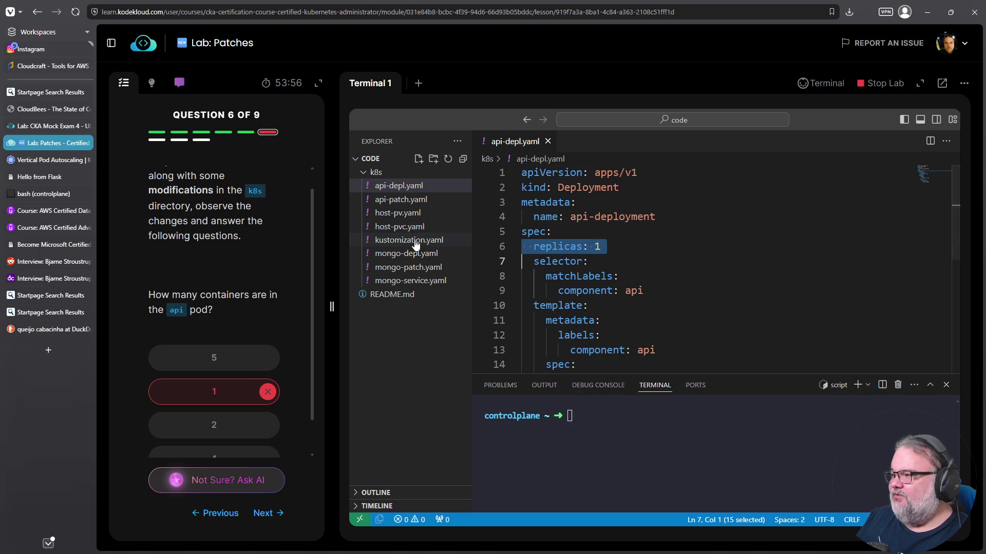
double_click(420, 240)
scroll(593, 264, up, 3)
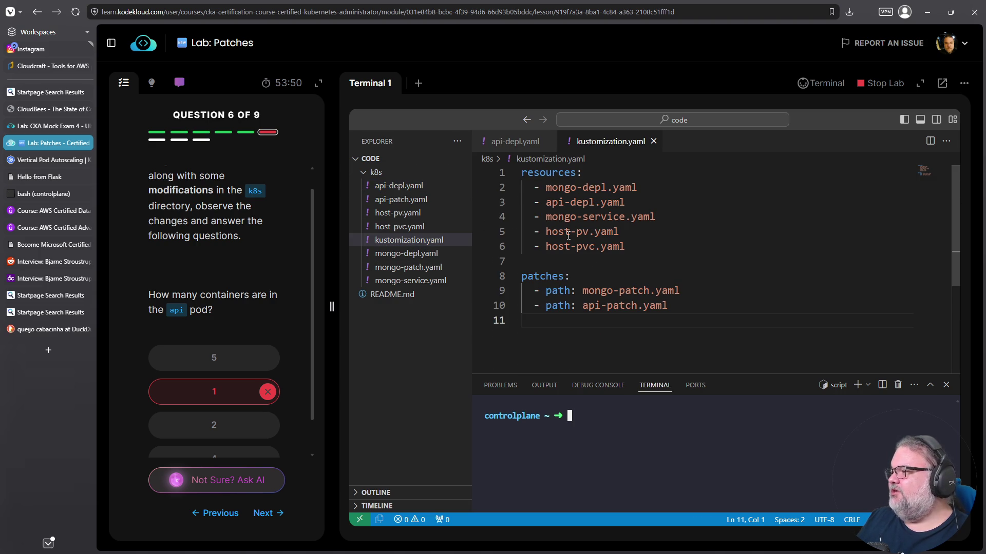
drag(583, 310, 679, 313)
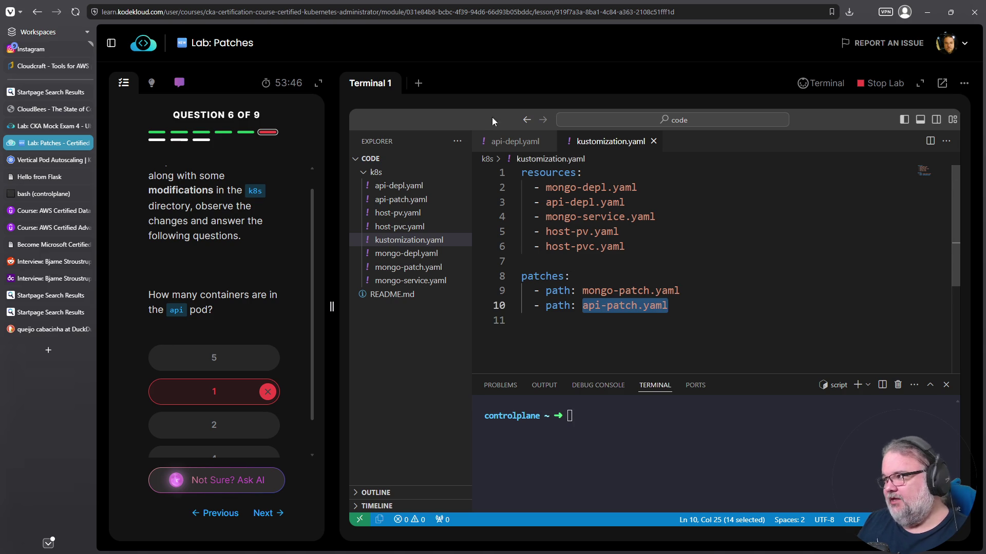
click(399, 199)
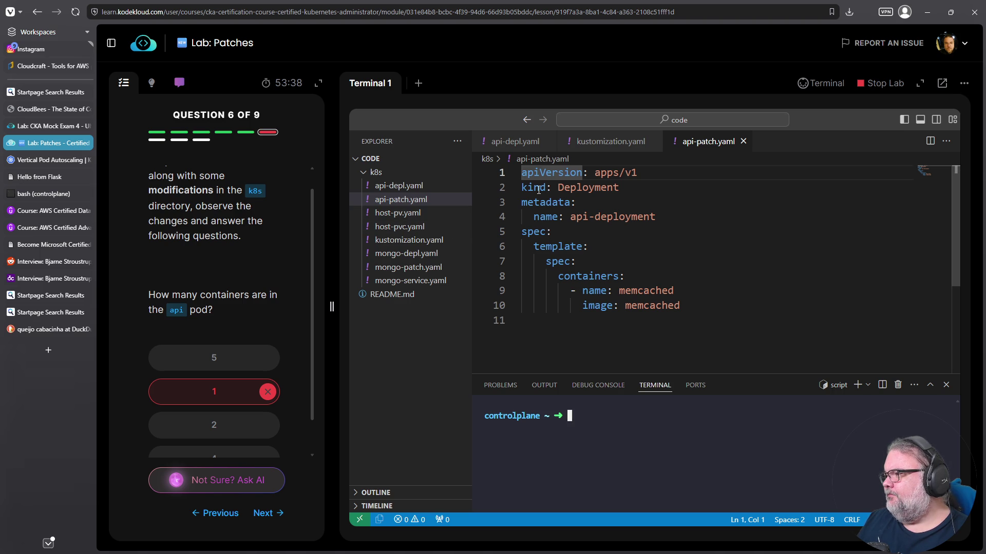
- Compare the api deployment with the patch spec that adds a memcached container
click(418, 187)
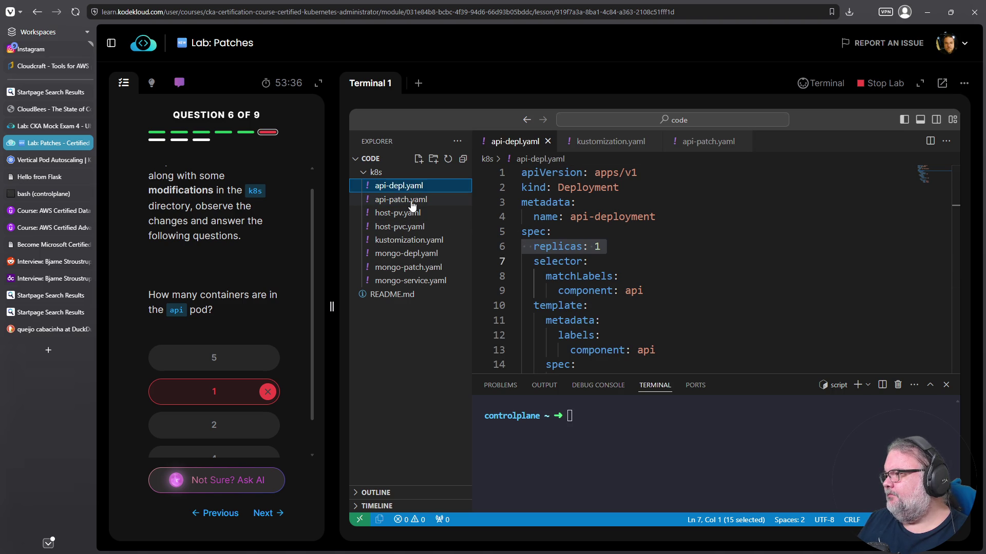
click(414, 202)
mouse_move(562, 248)
mouse_down()
mouse_move(580, 290)
mouse_move(654, 319)
mouse_up()
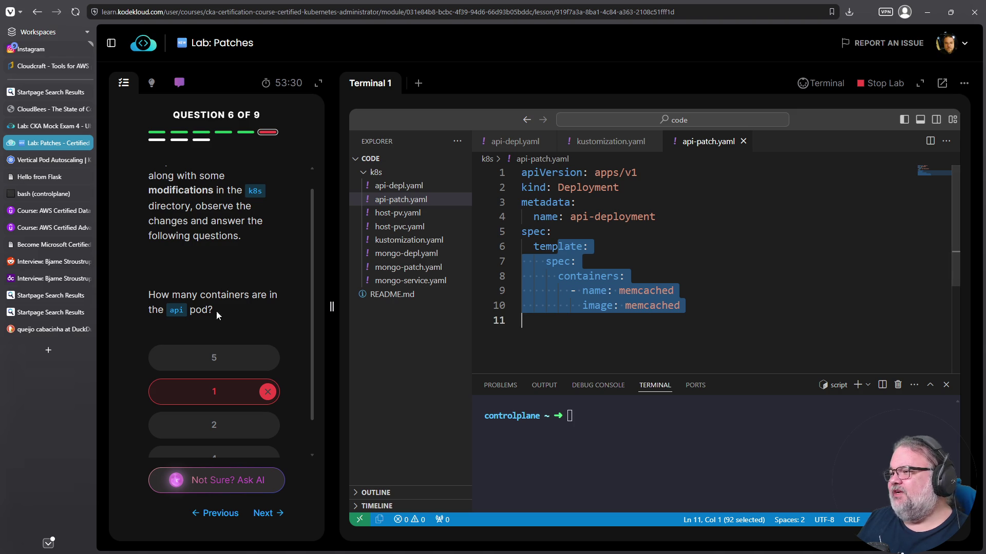
click(559, 291)
mouse_move(699, 306)
mouse_down()
mouse_move(565, 276)
mouse_move(534, 246)
mouse_move(495, 234)
mouse_up()
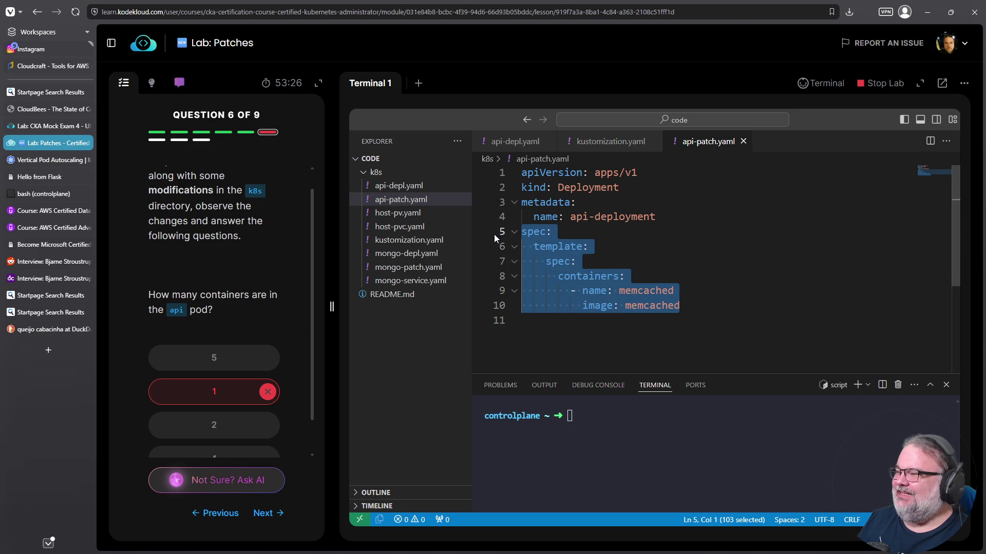
- Cross-check the kustomization patch list and answer 2 containers in the api pod
click(409, 241)
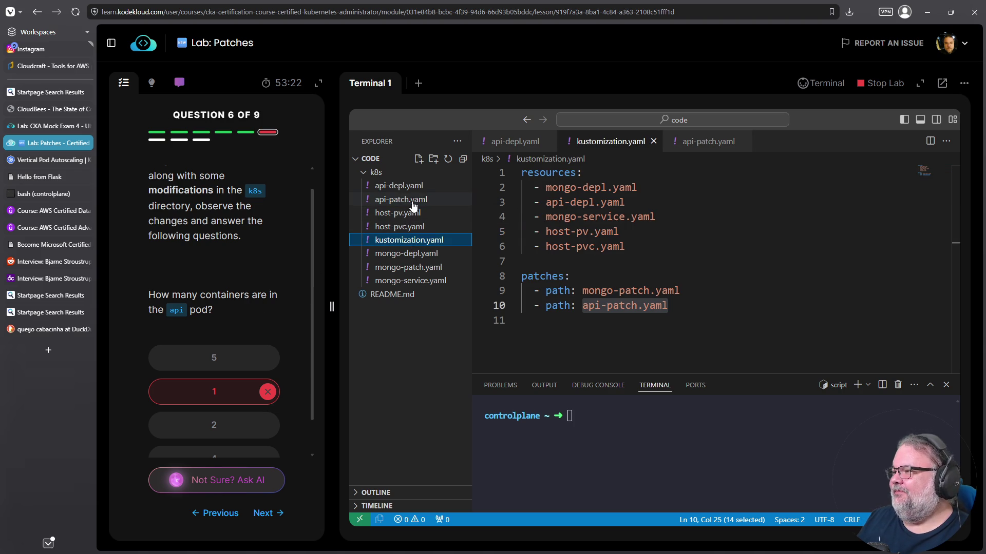
click(398, 185)
scroll(594, 253, down, 3)
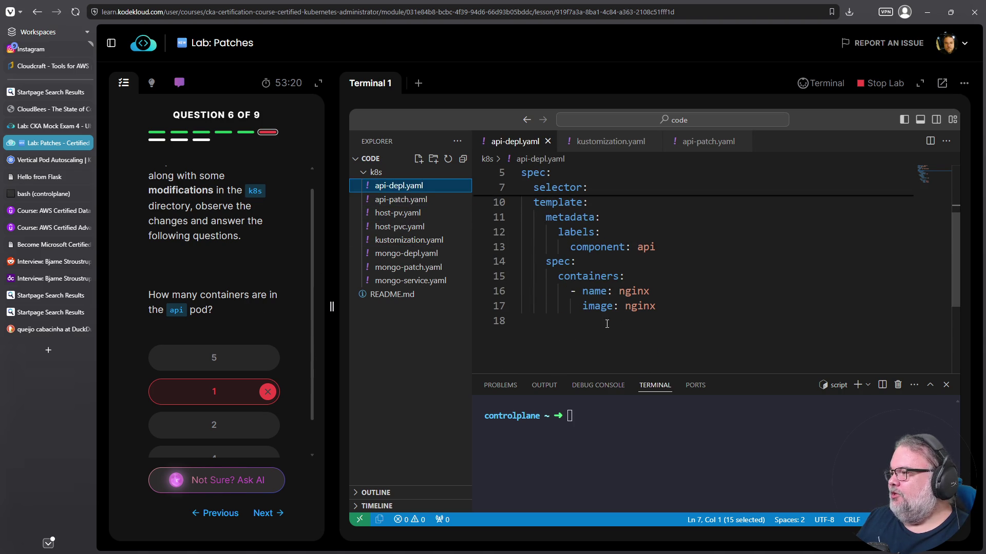
click(407, 239)
click(414, 200)
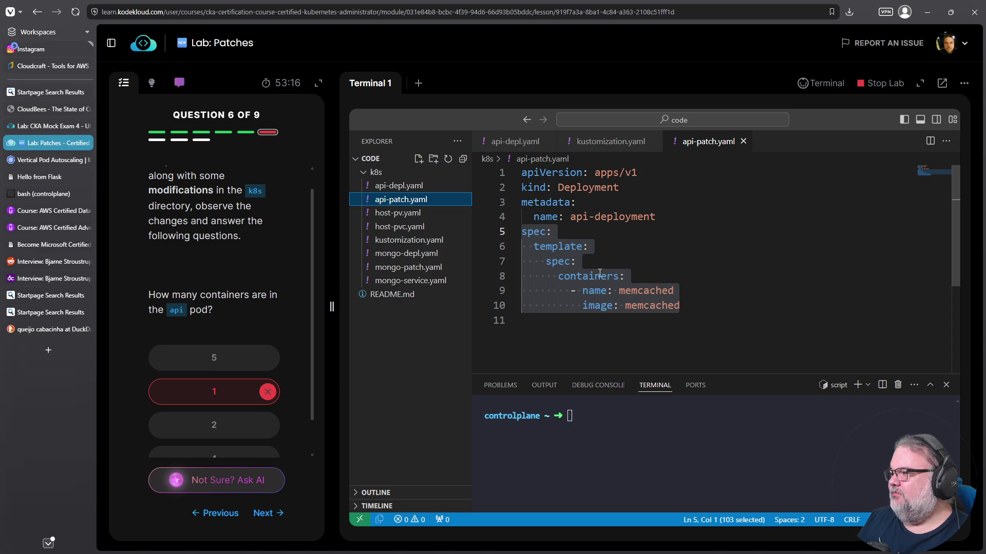
scroll(205, 349, down, 1)
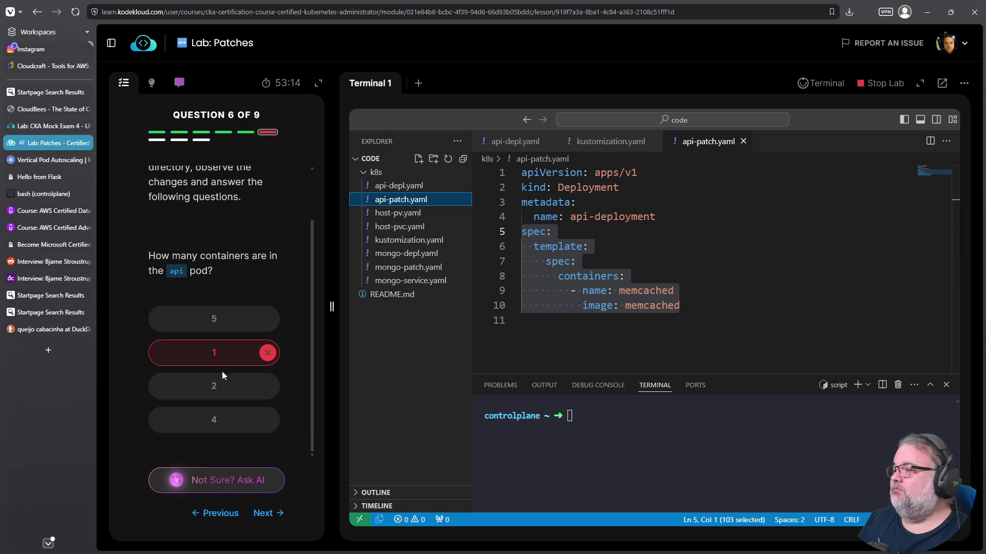
click(242, 387)
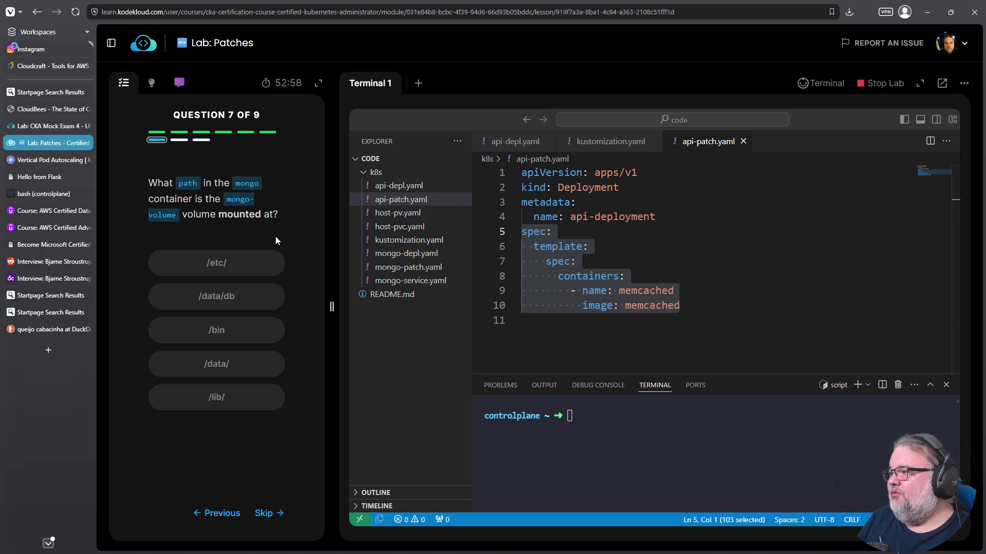
- Scroll through mongo-depl.yaml looking for the mongo-volume mount
click(410, 253)
scroll(622, 239, down, 1)
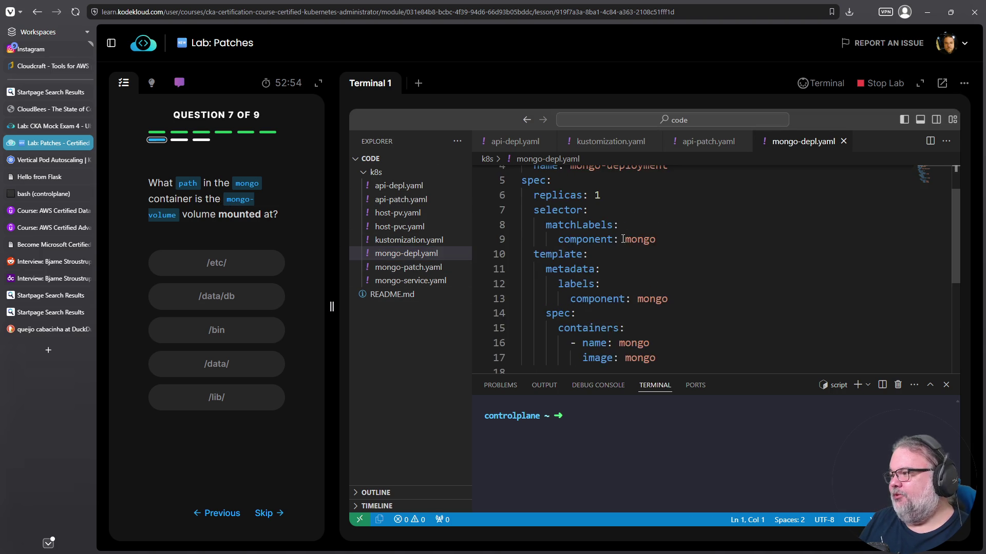
scroll(623, 239, down, 2)
scroll(601, 302, up, 4)
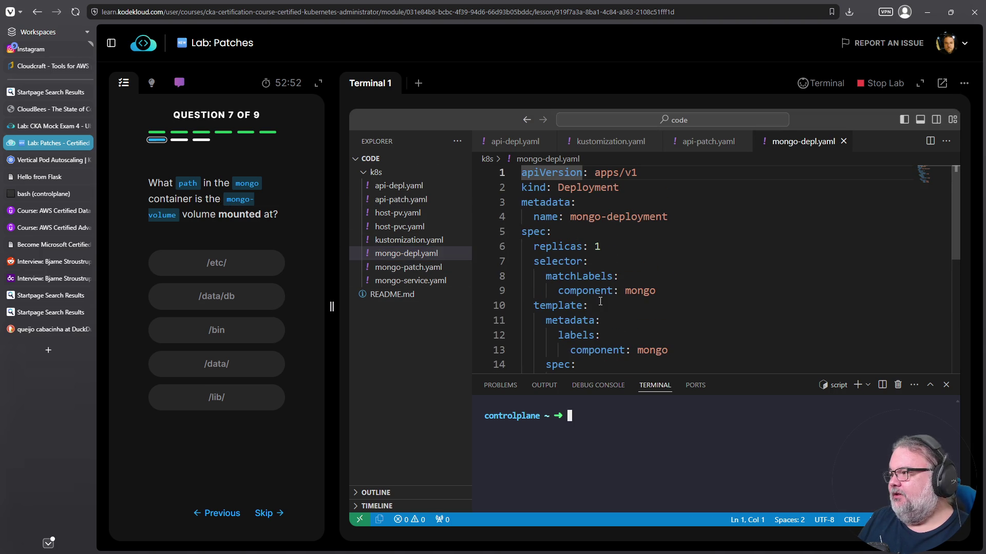
scroll(624, 349, down, 2)
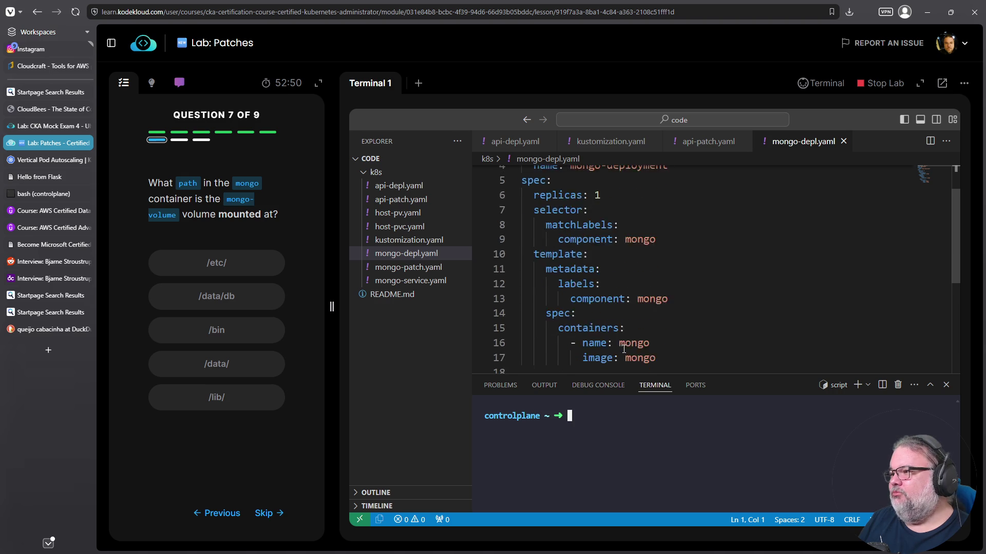
scroll(624, 349, down, 1)
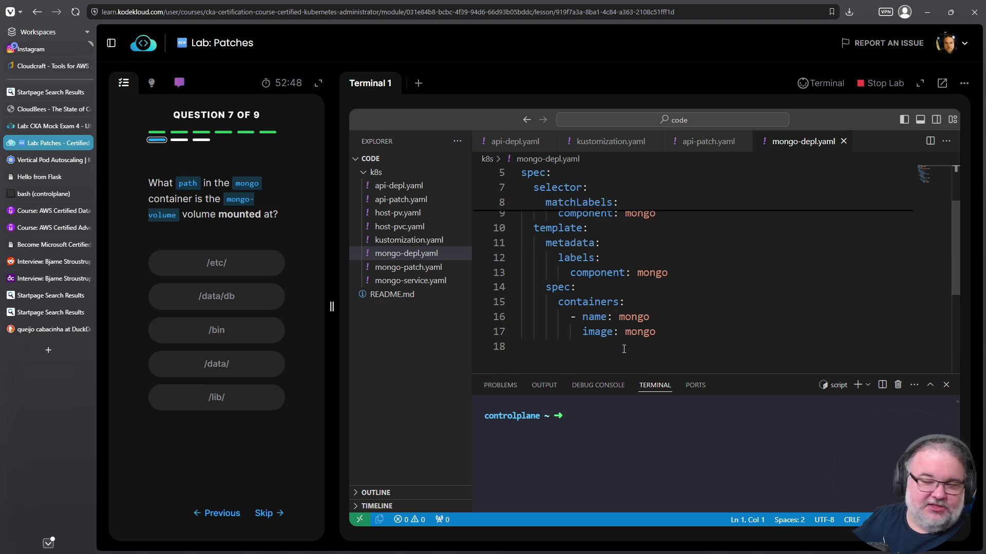
- Trace the mongo-patch.yaml entry to its mountPath /data/db and answer /data/db
click(396, 240)
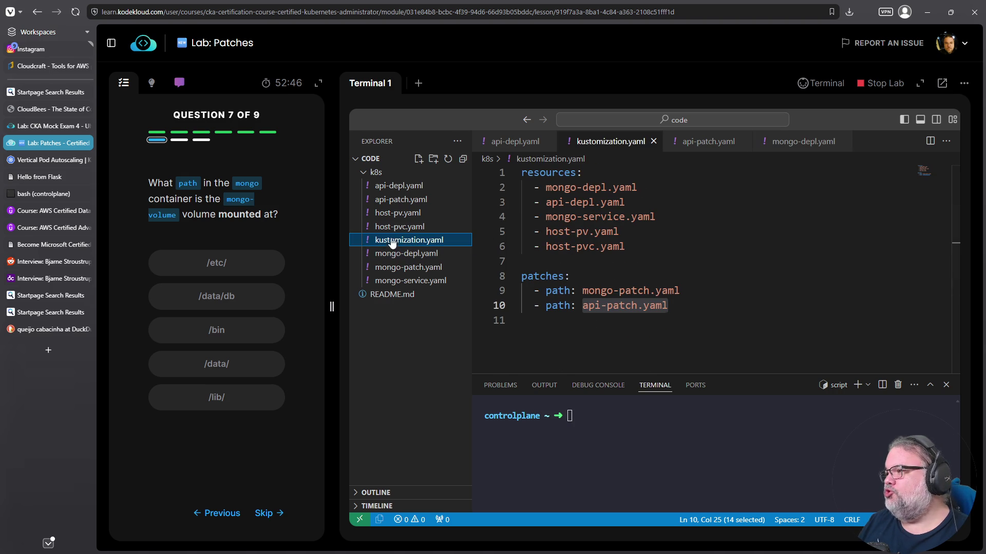
drag(584, 291, 702, 292)
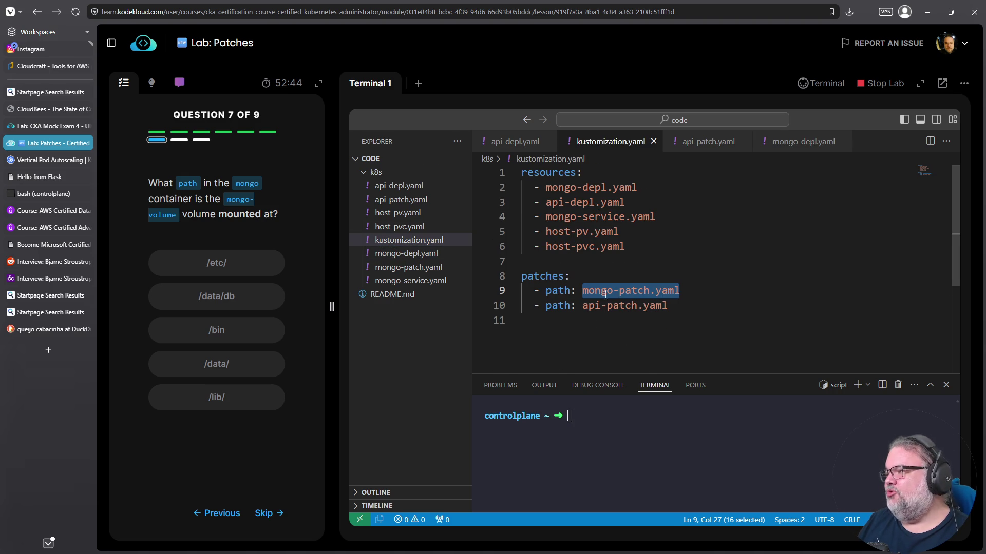
click(411, 280)
click(409, 267)
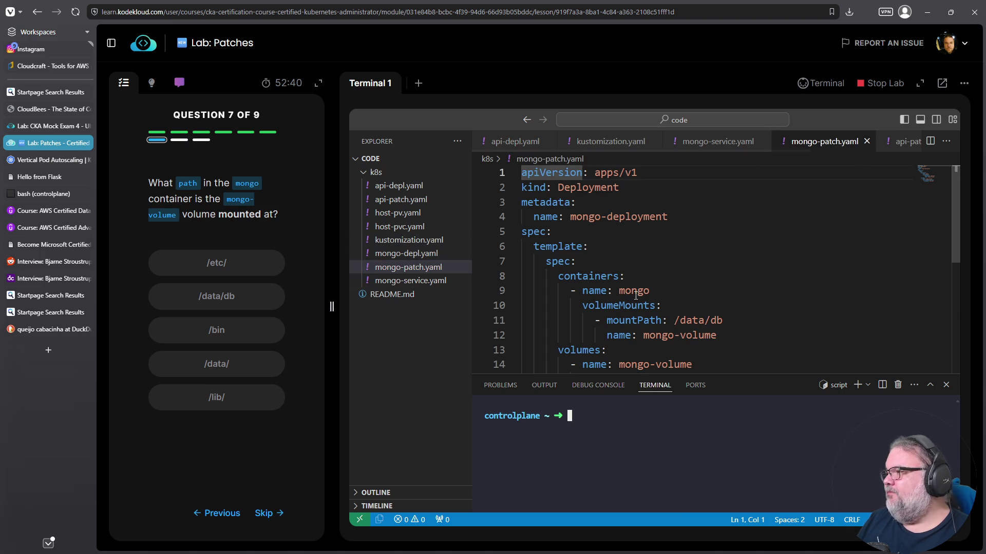
scroll(616, 278, down, 1)
mouse_move(723, 347)
mouse_down()
mouse_move(523, 254)
mouse_move(513, 198)
mouse_move(497, 208)
mouse_up()
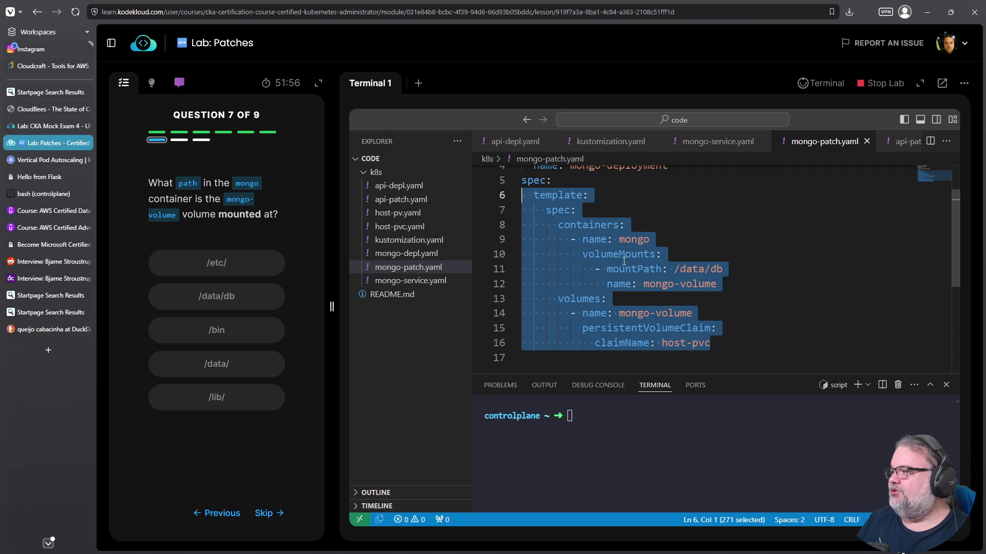
click(625, 262)
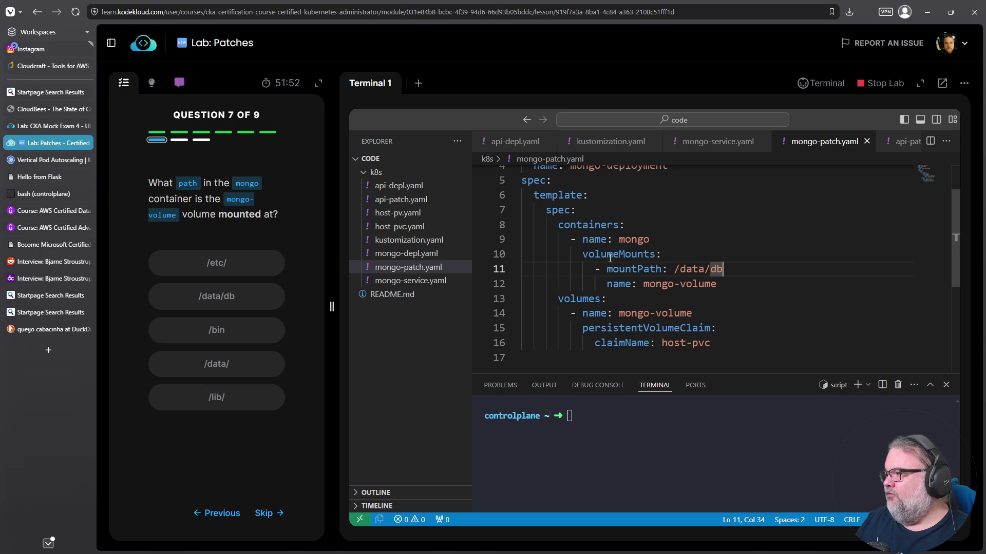
drag(686, 269, 724, 269)
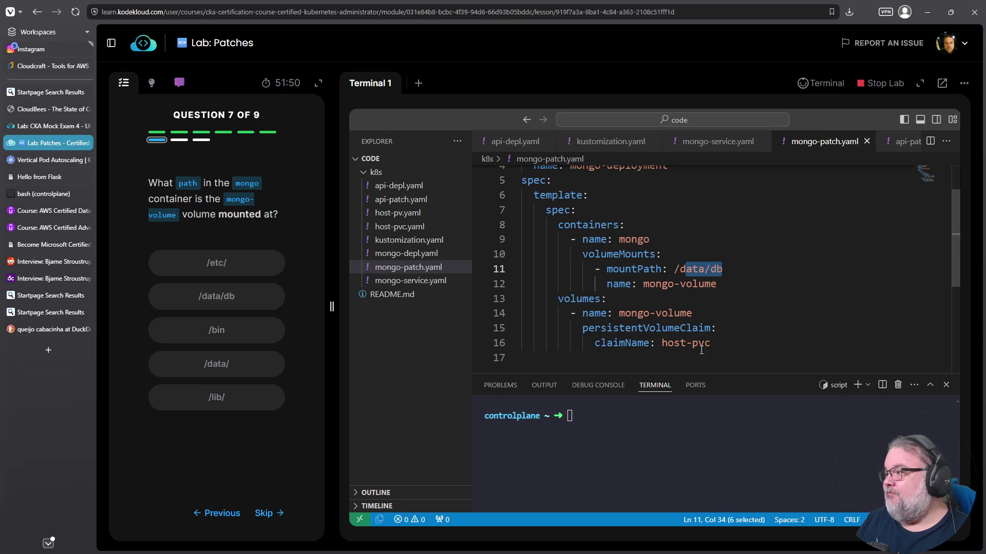
click(216, 296)
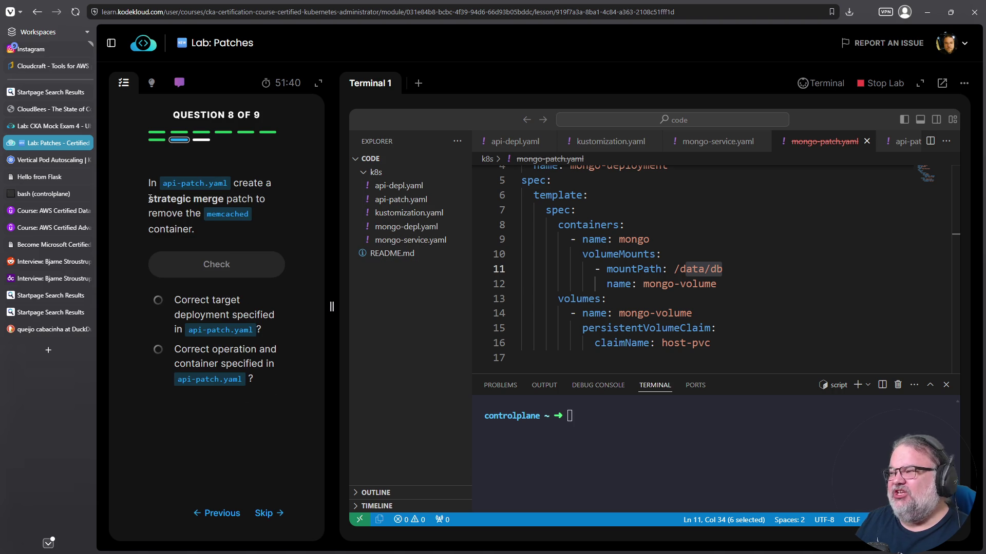
- Note the strategic merge requirement, locate the memcached container in api-depl.yaml, and open the empty api-patch.yaml
drag(149, 200, 225, 203)
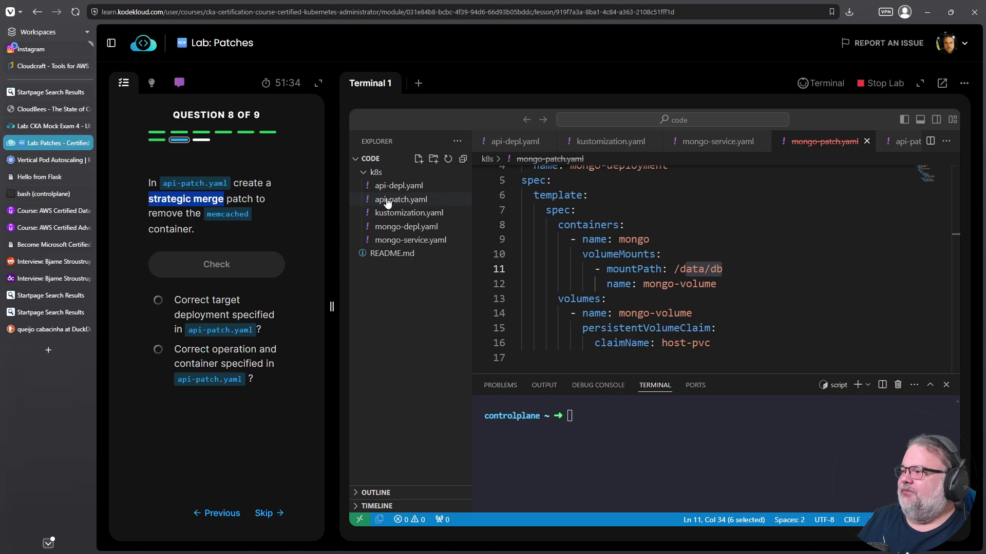
click(400, 186)
scroll(592, 304, down, 4)
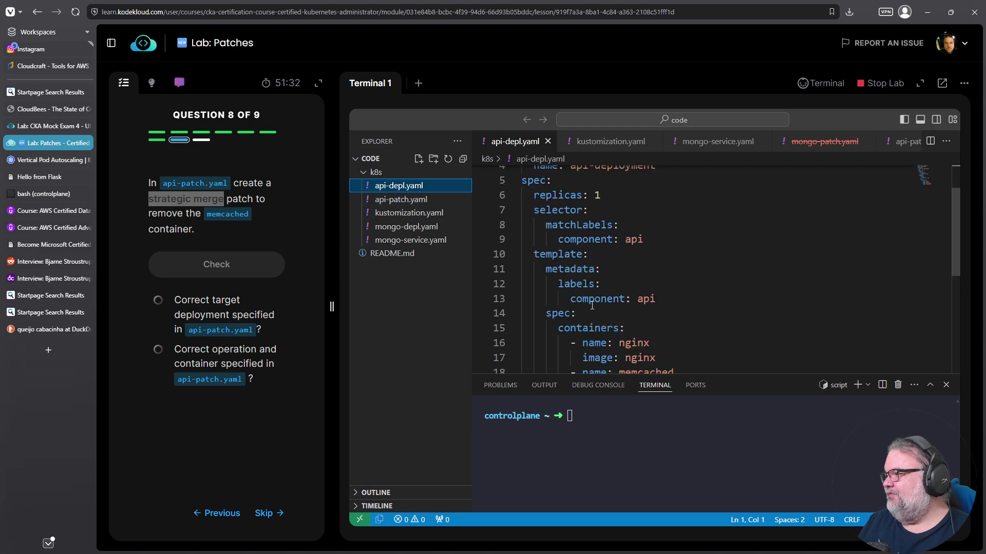
mouse_move(679, 309)
mouse_down()
mouse_move(524, 309)
mouse_move(527, 294)
mouse_up()
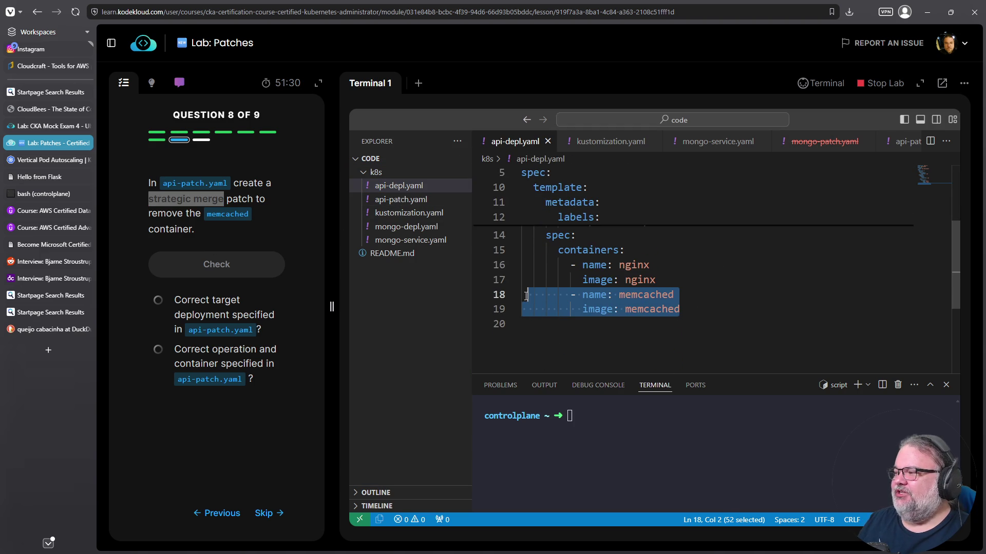
click(418, 200)
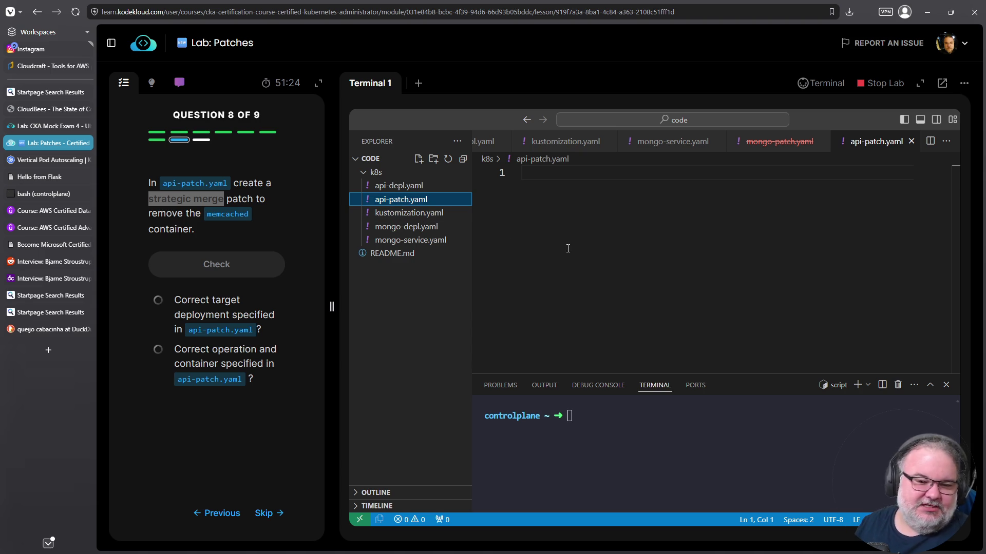
- Copy the hint's patch YAML and paste it into api-patch.yaml, replacing a wrong paste
click(151, 83)
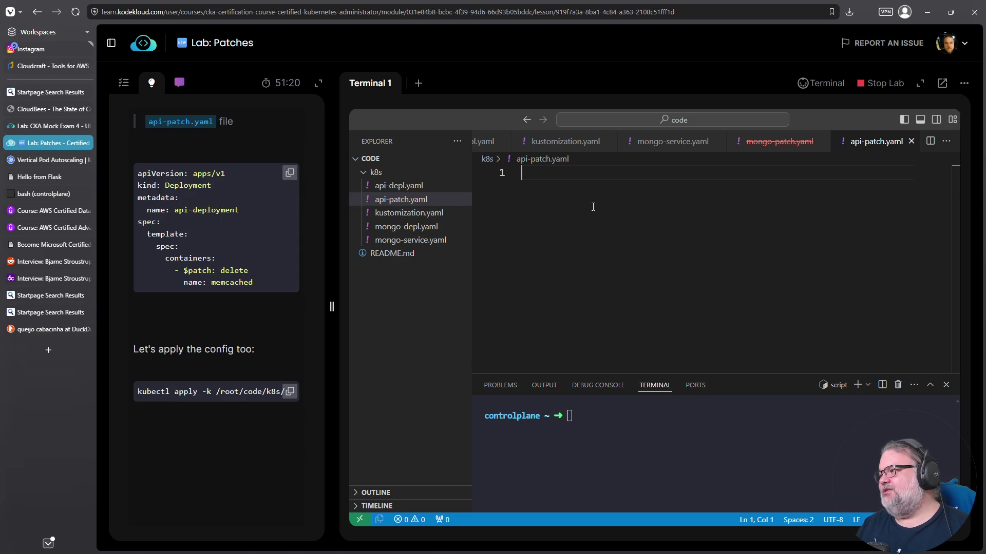
text(images:   - name: nginx     newName: nginx     newTag: "1.23")
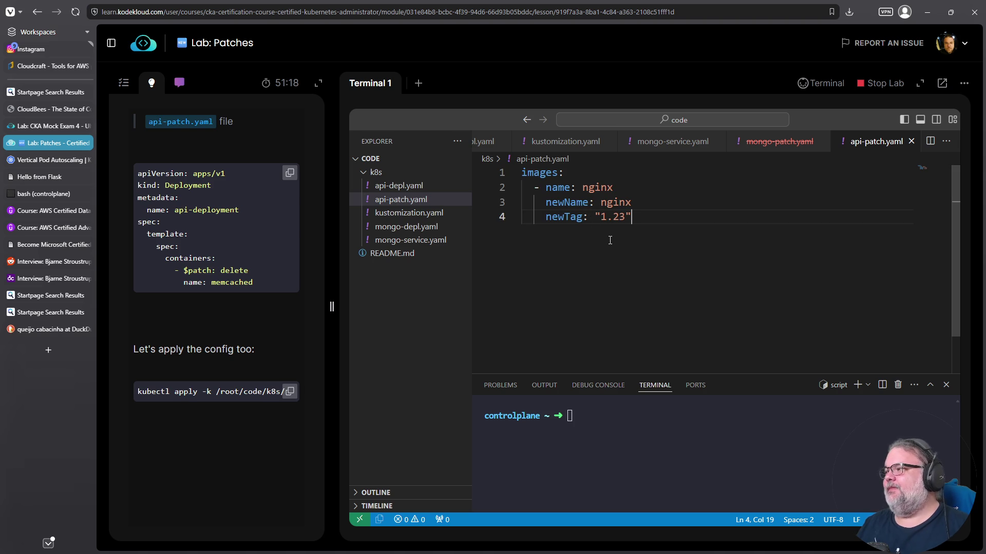
key(ctrl+a)
key(BackSpace)
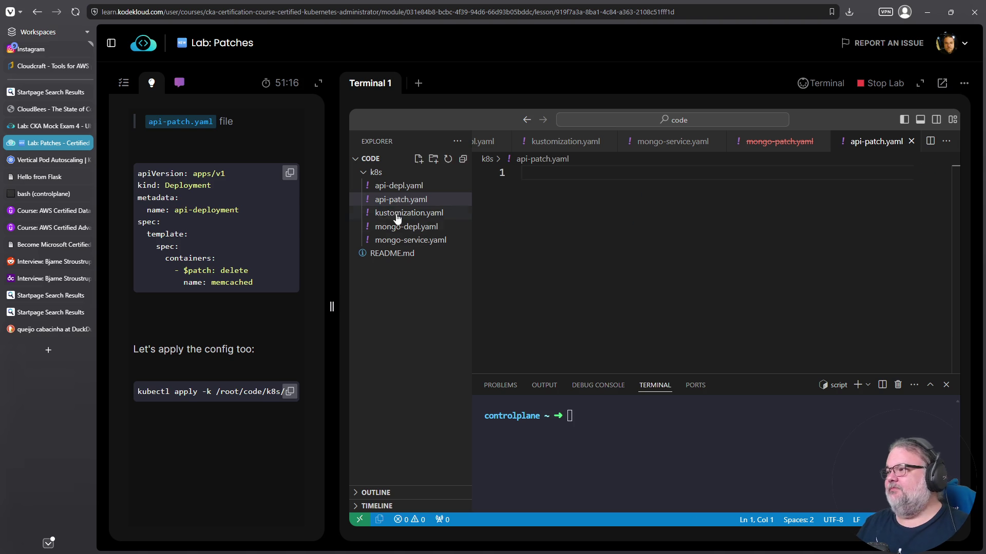
click(287, 174)
text(apiVersion: apps/v1 kind: Deployment metadata:   name: api-deployment spec:   template:     spec:       containers:         - $patch: delete           name: memcached)
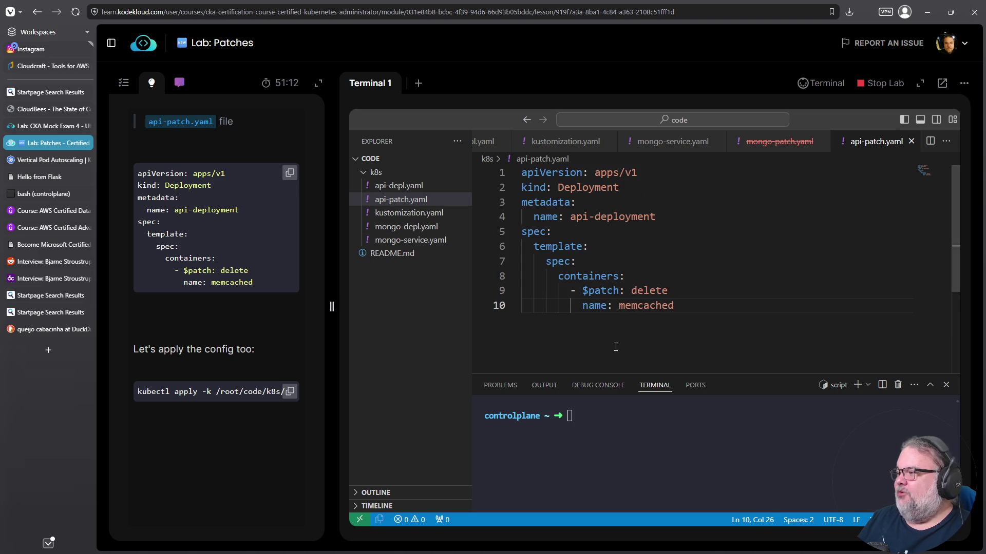
- Review the pasted $patch: delete directive for the memcached container
drag(581, 290, 692, 295)
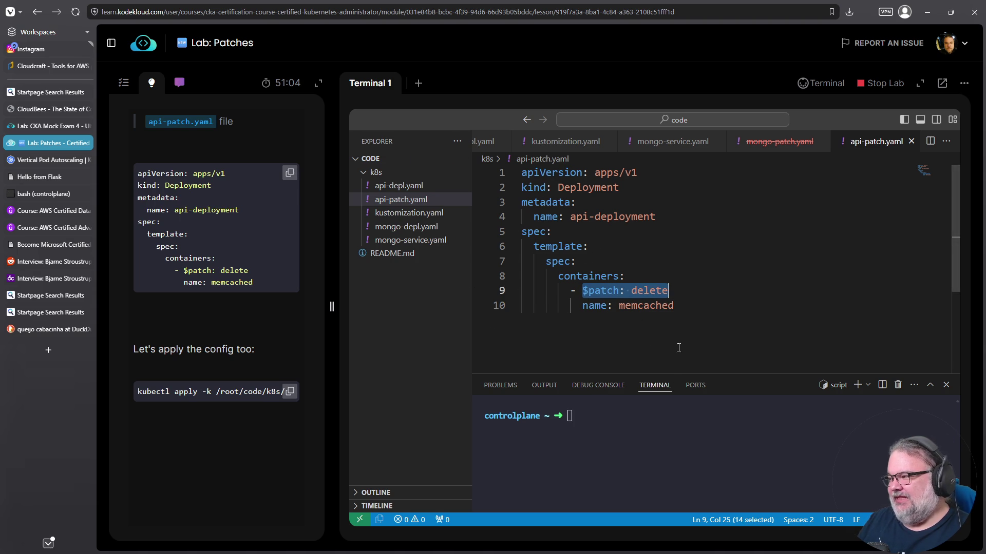
drag(582, 306, 674, 309)
drag(590, 291, 668, 291)
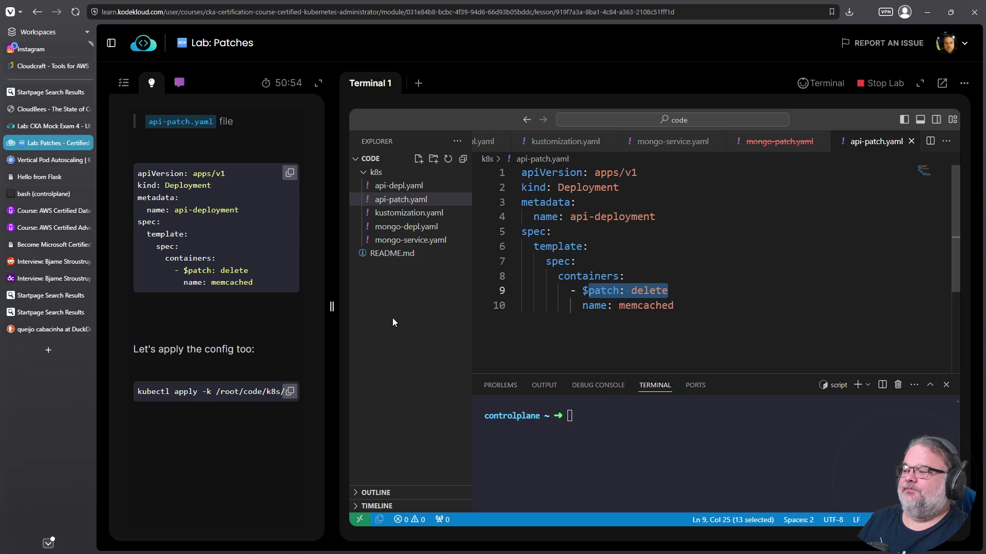
- In ~/code/k8s, list the YAML files and run 'k kustomize .' to build the kustomization
click(615, 452)
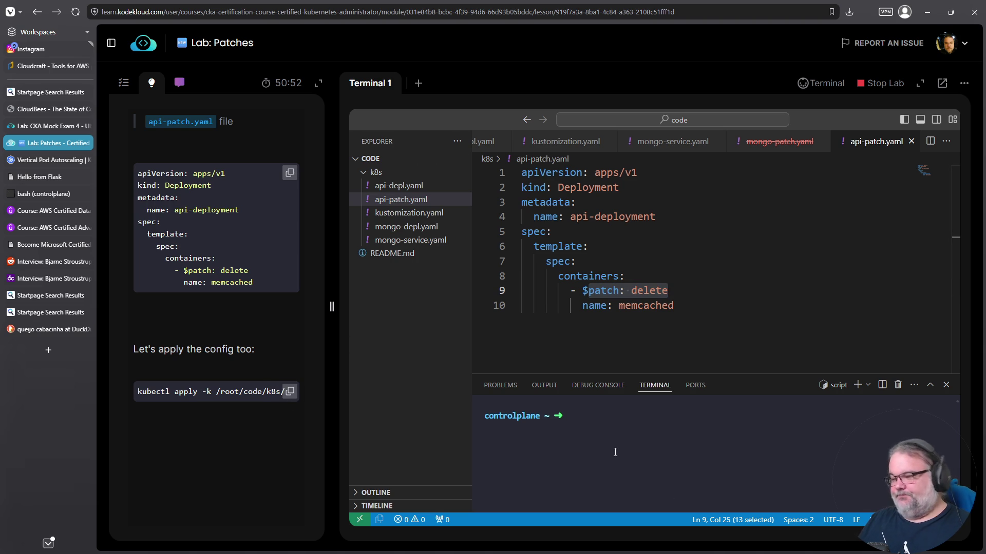
text(k kustomize)
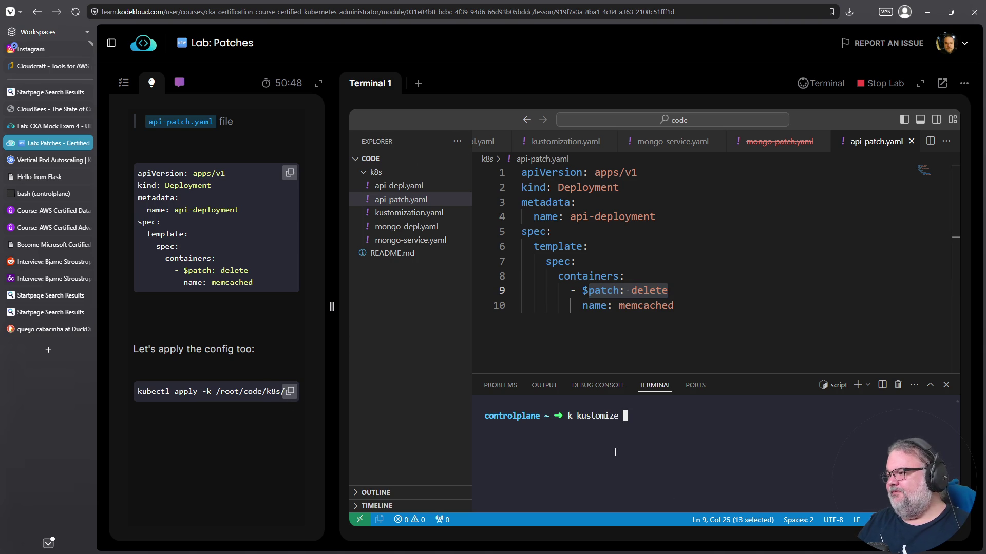
key(Return)
text(k kustomize)
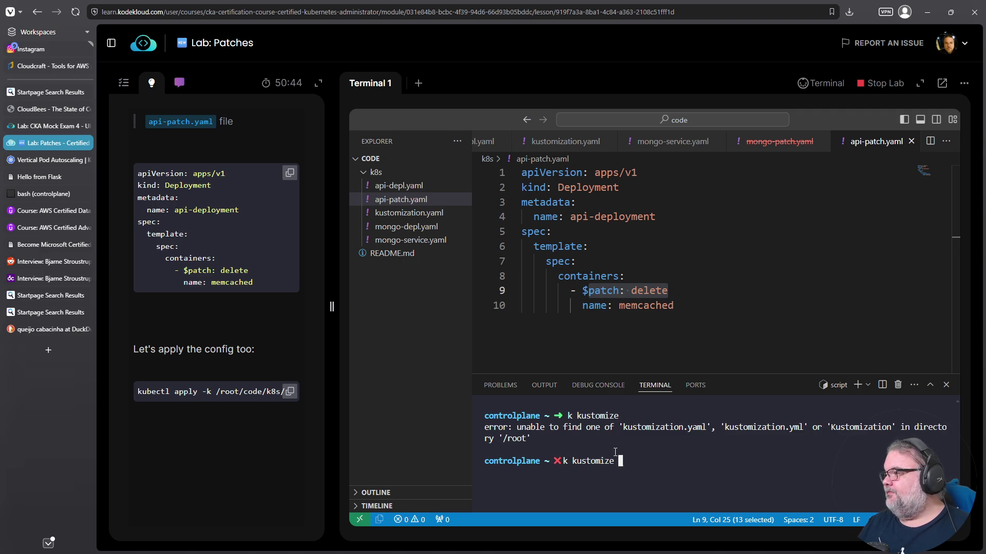
key(ctrl+c)
text(cd code/k8s/)
key(Return)
text(ls)
key(Return)
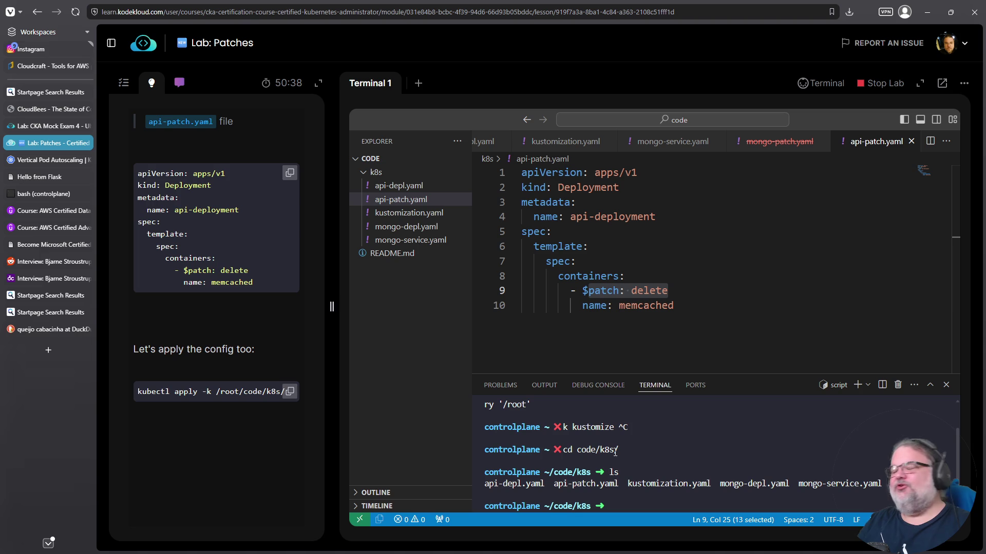
text(k kustomize .)
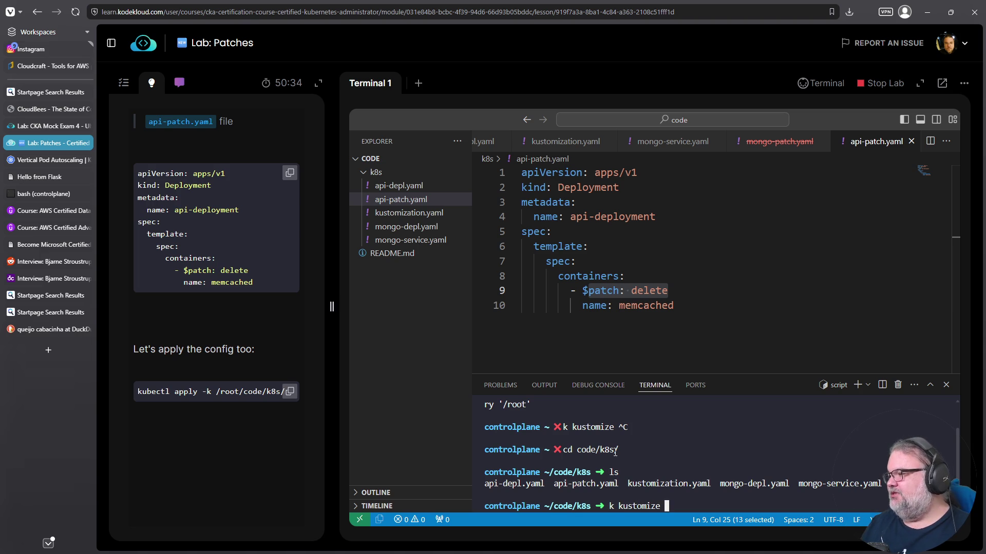
key(Return)
- Highlight api-deployment's containers in the build output, showing only nginx, then return to the quiz
scroll(636, 477, up, 5)
scroll(636, 477, up, 10)
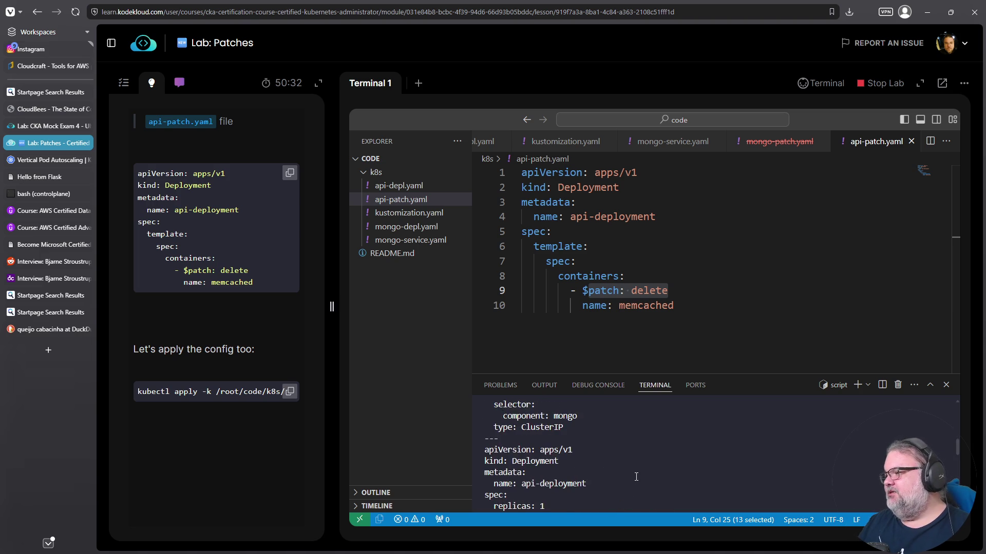
scroll(636, 477, down, 5)
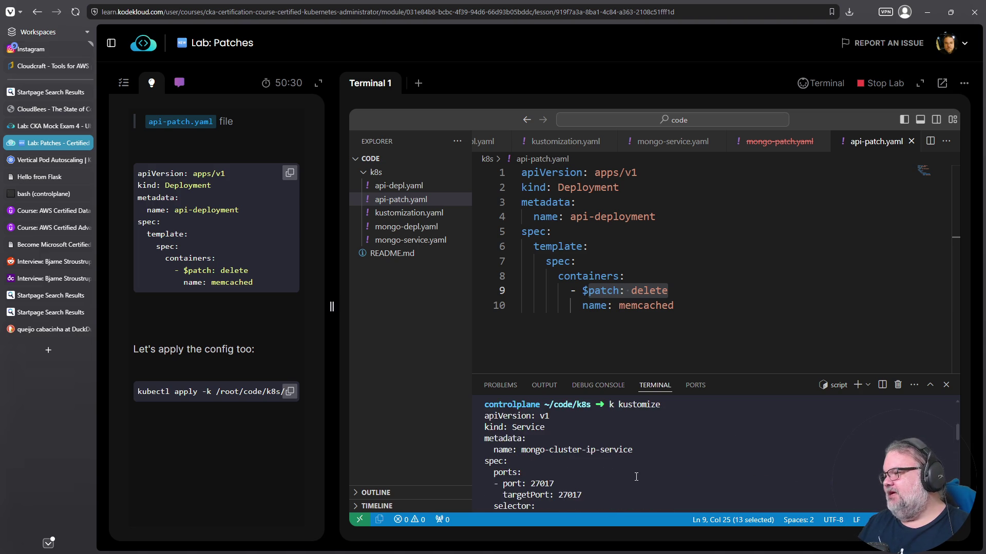
scroll(636, 477, down, 2)
scroll(636, 477, down, 7)
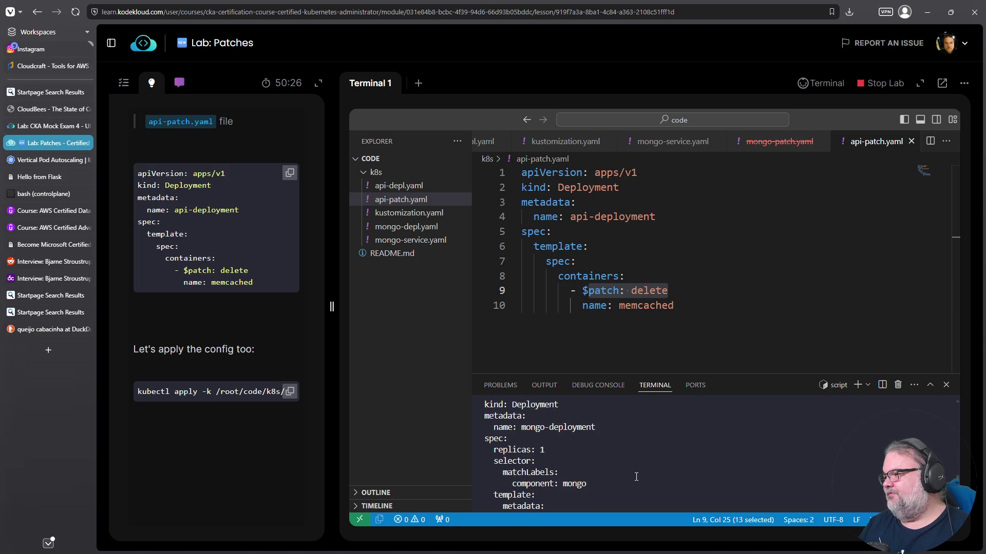
scroll(640, 470, up, 8)
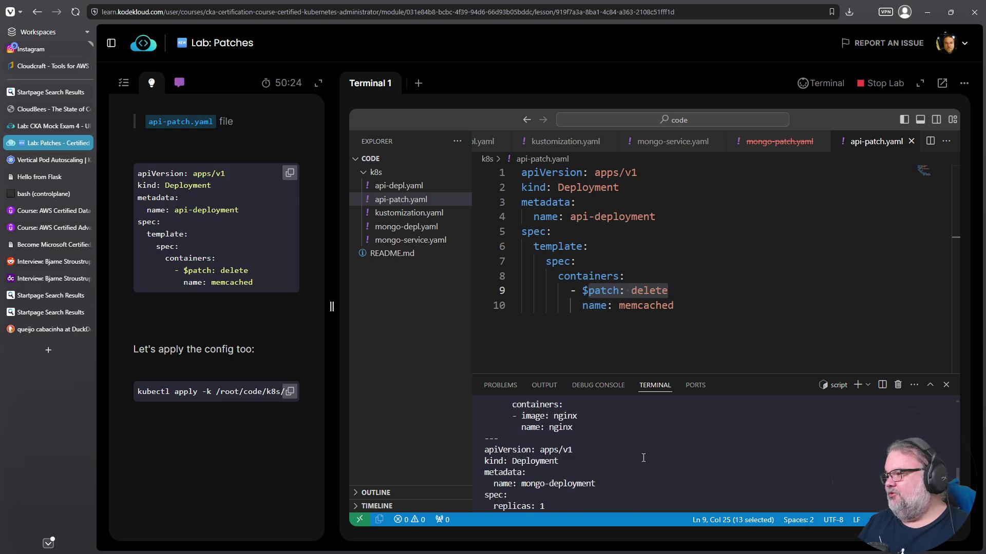
scroll(643, 458, up, 2)
scroll(643, 458, down, 3)
scroll(551, 433, down, 2)
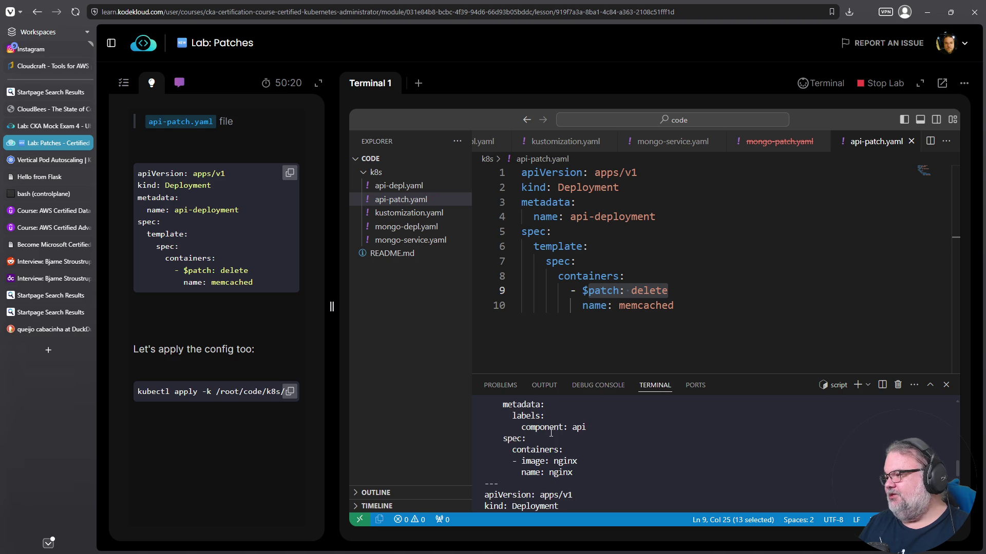
drag(594, 475, 478, 439)
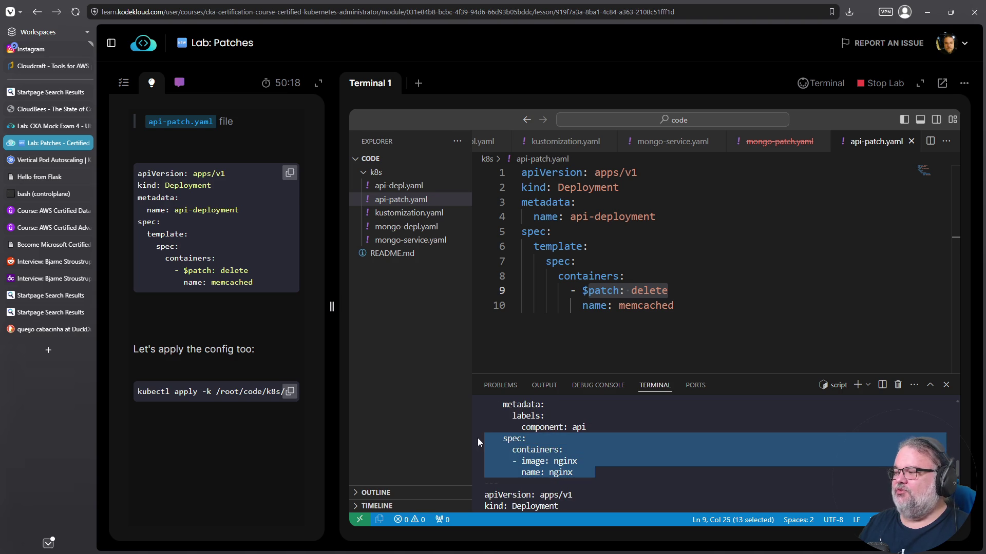
click(680, 311)
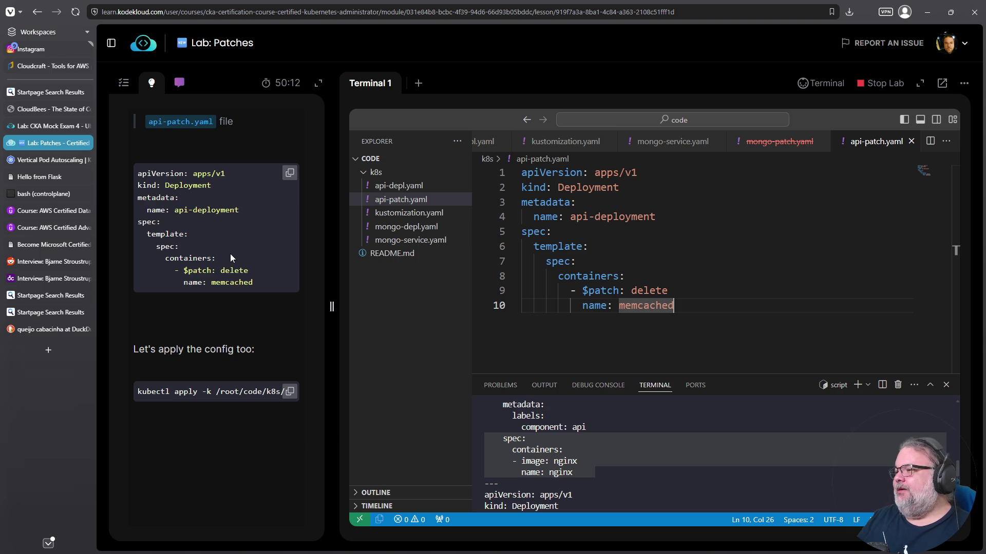
click(125, 84)
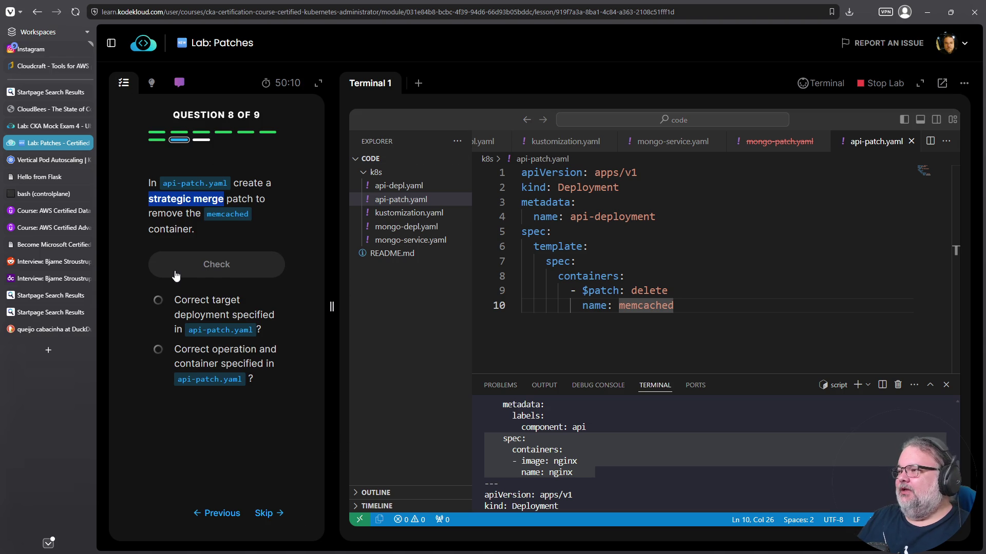
- Check question 8's strategic merge patch answer and advance to question 9
click(221, 263)
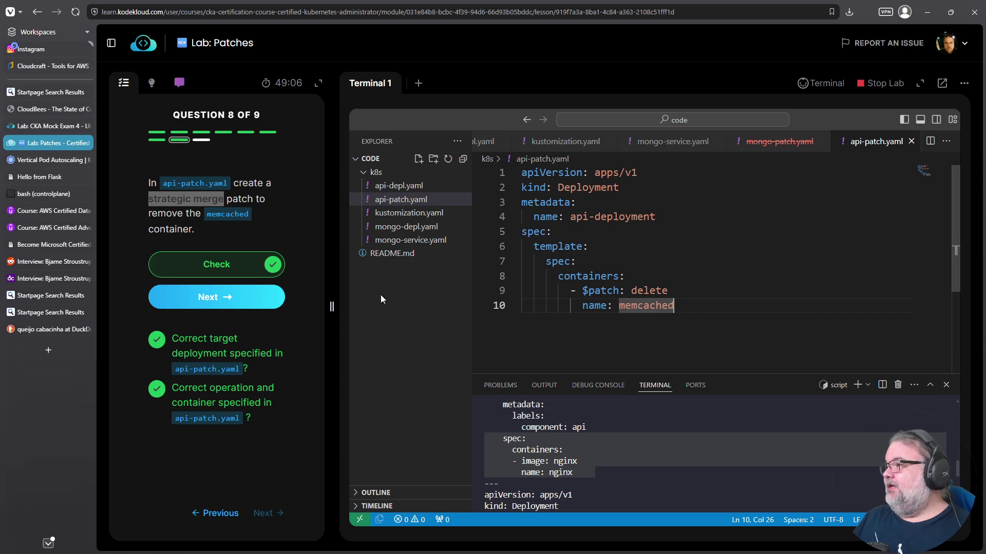
click(224, 297)
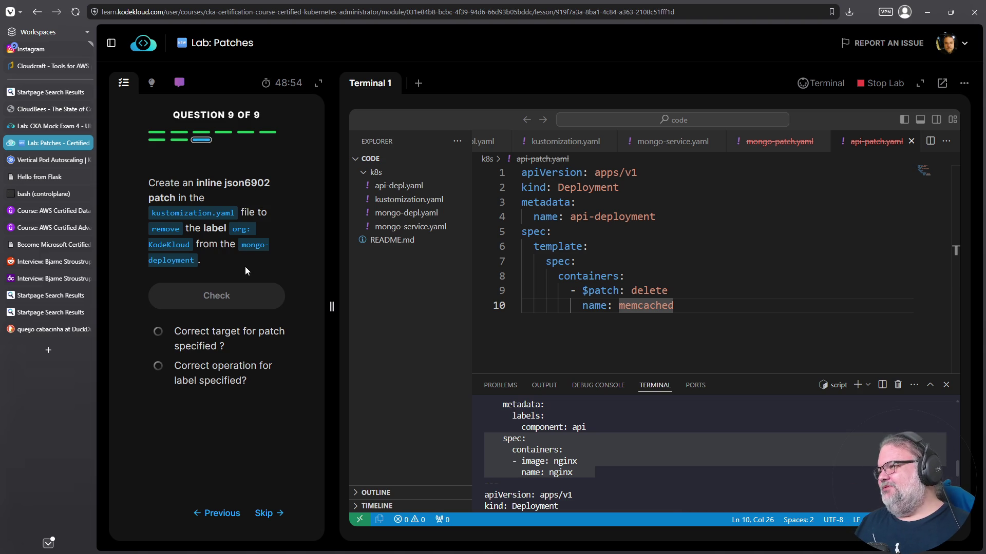
- Replace the 'patches:' line in kustomization.yaml with the hint's inline json6902 label-removal patch
click(410, 199)
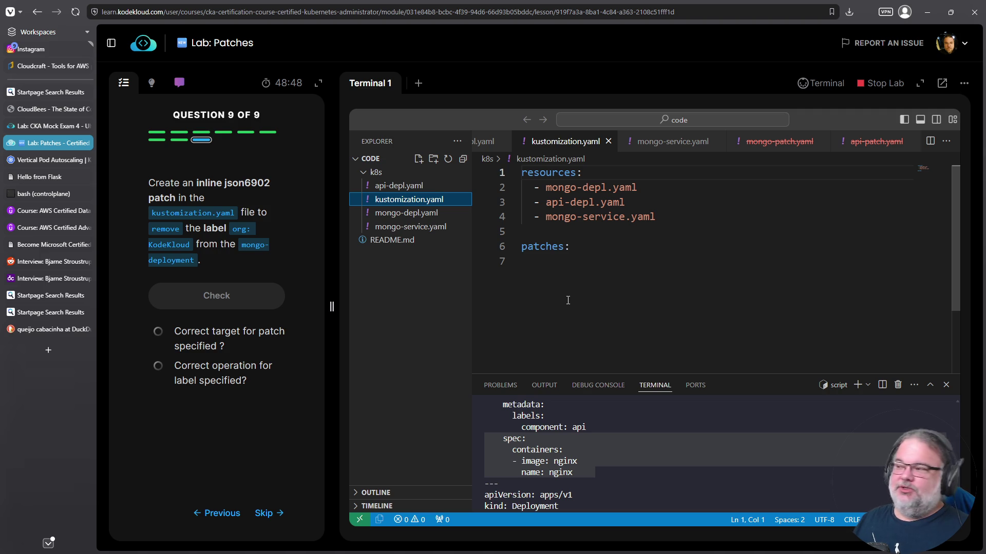
click(153, 84)
drag(592, 246, 513, 240)
key(ctrl+v)
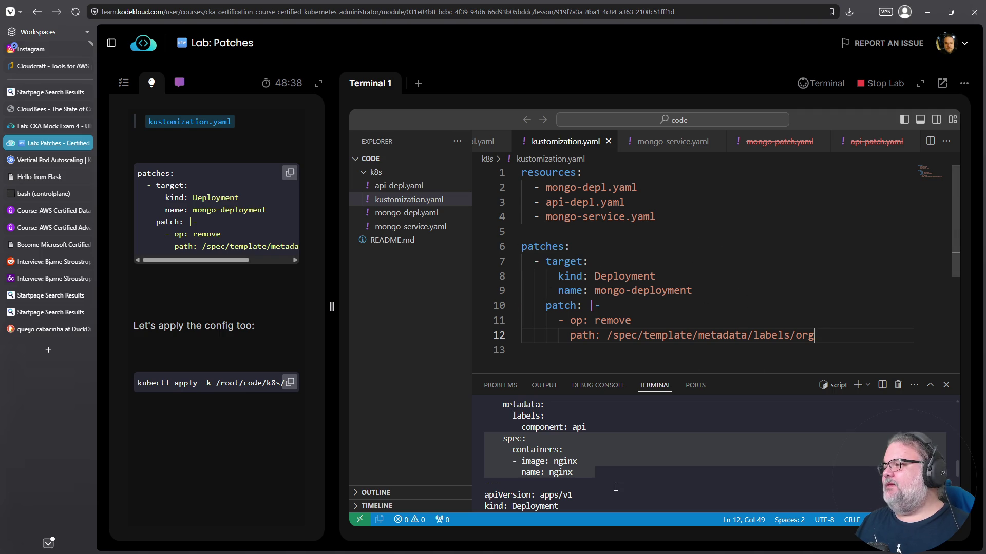
- Check question 9, review the patch target and remove operation, then finish the quiz
click(125, 83)
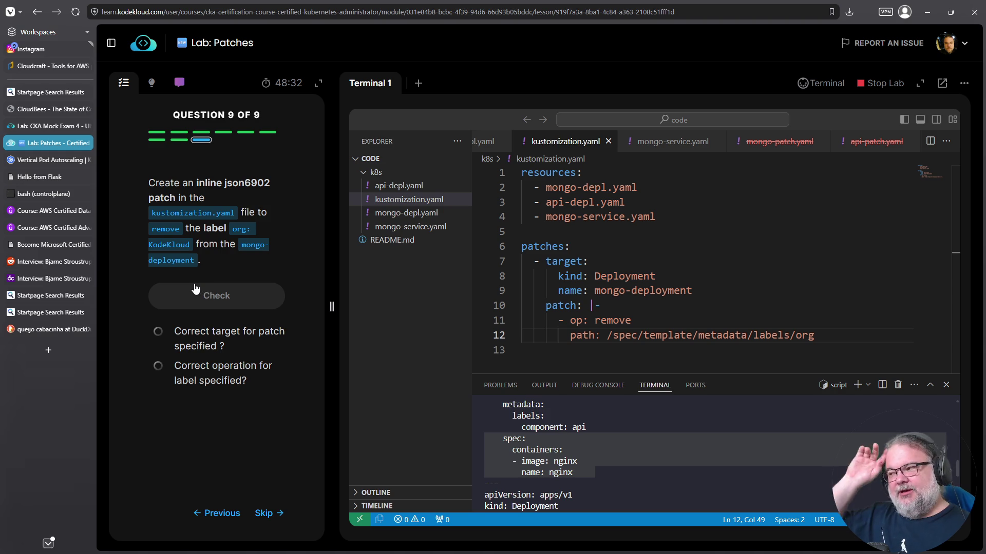
click(213, 298)
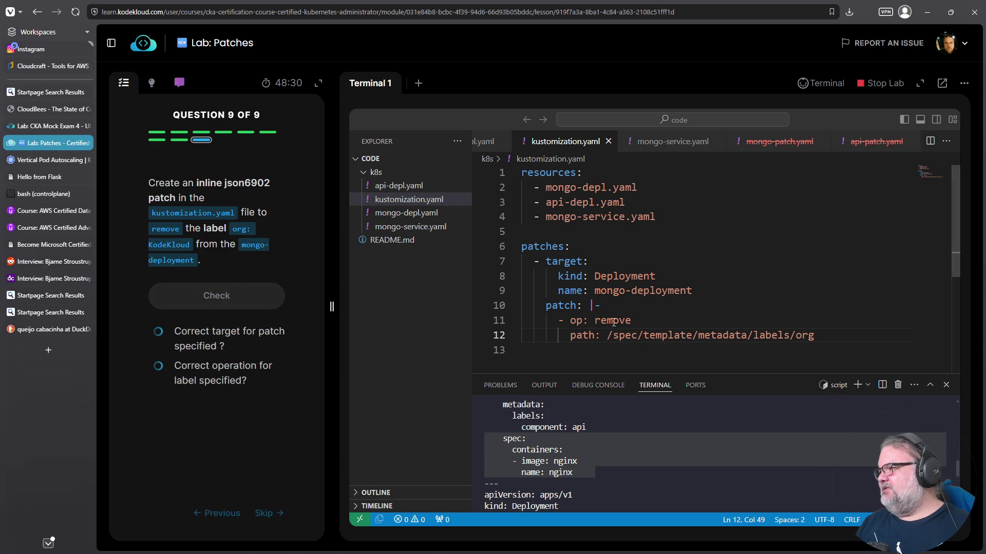
click(545, 307)
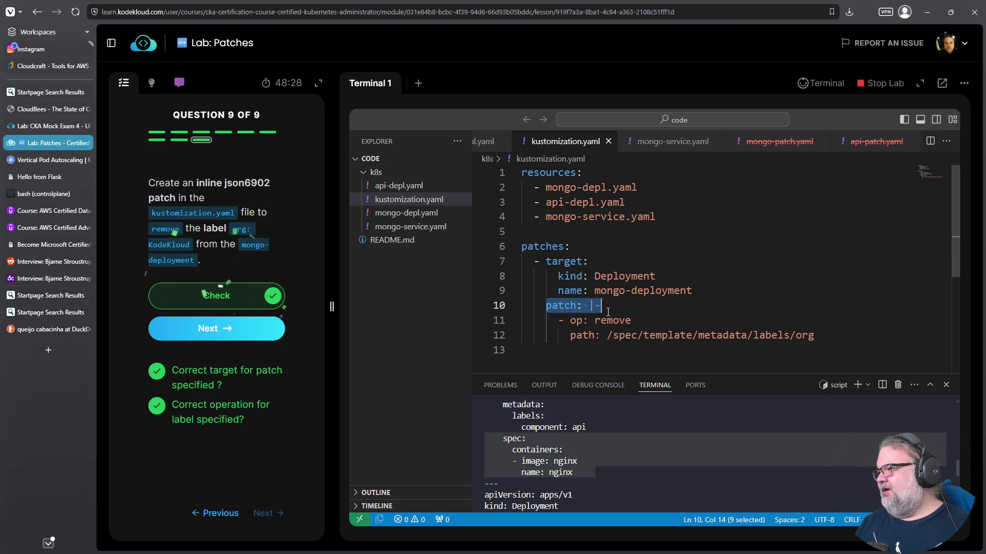
click(552, 262)
drag(728, 293, 454, 250)
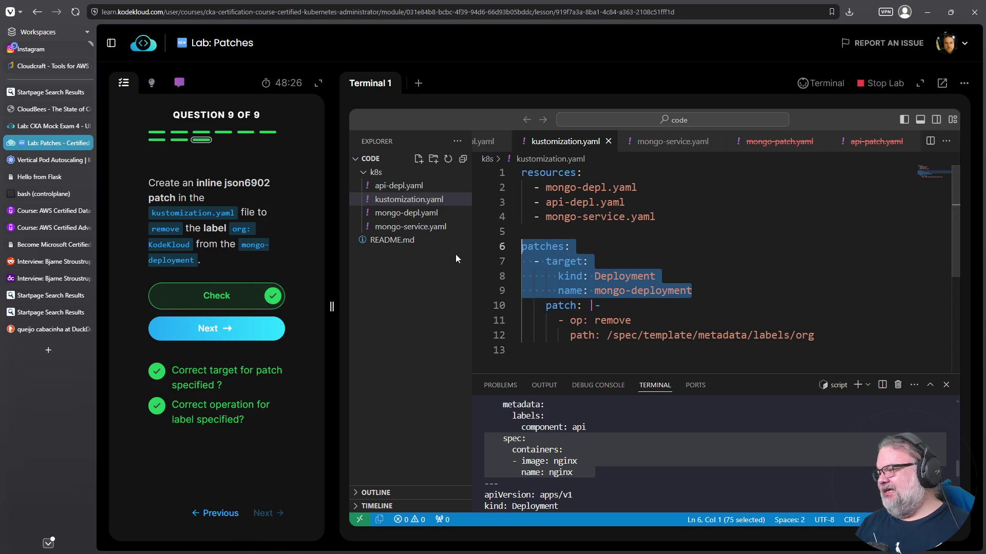
drag(817, 337, 488, 306)
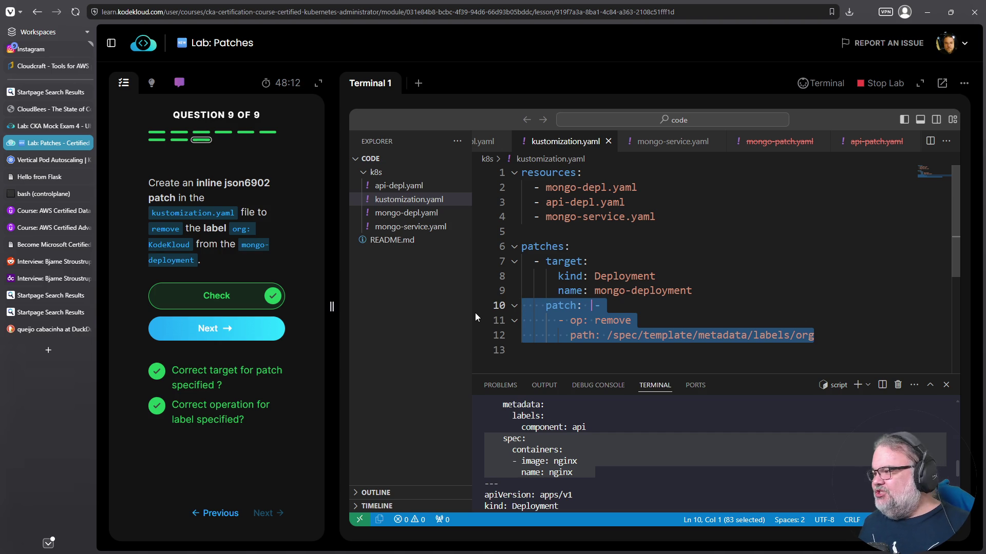
click(224, 336)
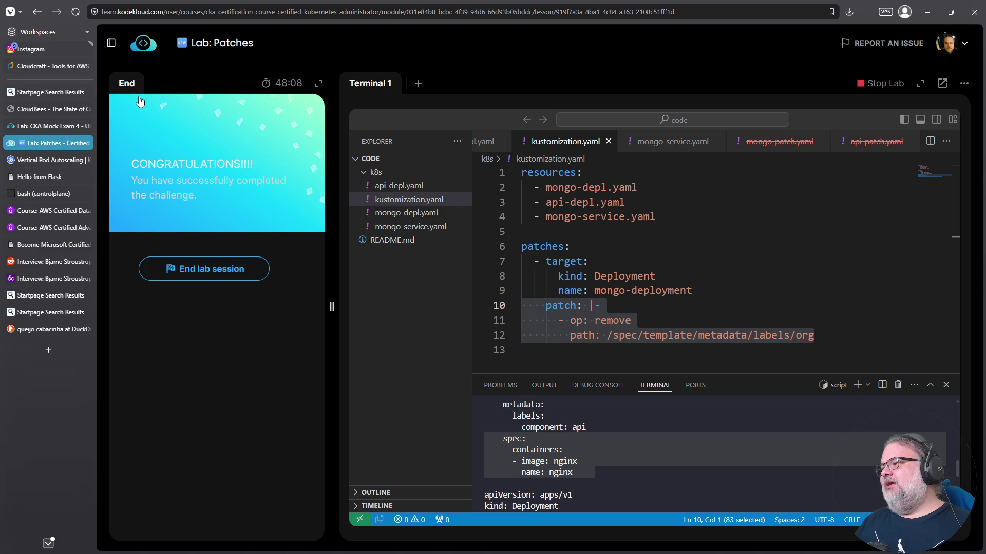
- End the lab session and submit feedback marked 'No issues faced'
click(185, 269)
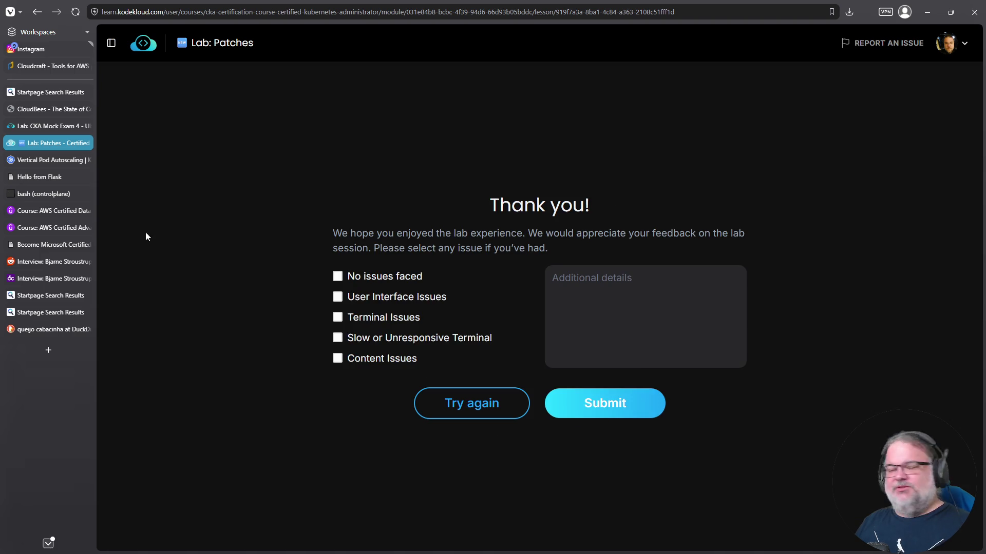
click(340, 276)
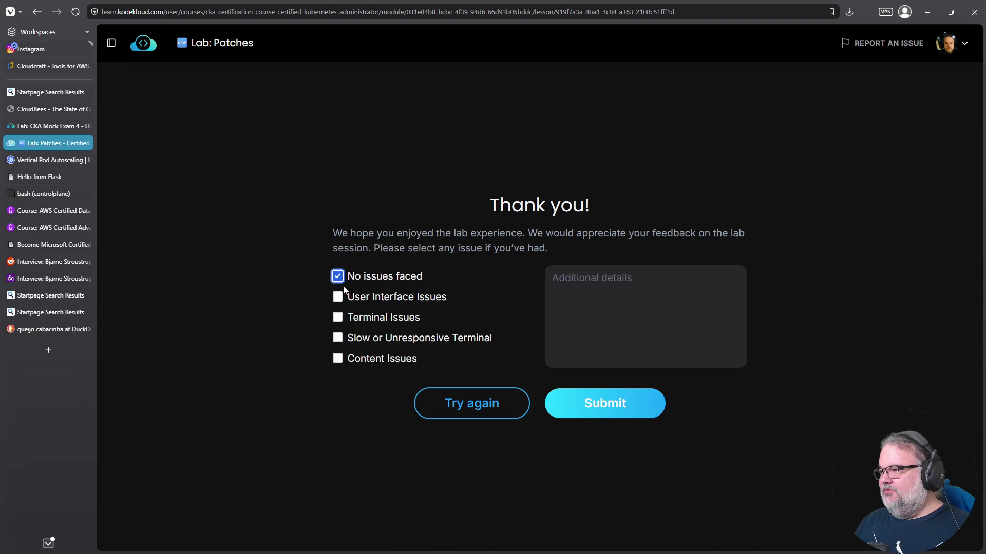
click(586, 409)
- Open the course module list, pause the Overlays video, and collapse Kustomize Basics and Other Topics
click(112, 45)
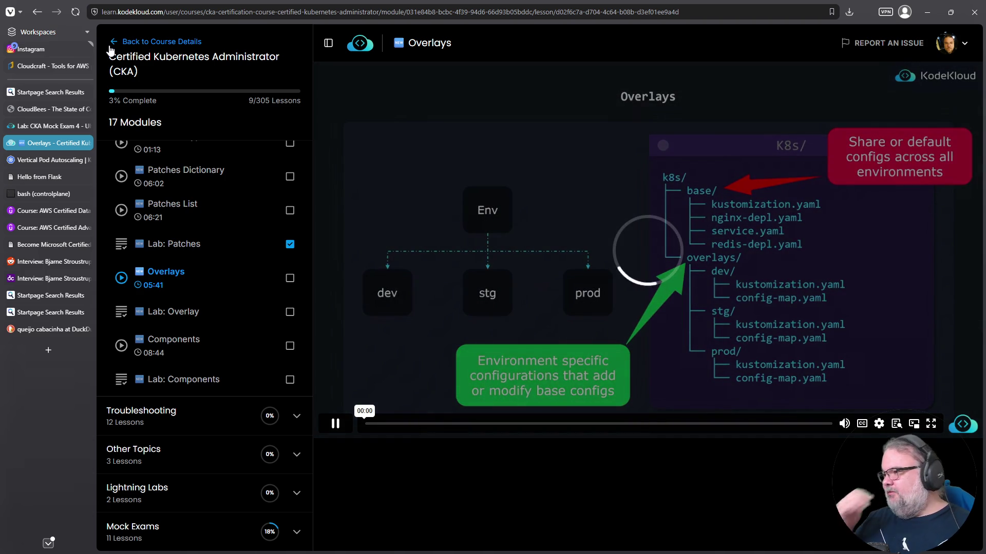
click(334, 429)
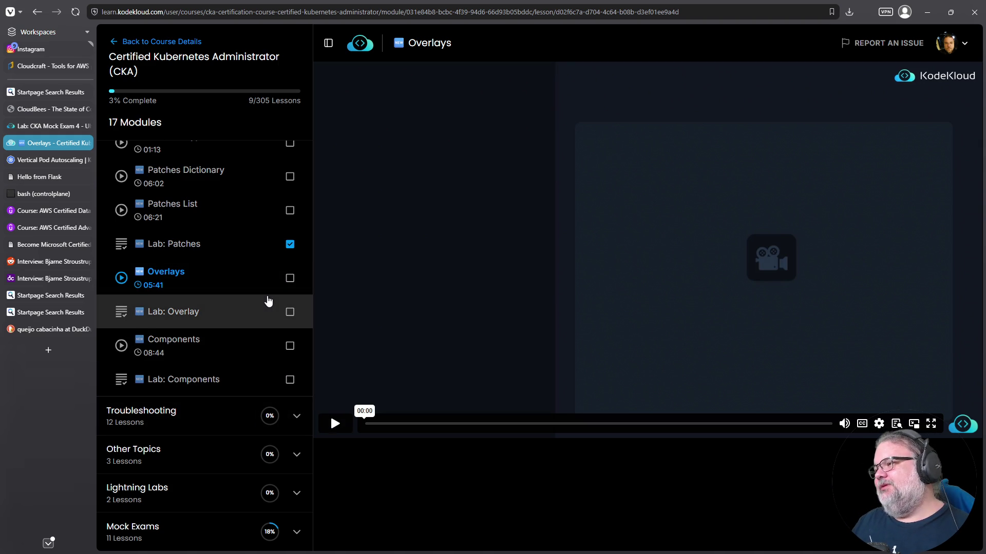
scroll(231, 352, up, 4)
scroll(232, 353, up, 8)
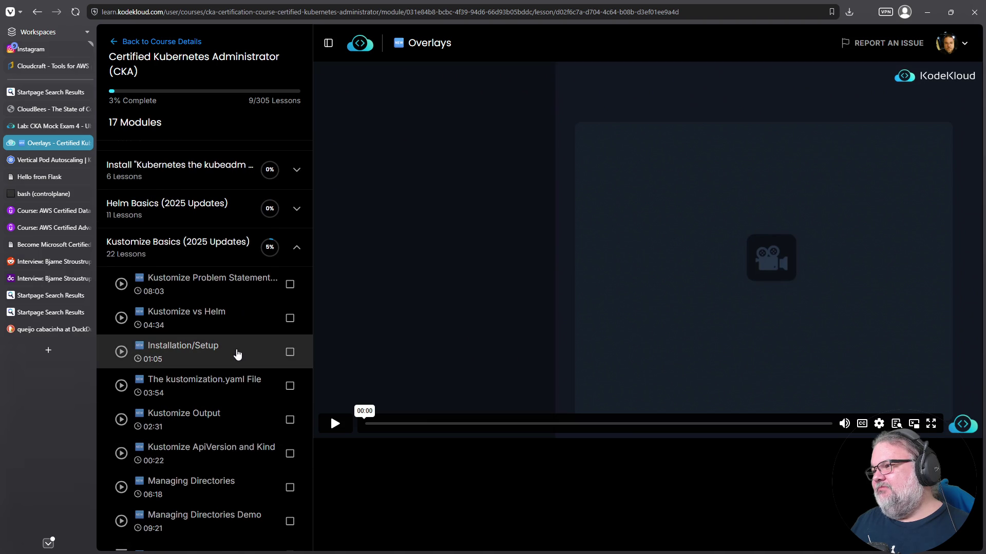
click(296, 249)
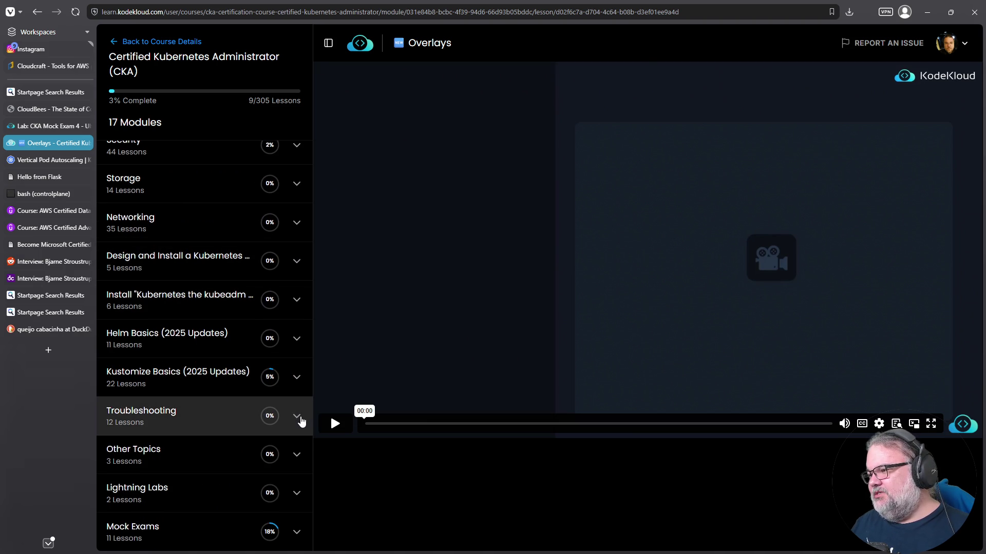
click(296, 456)
scroll(271, 446, down, 2)
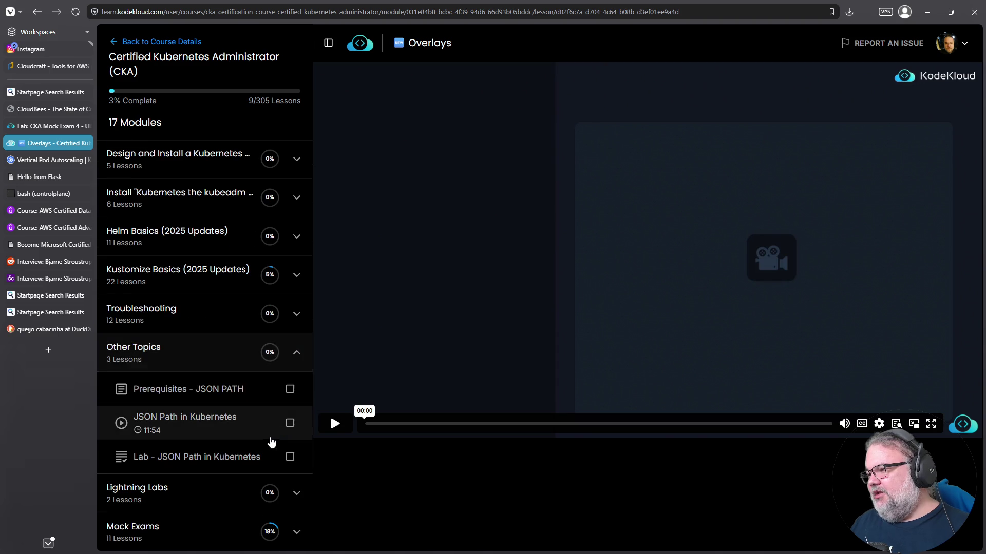
click(297, 366)
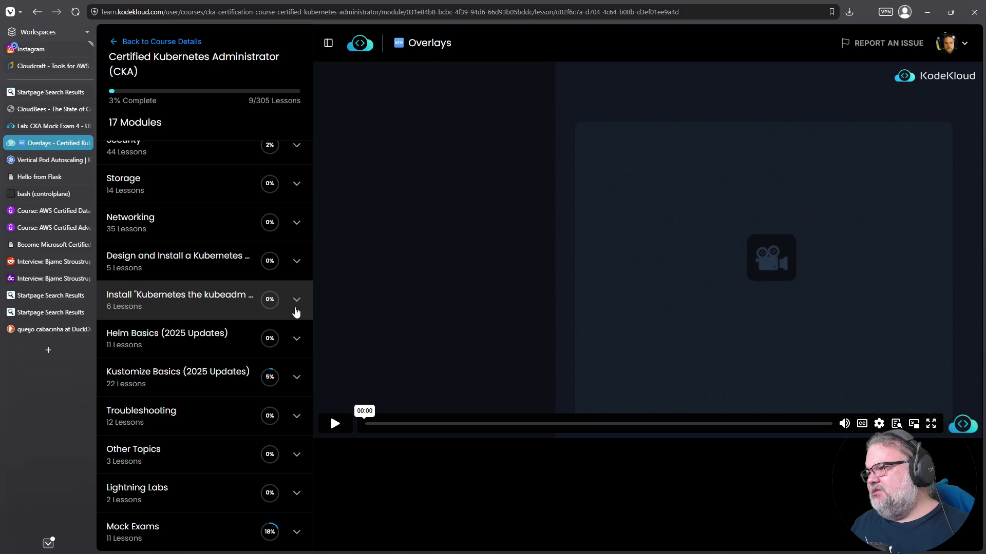
scroll(301, 310, up, 2)
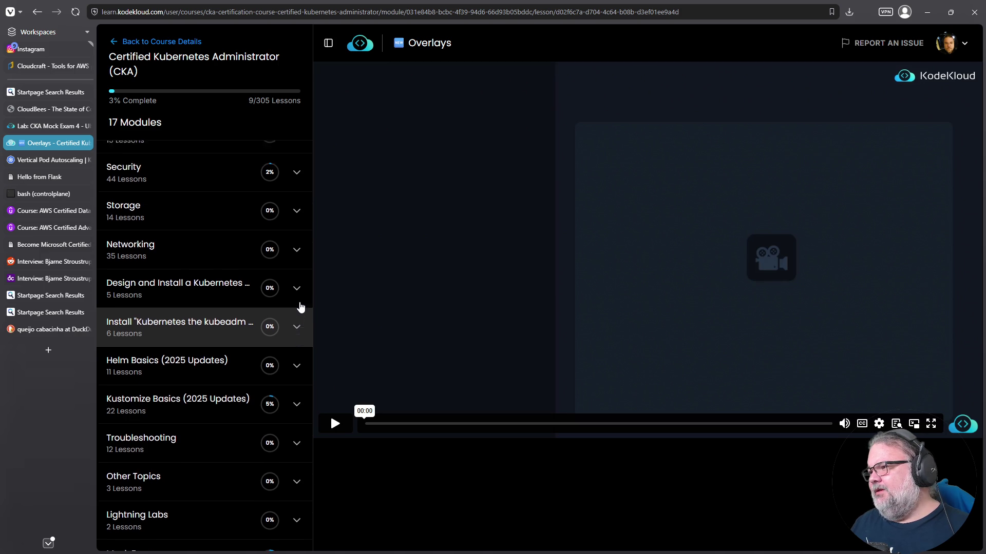